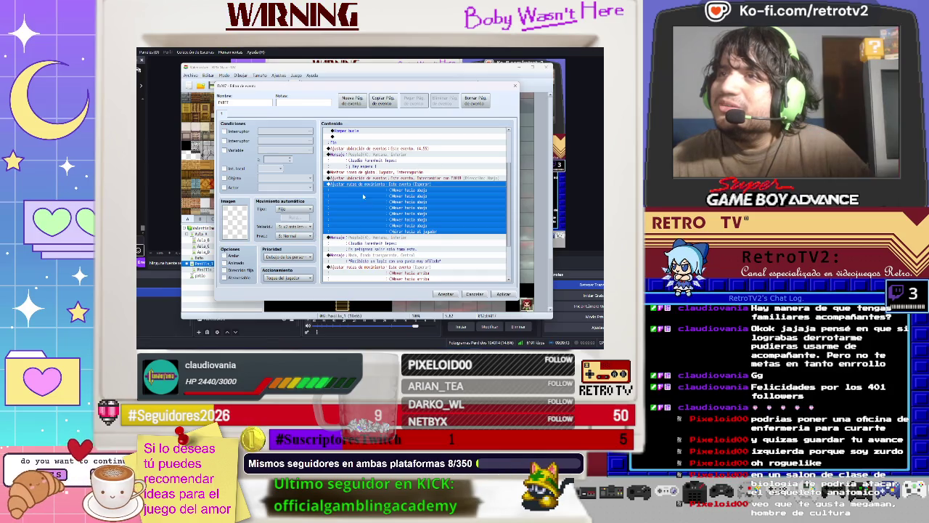
Step: Confirm the upward walk-away movement route, then apply and close the event editor
scroll(358, 254, down, 1)
click(361, 249)
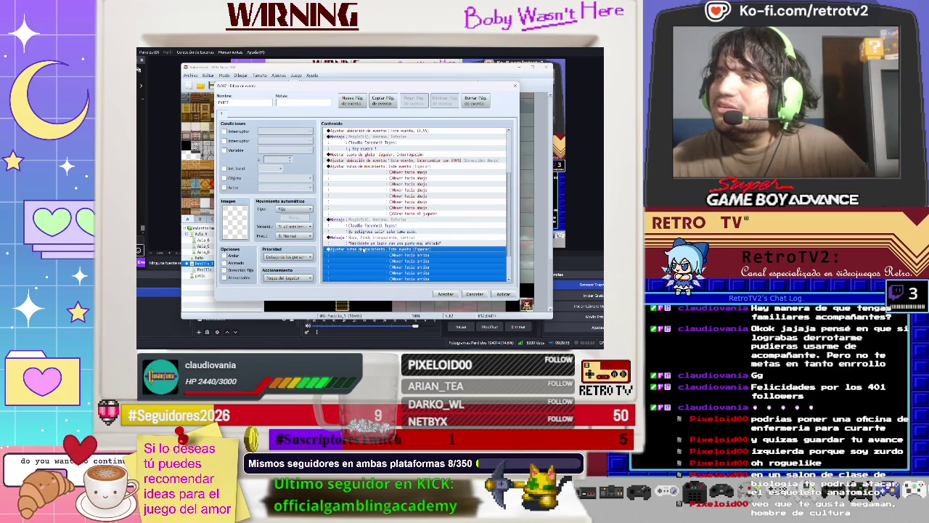
right_click(362, 248)
click(381, 254)
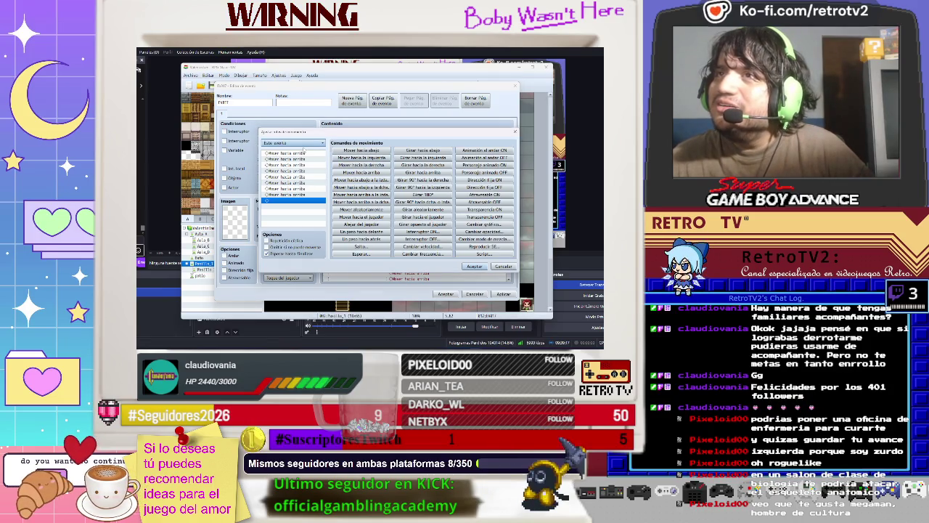
click(474, 266)
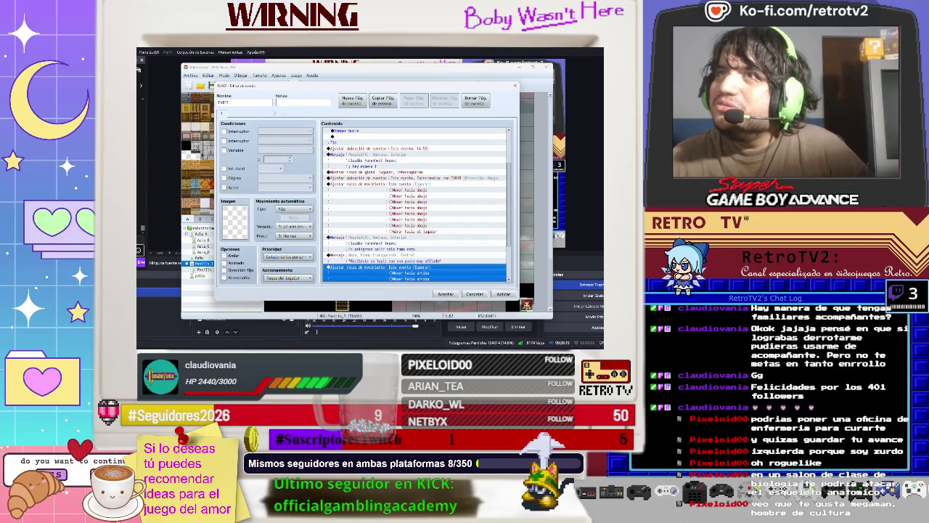
click(503, 294)
click(446, 294)
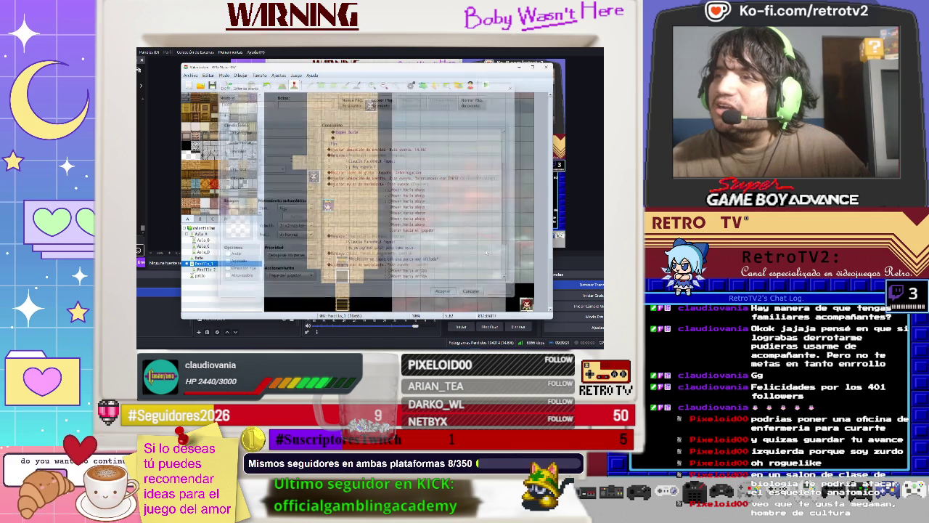
Step: Save the project and playtest a new game through the NPC's '¡Hey espera!' message
click(214, 85)
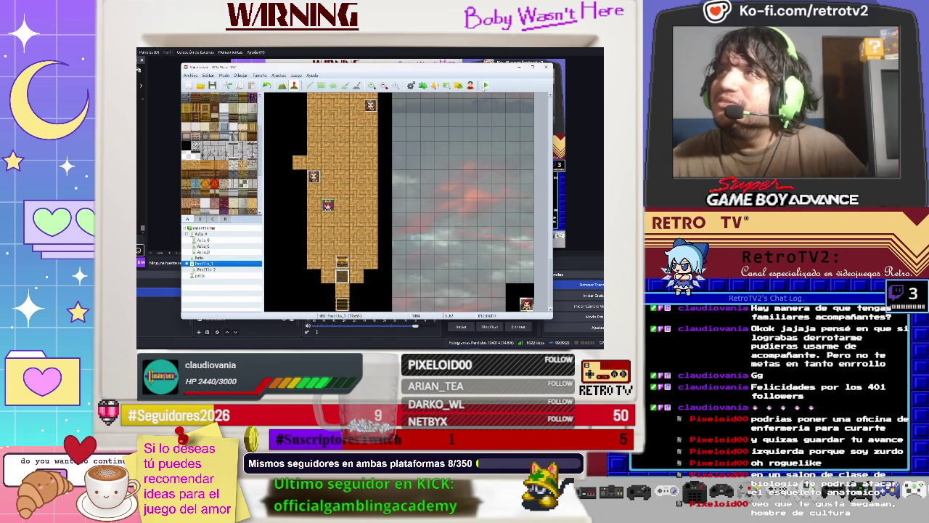
click(485, 85)
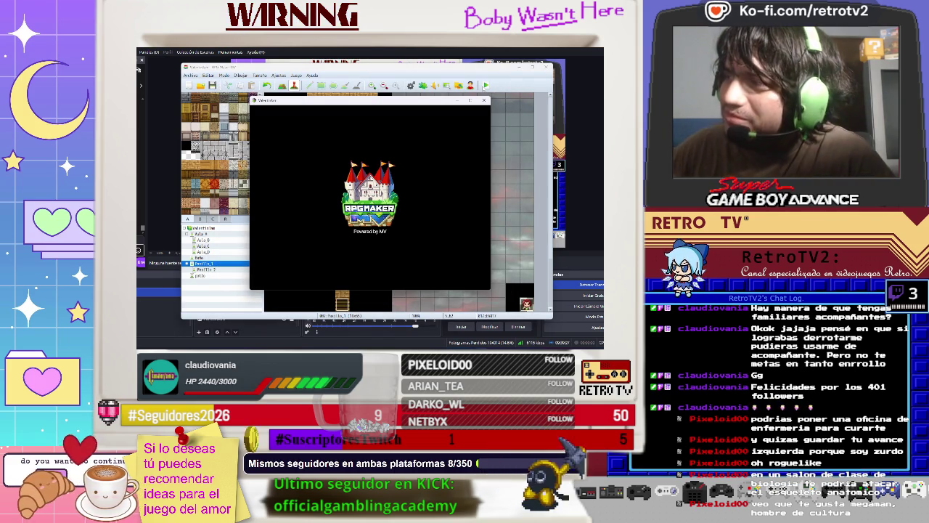
key(Return)
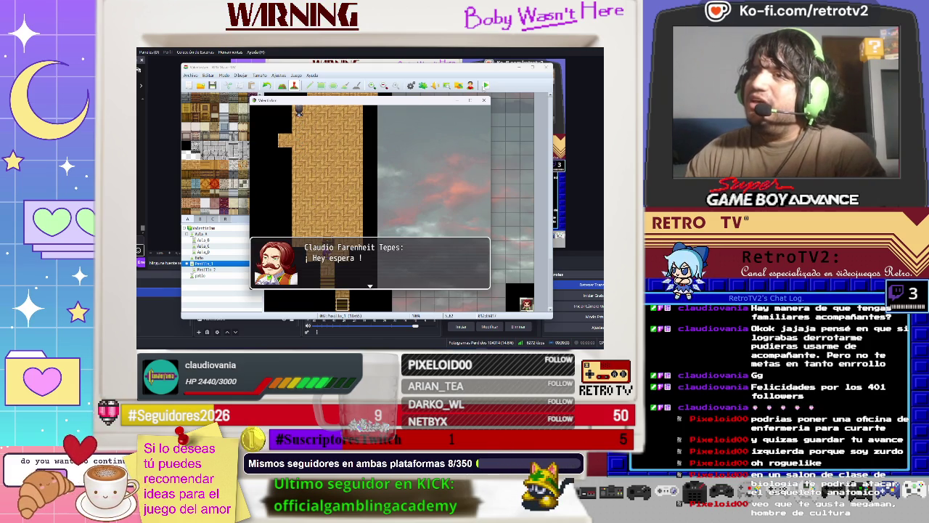
key(Return)
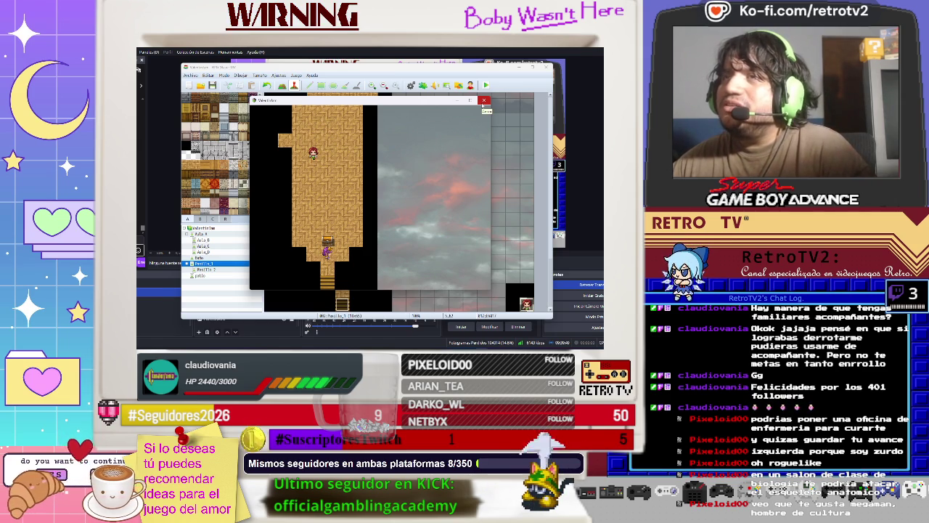
click(483, 103)
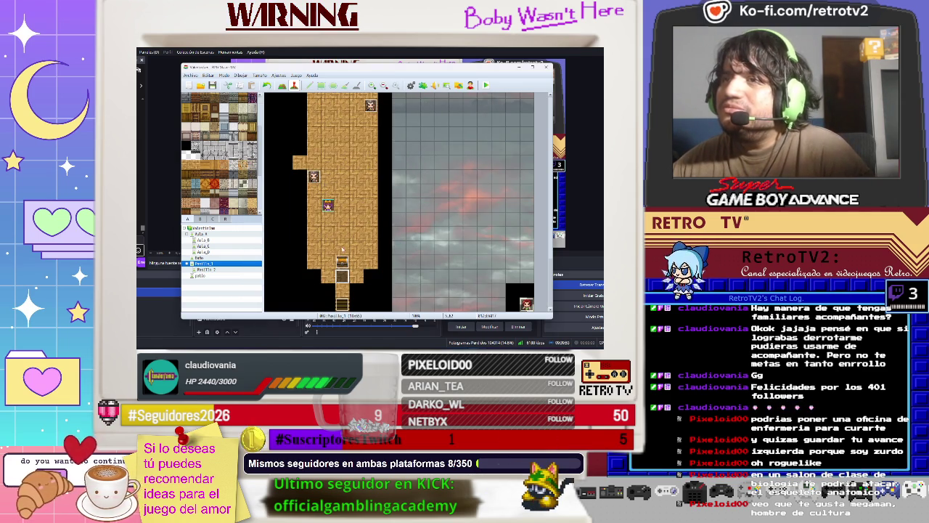
Step: Open EV013 and inspect its Set Event Location swap with EV018, closing without changes
double_click(343, 277)
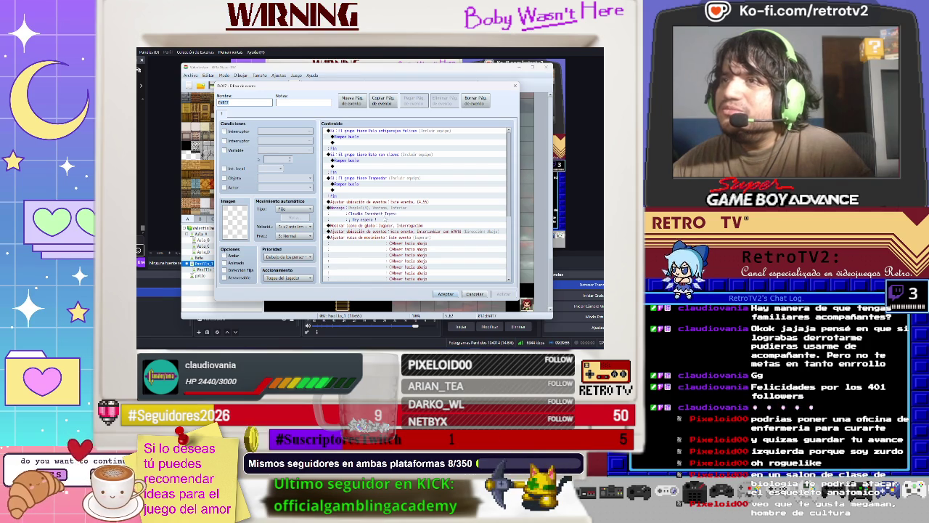
scroll(418, 205, down, 3)
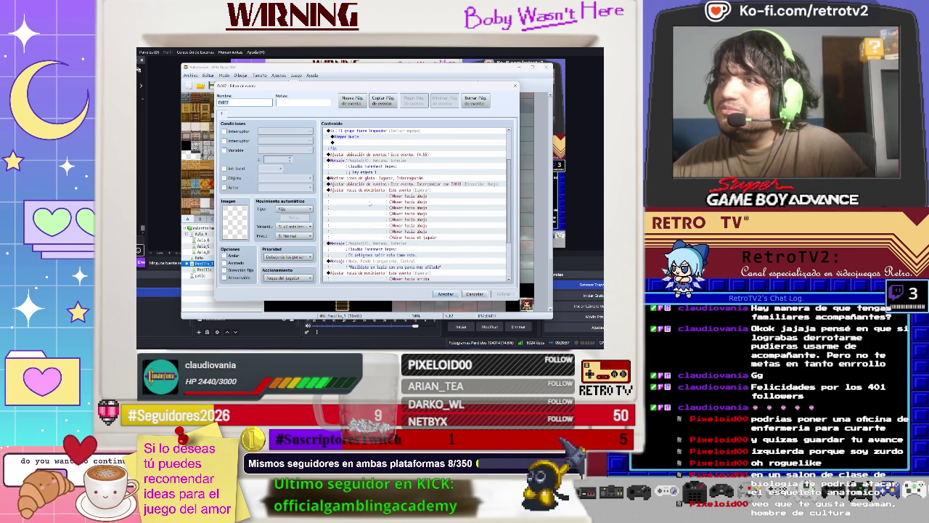
click(377, 154)
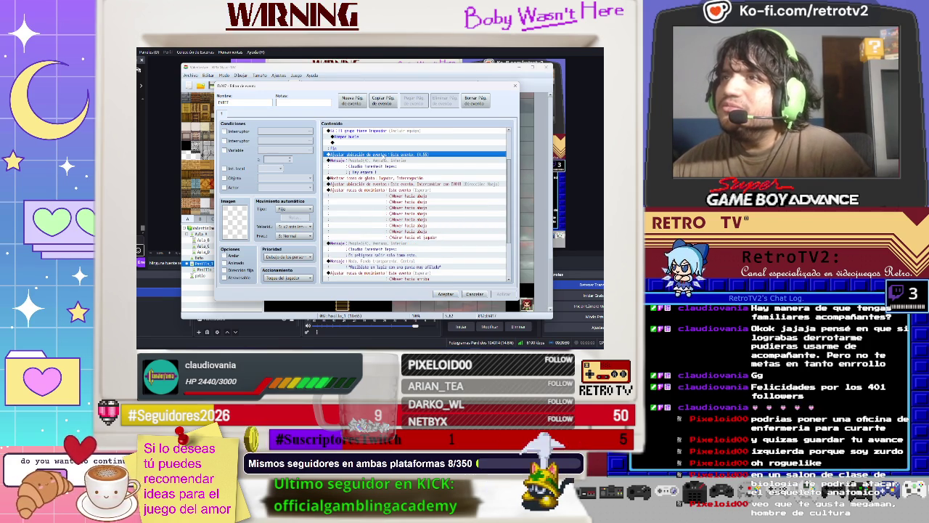
click(378, 184)
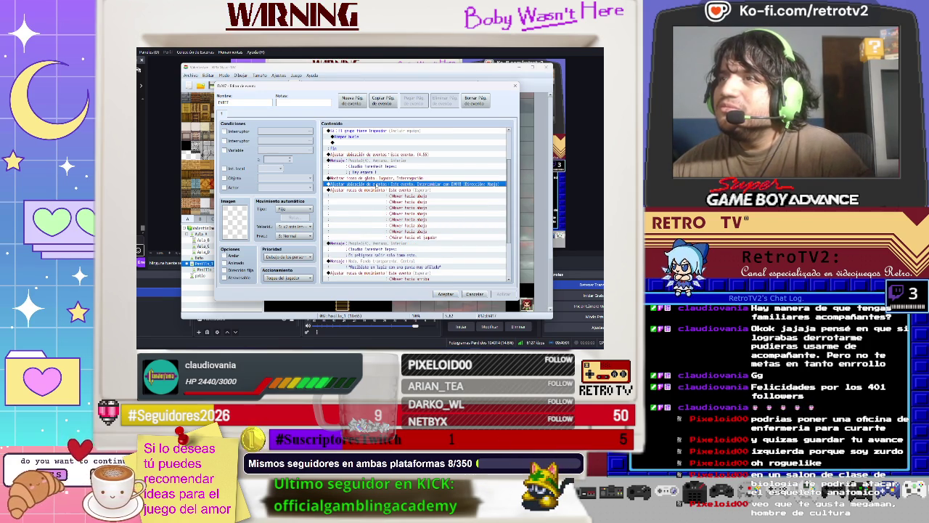
right_click(377, 184)
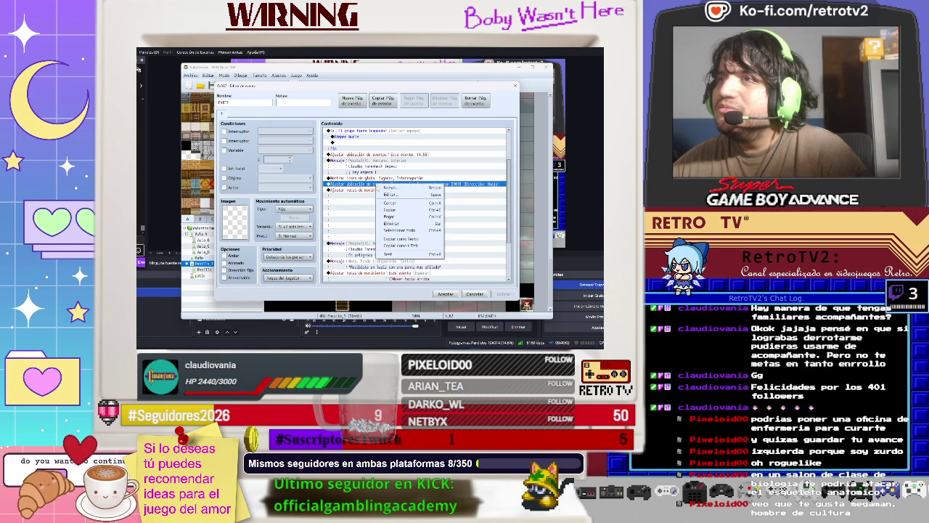
click(395, 195)
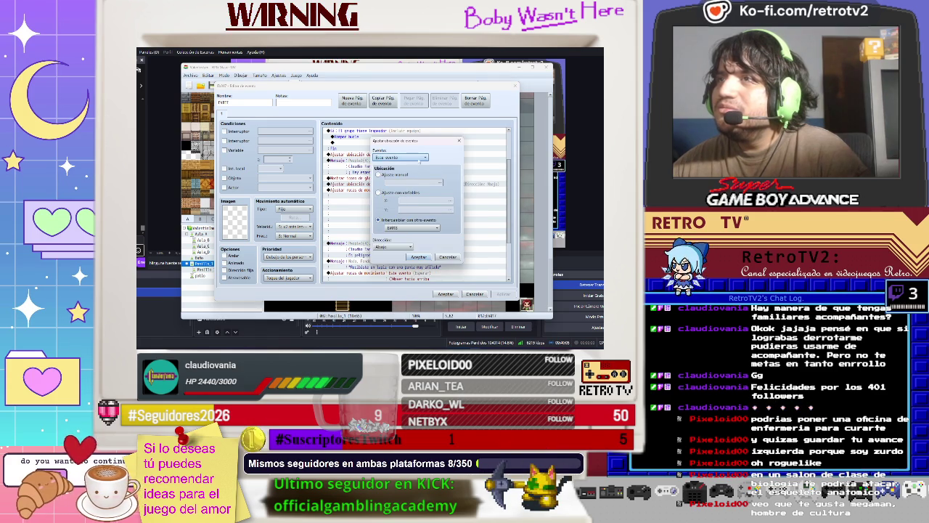
click(419, 158)
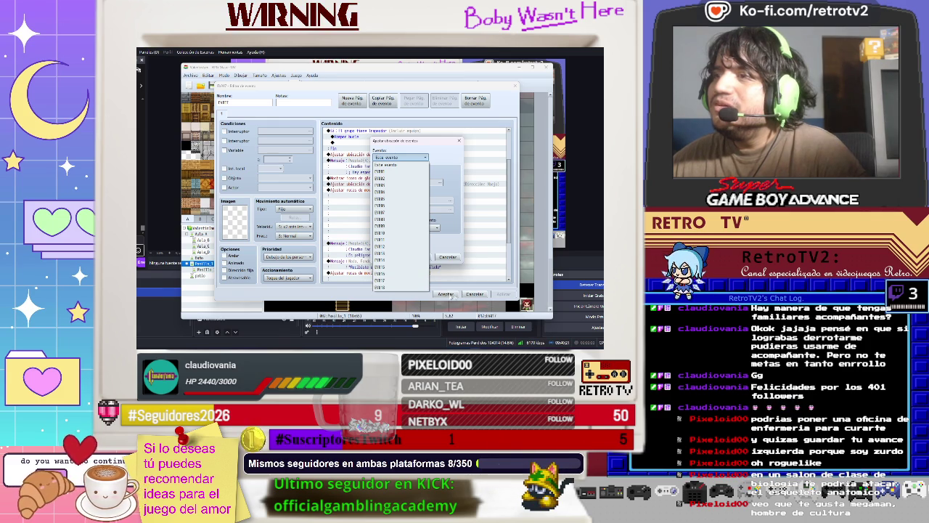
click(451, 252)
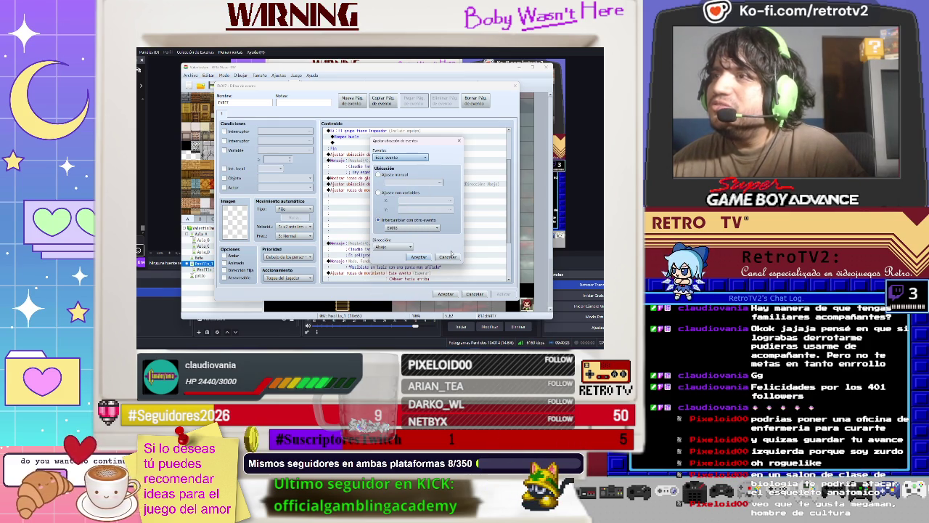
click(450, 255)
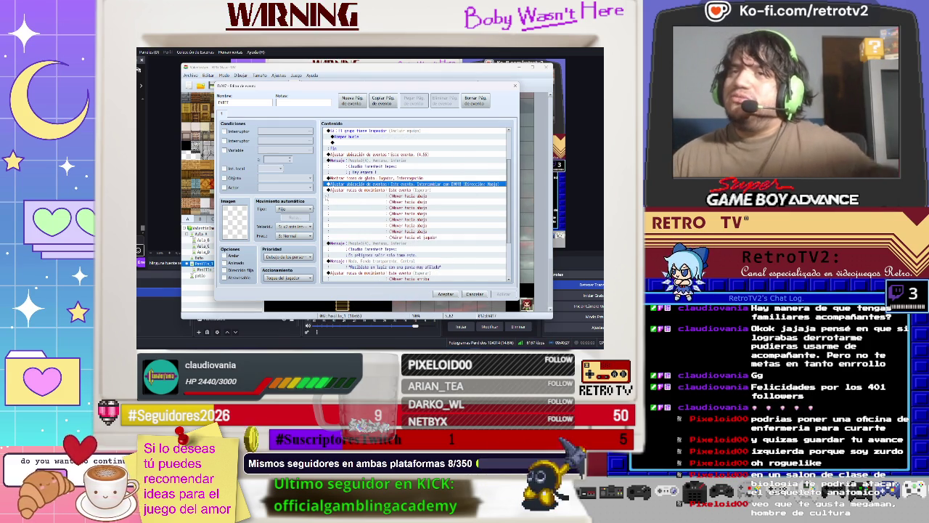
click(446, 293)
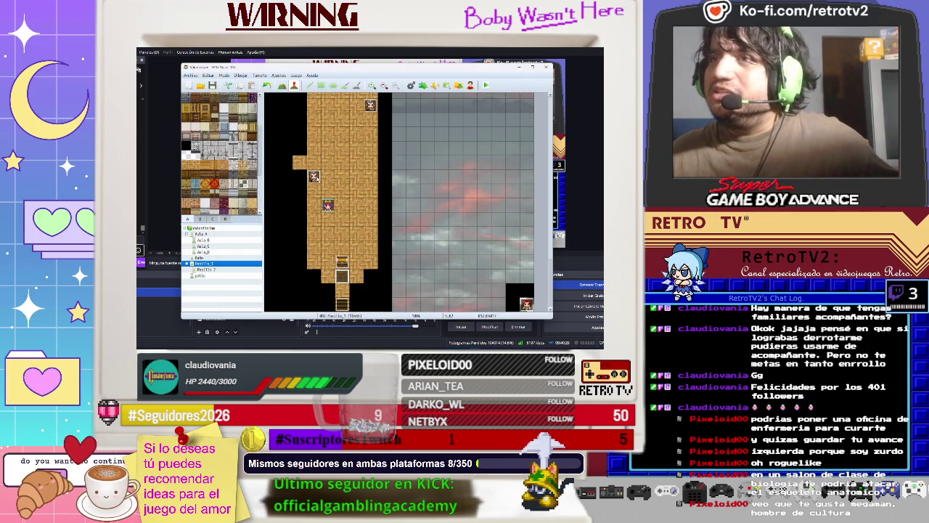
double_click(314, 176)
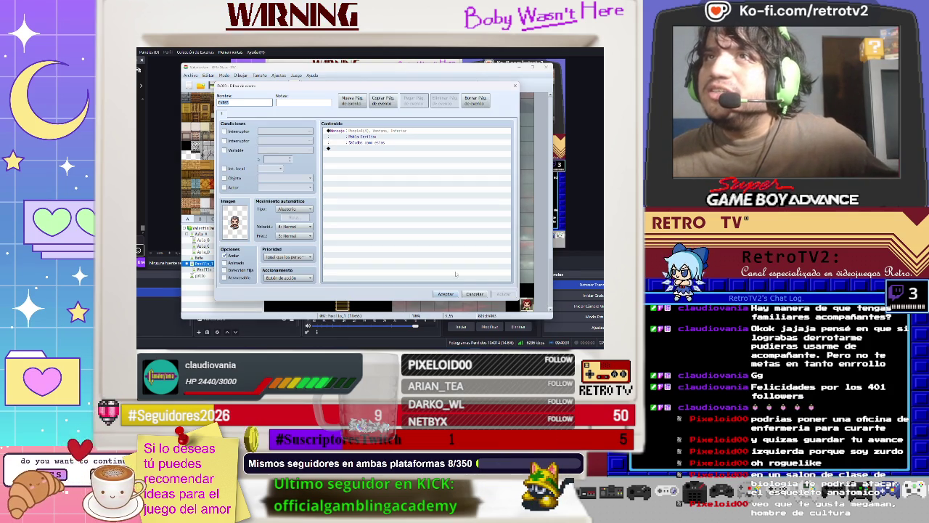
click(445, 293)
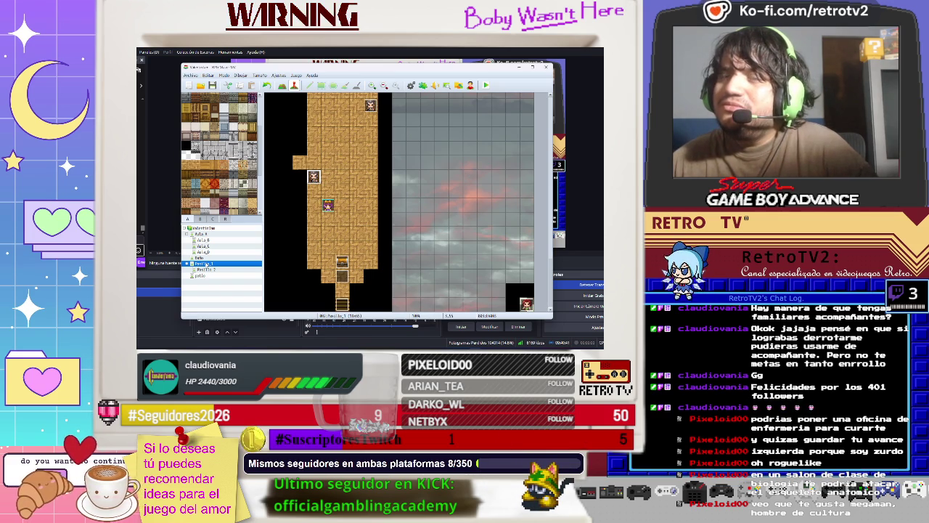
right_click(207, 264)
key(Escape)
scroll(328, 190, up, 10)
scroll(328, 191, up, 3)
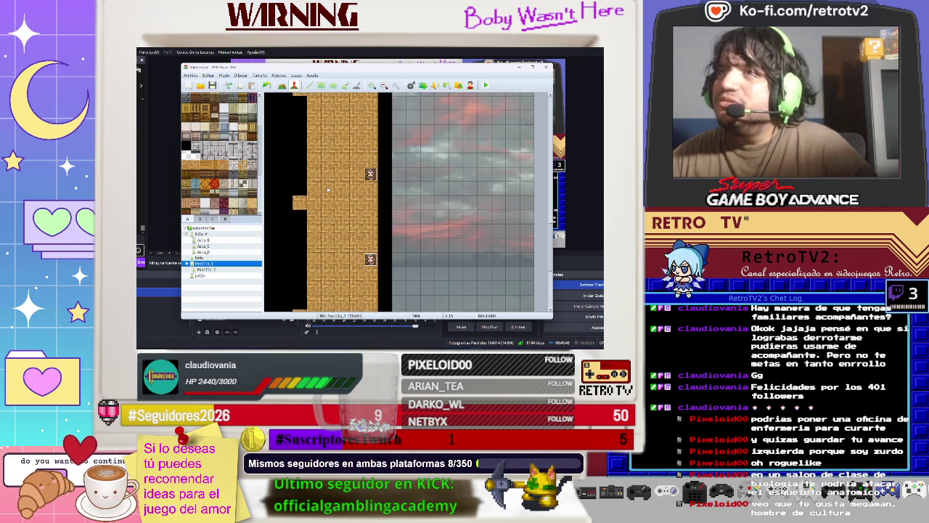
scroll(551, 249, up, 5)
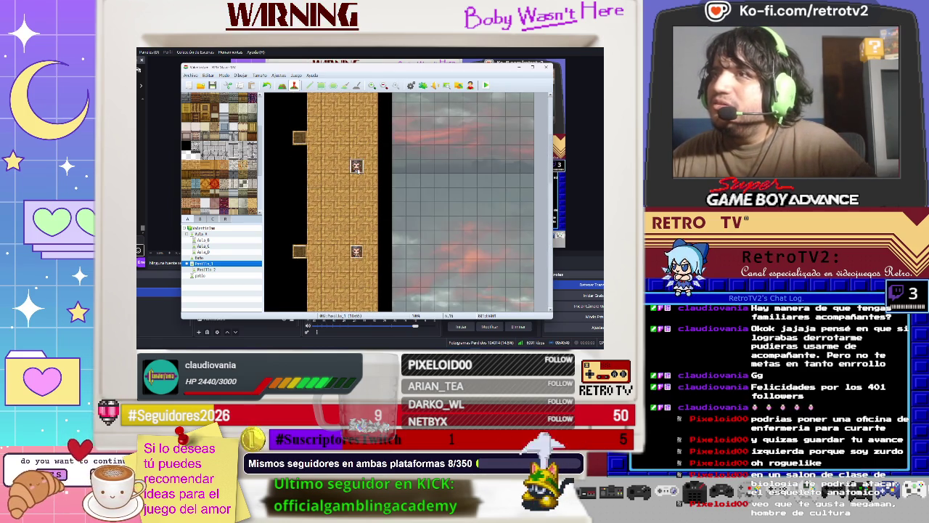
double_click(356, 167)
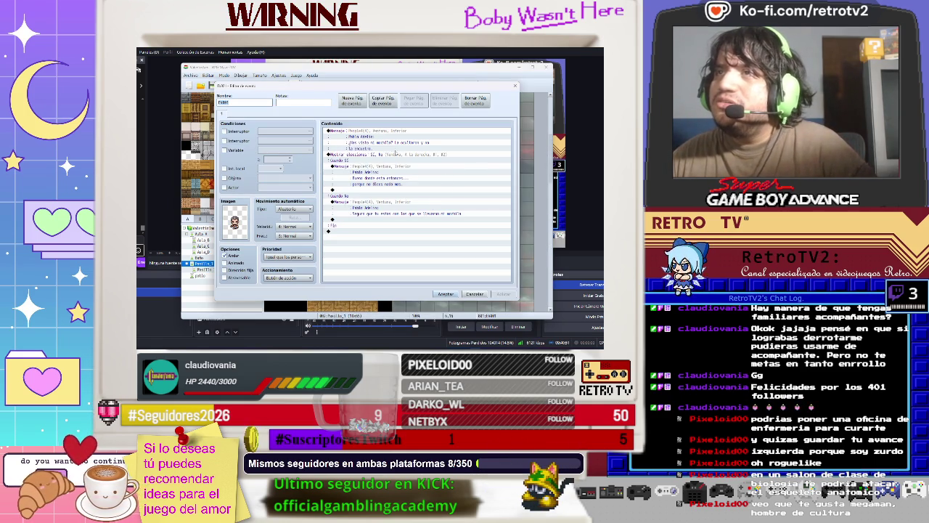
click(452, 295)
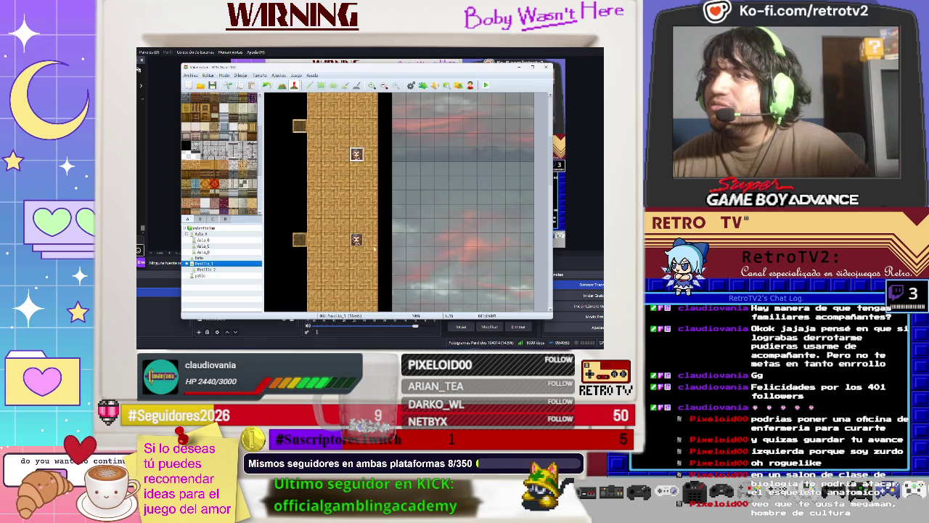
double_click(361, 242)
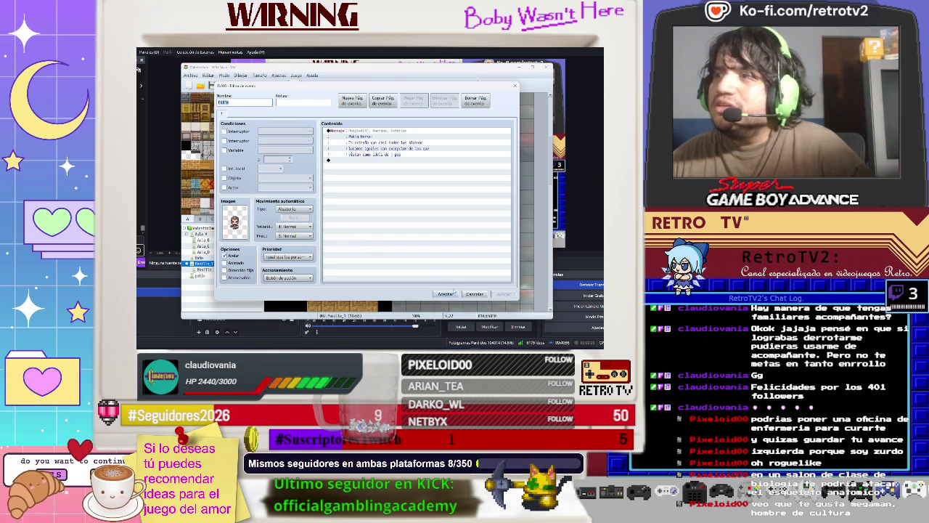
click(445, 294)
scroll(413, 202, down, 2)
double_click(328, 266)
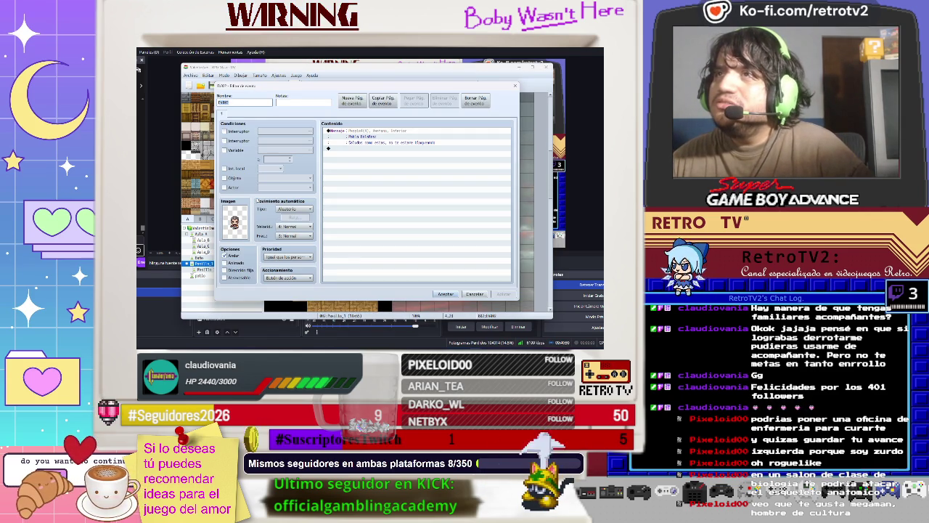
click(446, 294)
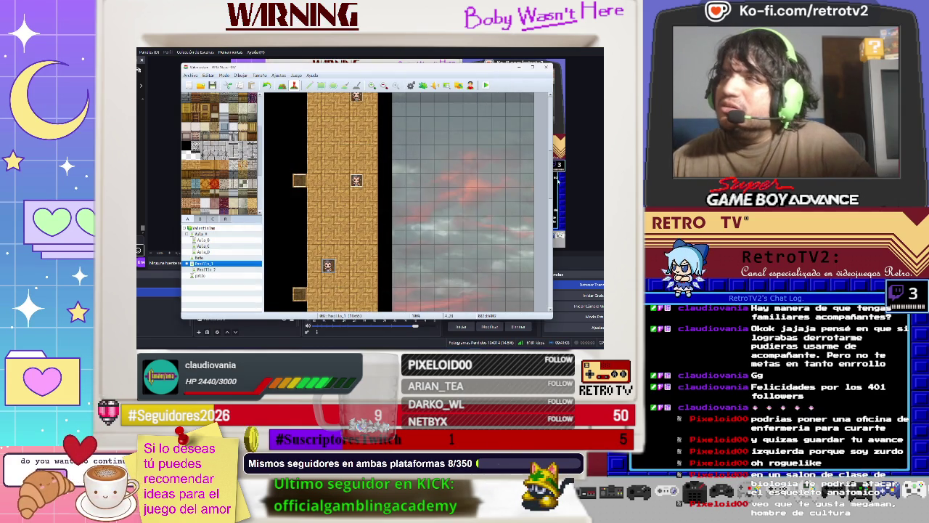
scroll(327, 203, down, 3)
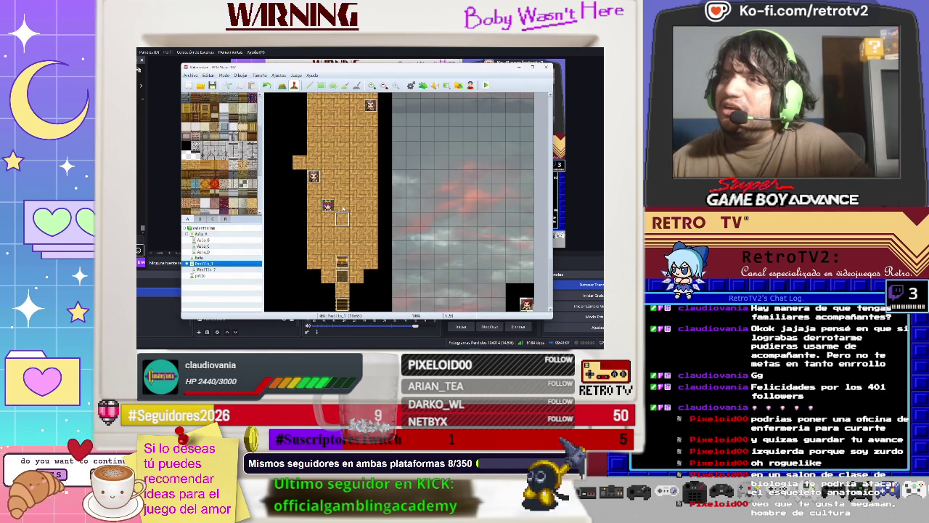
Step: Place a new event on the corridor and open its editor (EV012)
right_click(339, 244)
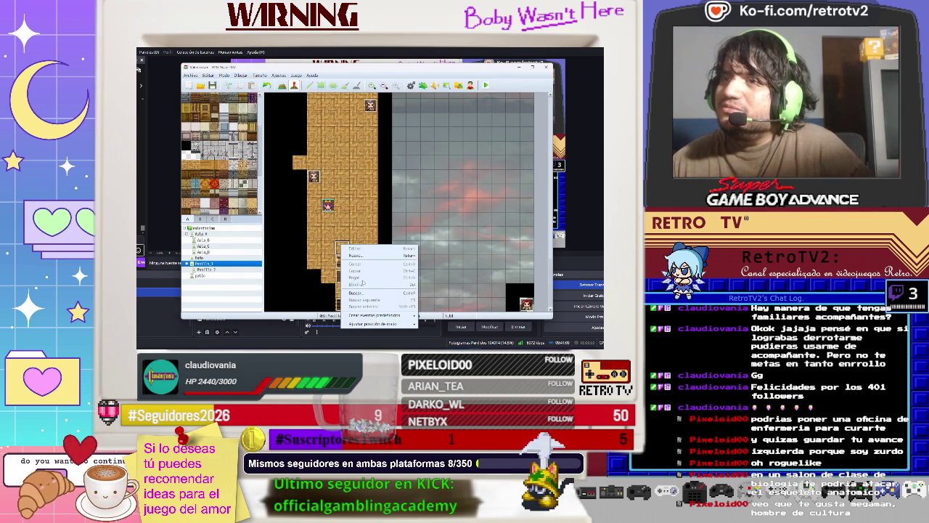
mouse_move(378, 316)
click(434, 324)
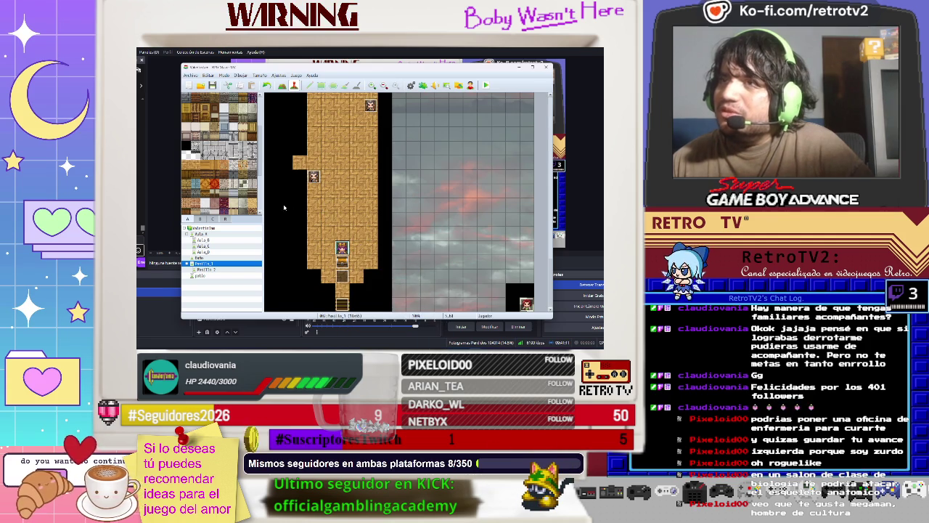
double_click(346, 278)
Step: Make the first Set Event Location command move EV002 to (4,55)
click(379, 202)
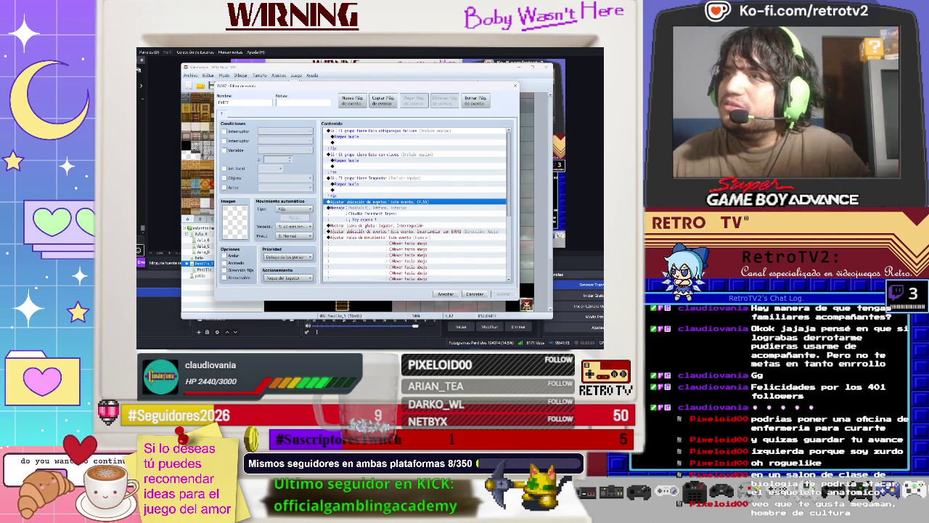
right_click(379, 203)
click(388, 214)
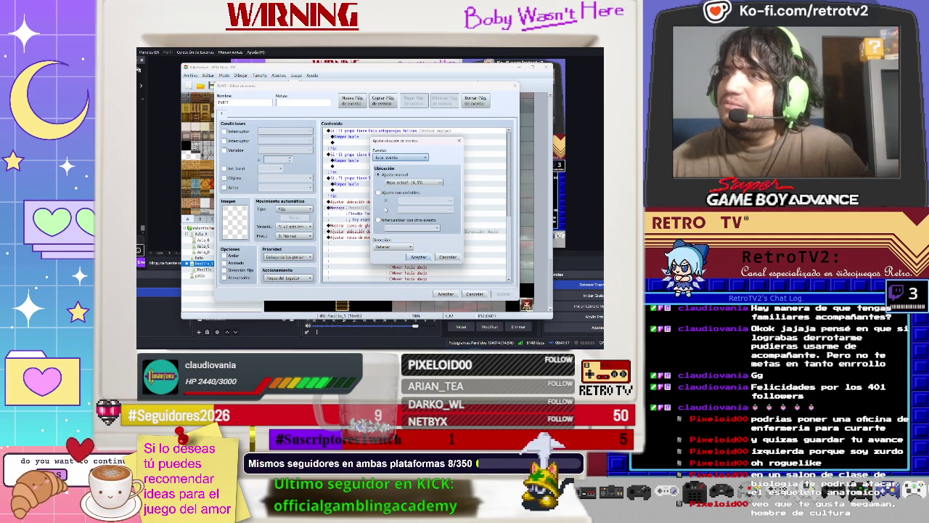
click(399, 157)
click(398, 188)
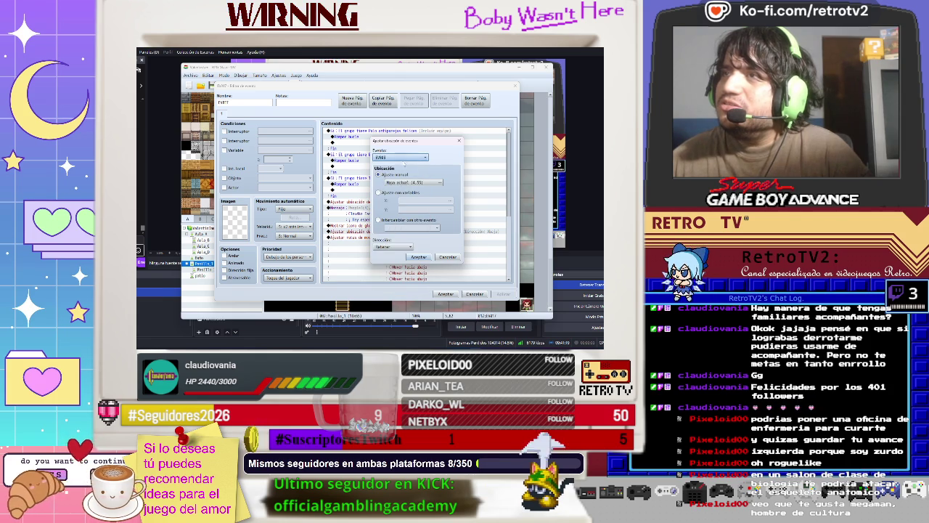
click(399, 157)
click(401, 179)
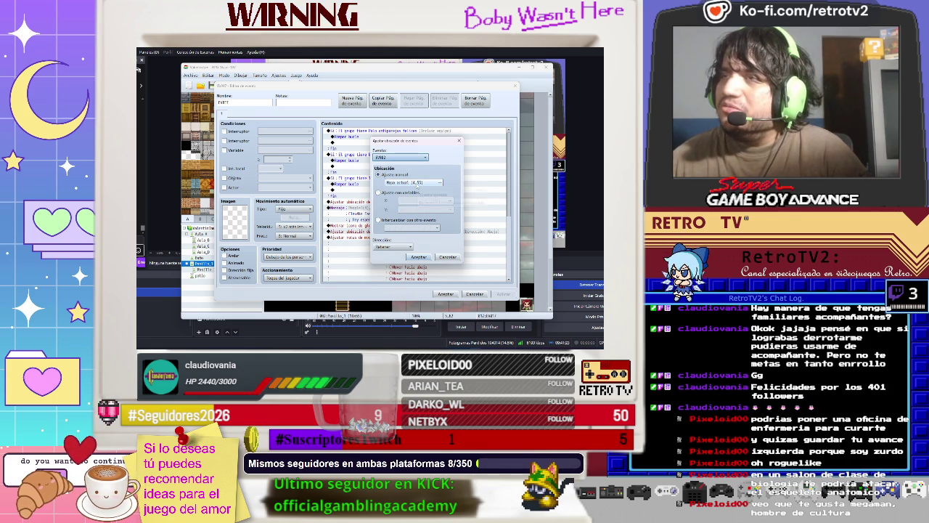
click(419, 257)
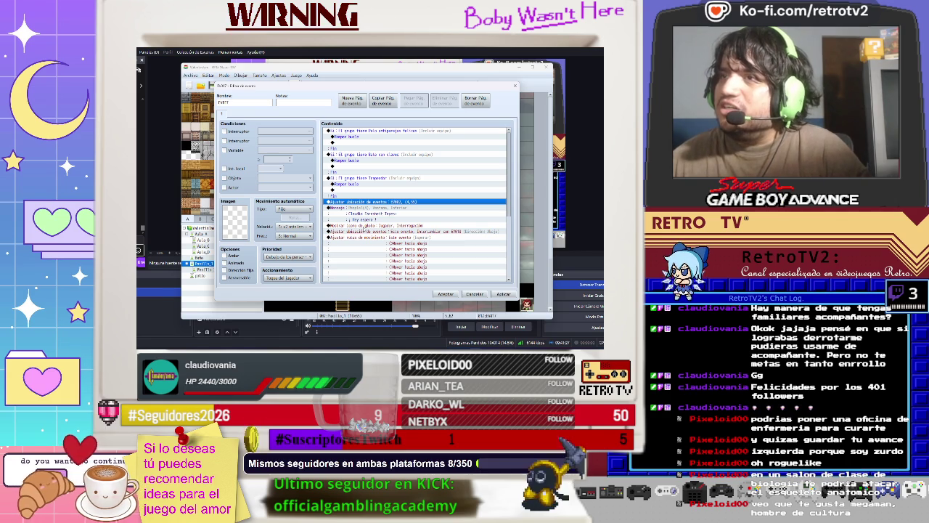
Step: Make the second location command swap EV002 with EV018
click(363, 226)
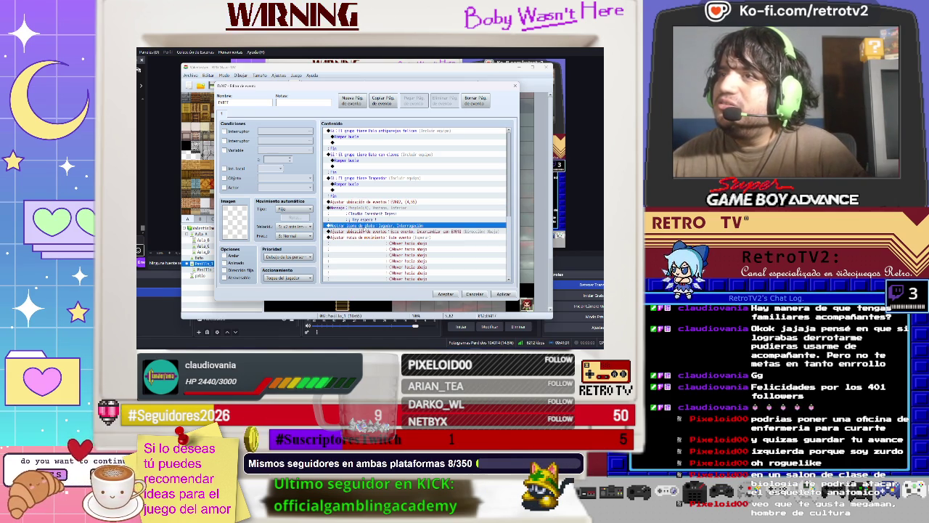
click(363, 230)
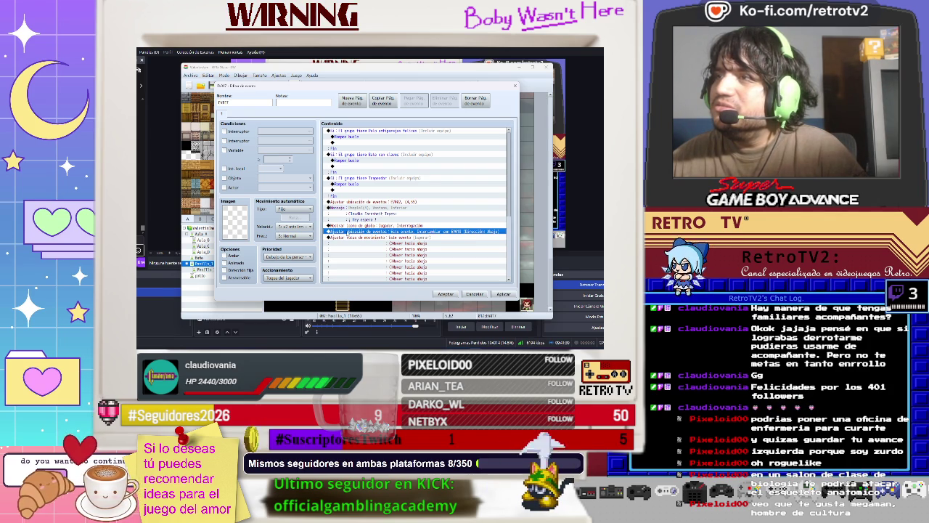
right_click(345, 232)
click(367, 244)
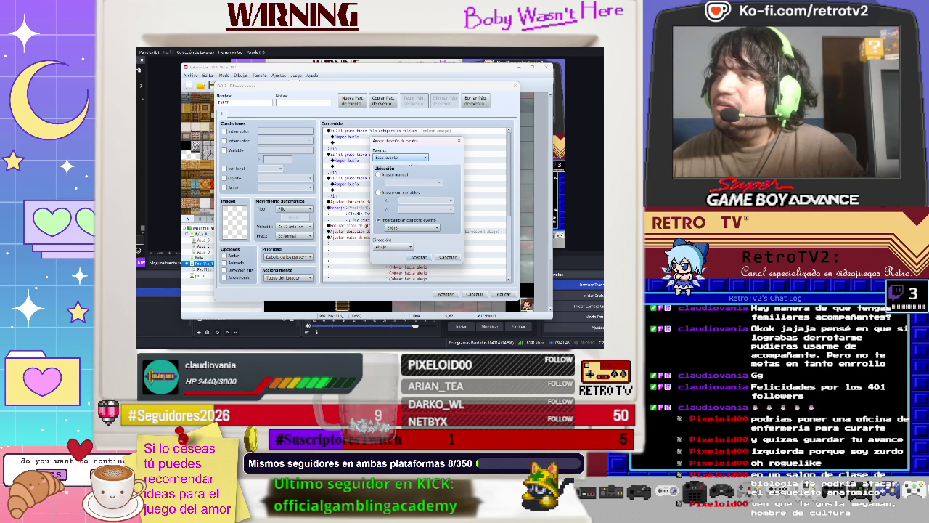
click(415, 159)
click(406, 180)
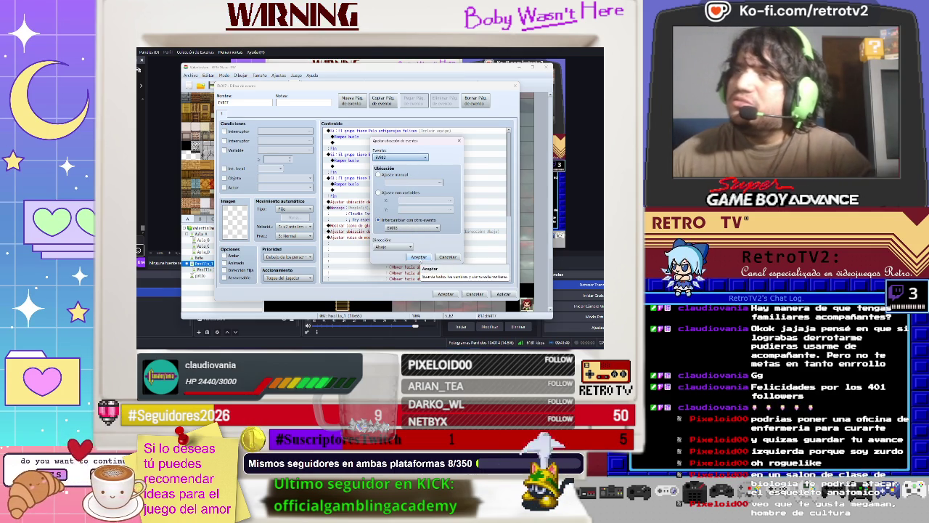
click(419, 257)
scroll(407, 248, down, 3)
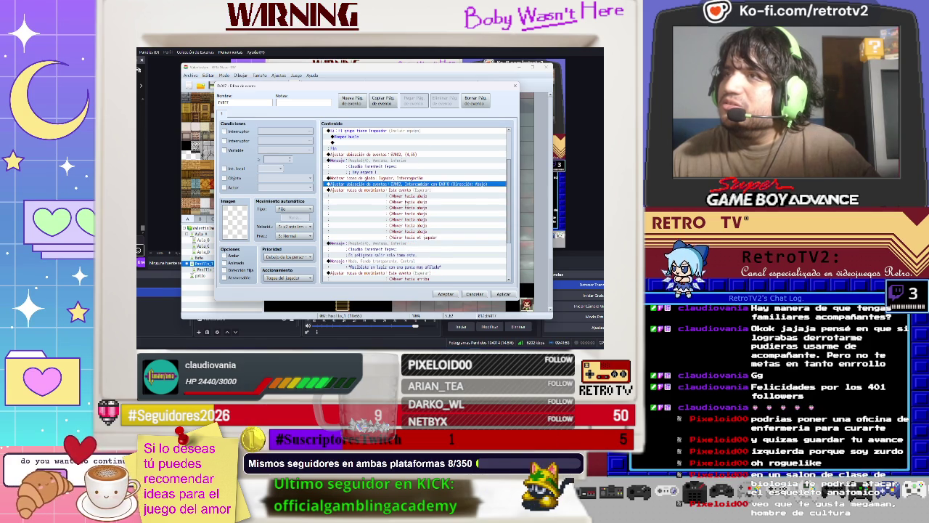
scroll(403, 243, down, 2)
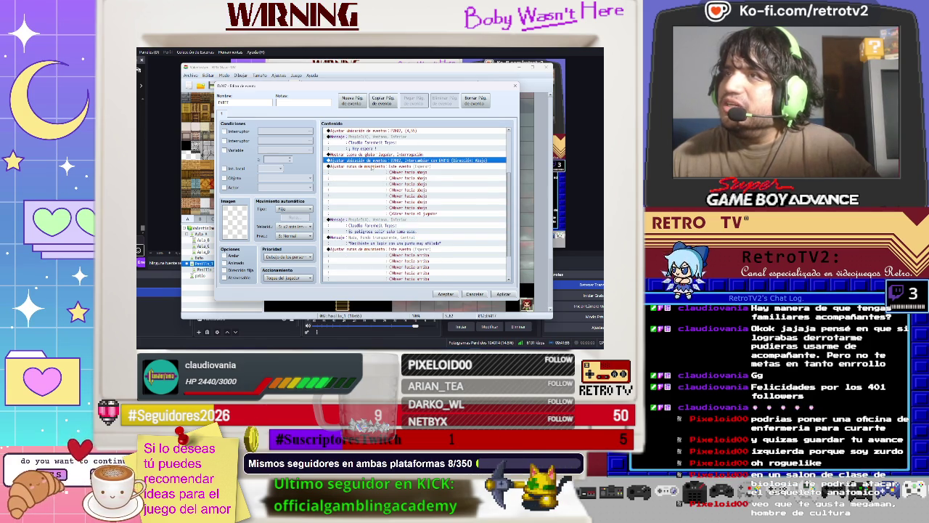
Step: Assign the first Set Movement Route command to EV018
click(371, 167)
right_click(372, 167)
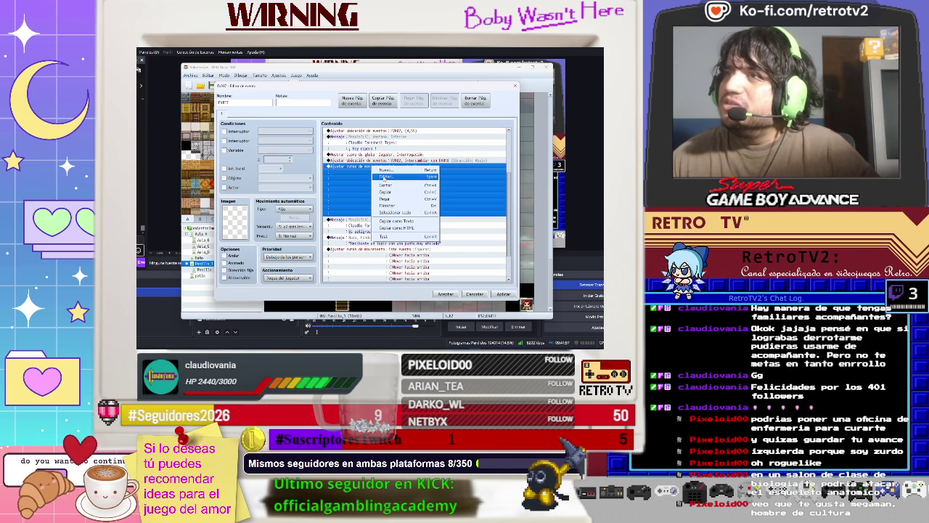
click(385, 177)
click(293, 143)
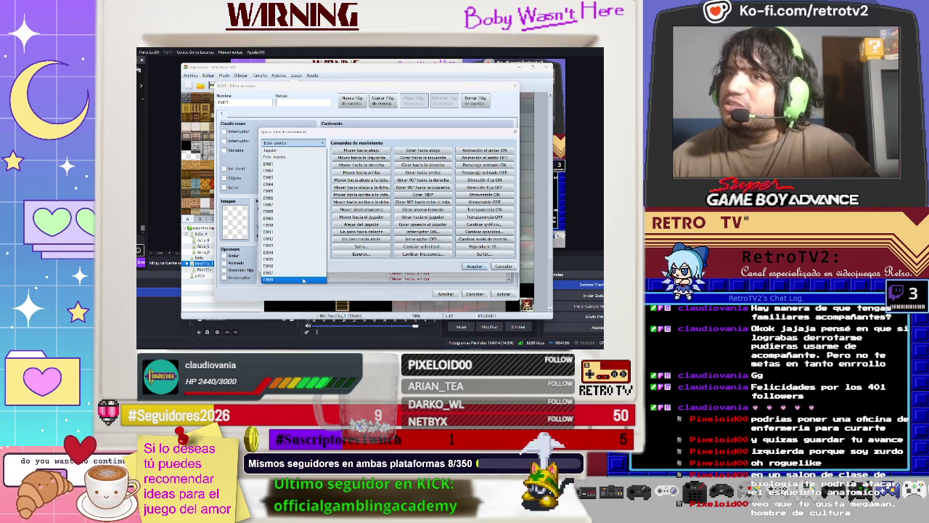
click(304, 280)
click(484, 267)
Step: Assign the later movement route to the other NPC event, close the editor, and playtest
scroll(385, 246, down, 1)
click(383, 250)
right_click(383, 251)
click(396, 262)
click(305, 143)
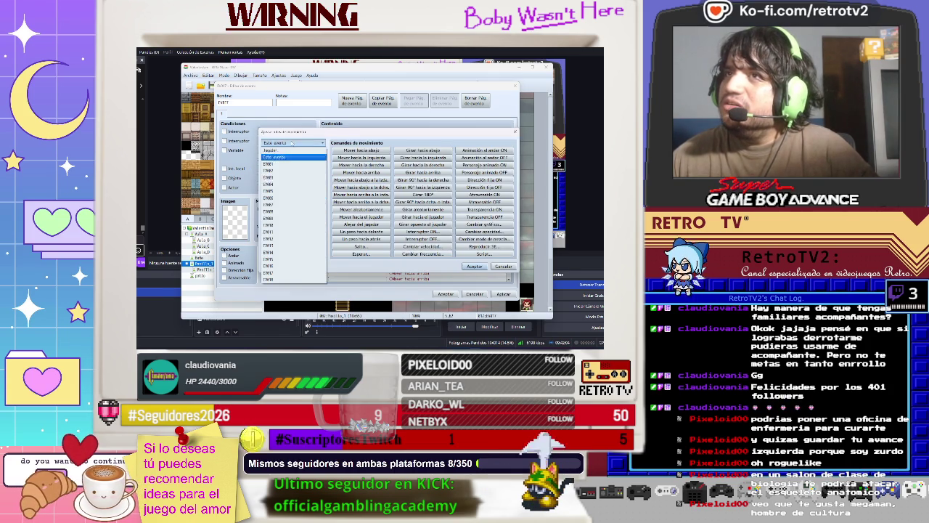
click(286, 278)
click(473, 266)
click(446, 294)
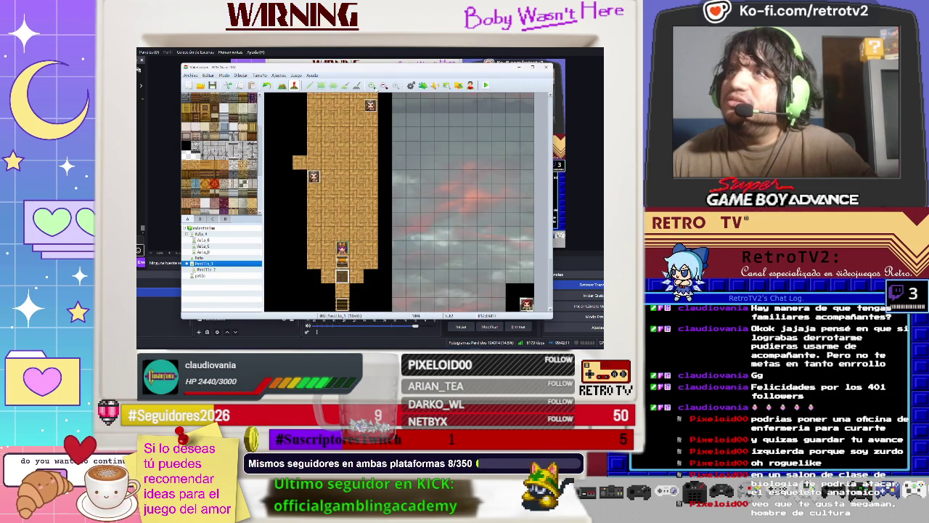
click(486, 85)
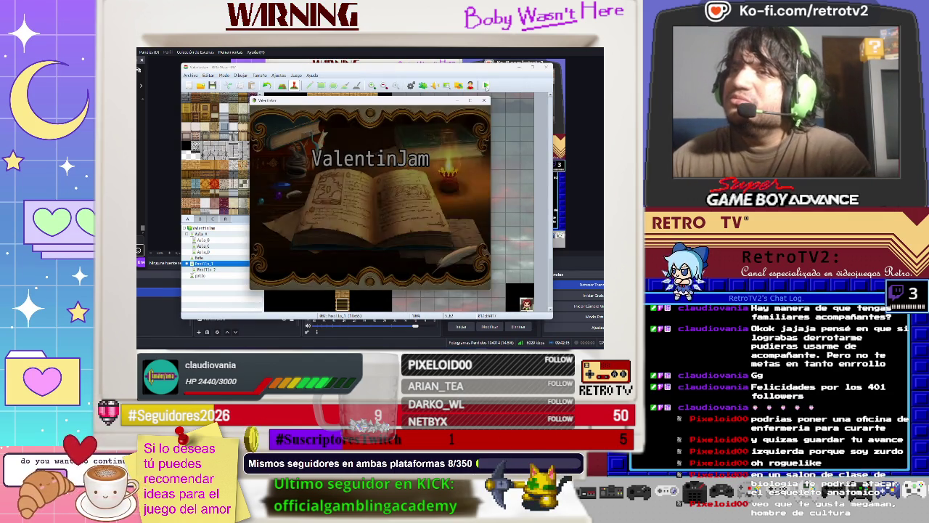
key(Return)
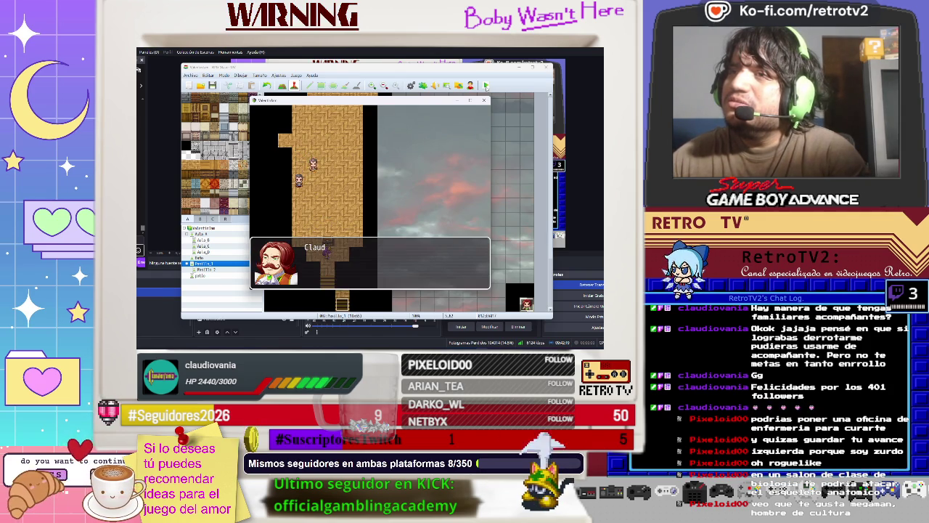
key(Return)
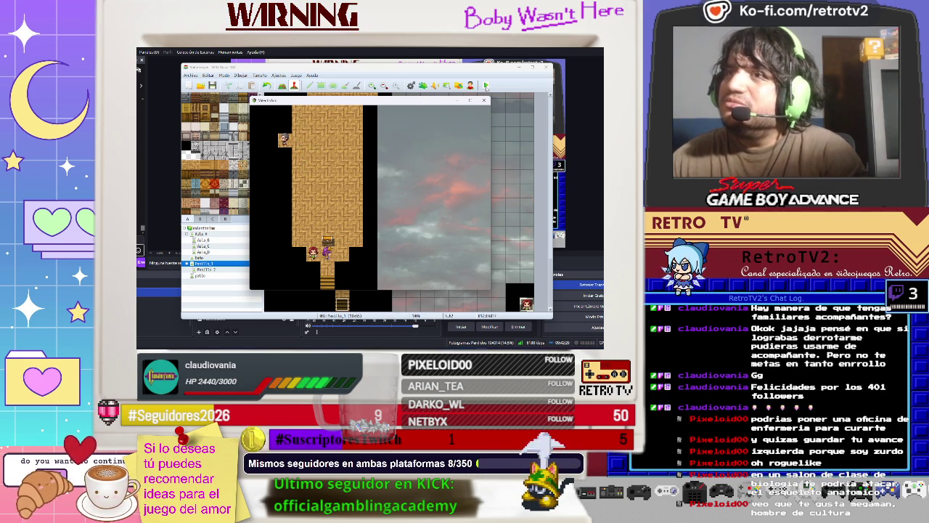
click(483, 101)
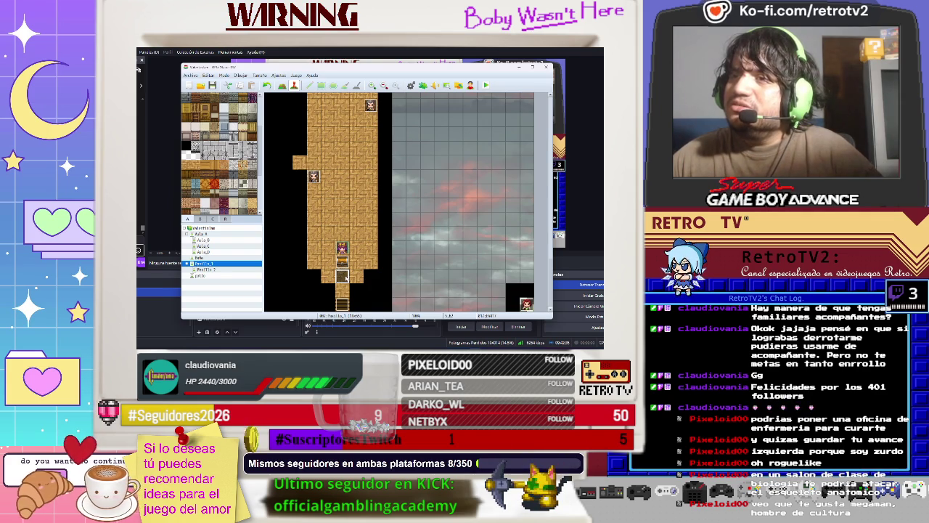
Step: Reopen the corridor event and keep EV002's location command at (4,55) with Direction: Retain
double_click(344, 277)
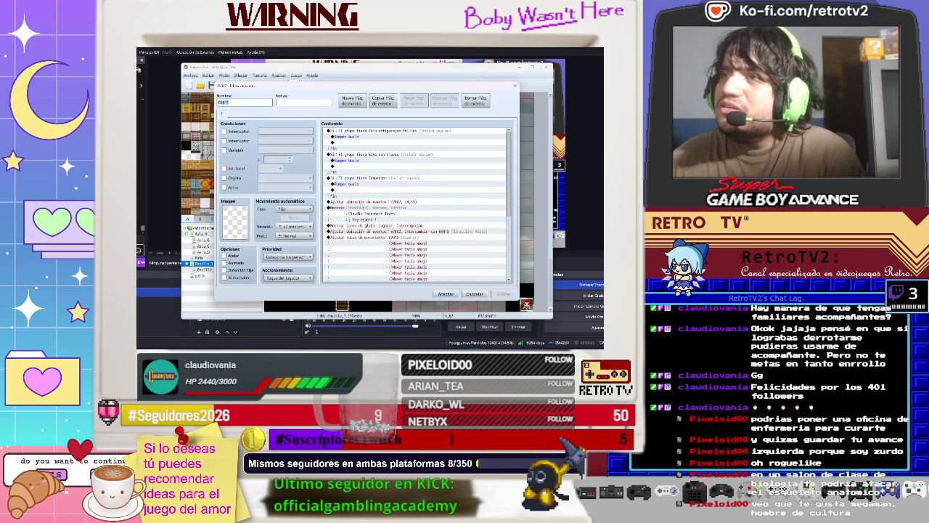
click(377, 201)
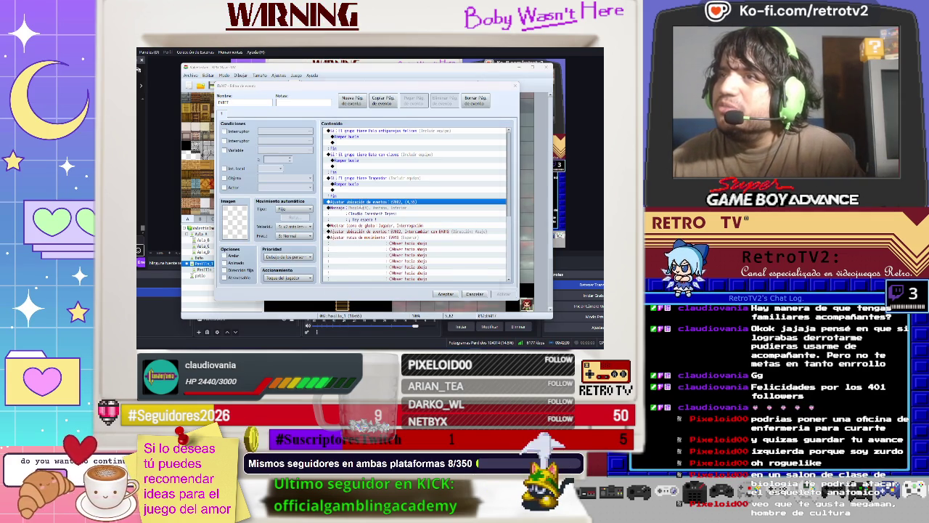
key(Insert)
key(Escape)
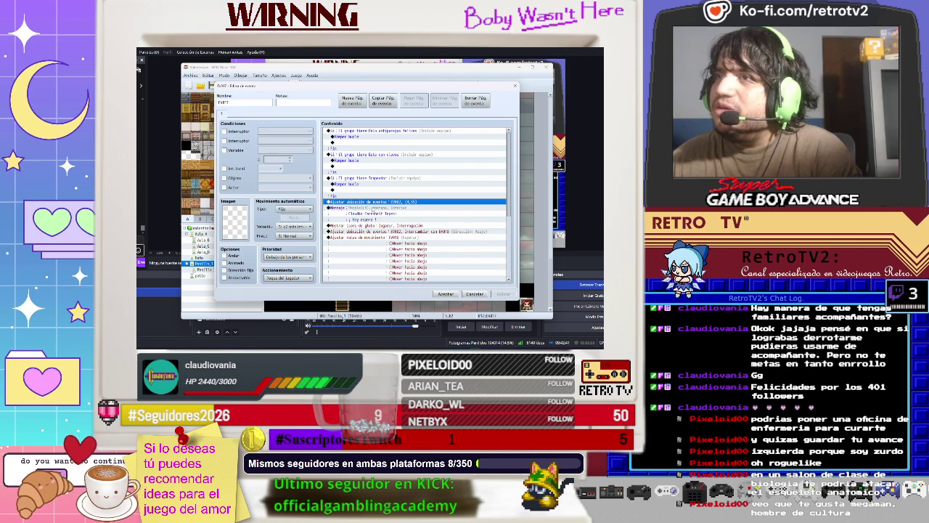
right_click(371, 206)
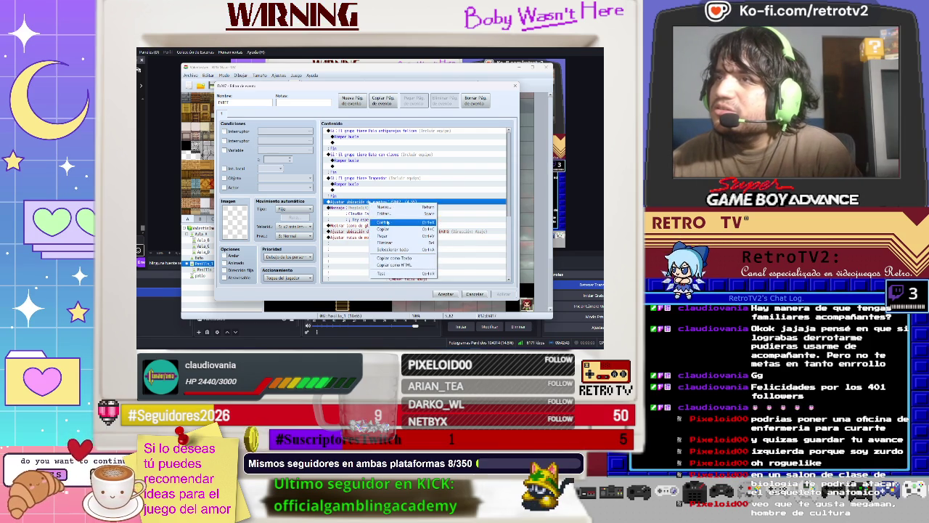
click(383, 213)
click(393, 248)
click(394, 252)
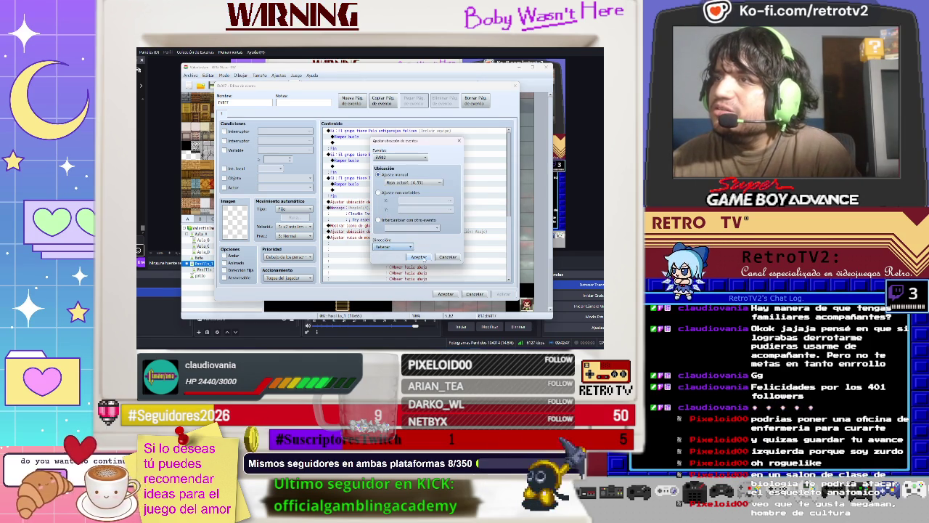
click(419, 258)
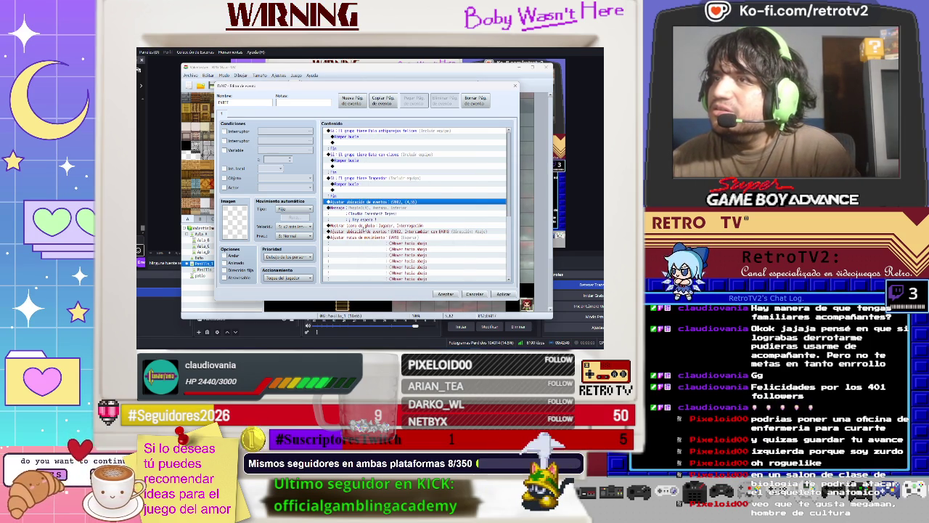
Step: Select the NPC's message block together with the question-balloon command
click(364, 237)
click(363, 226)
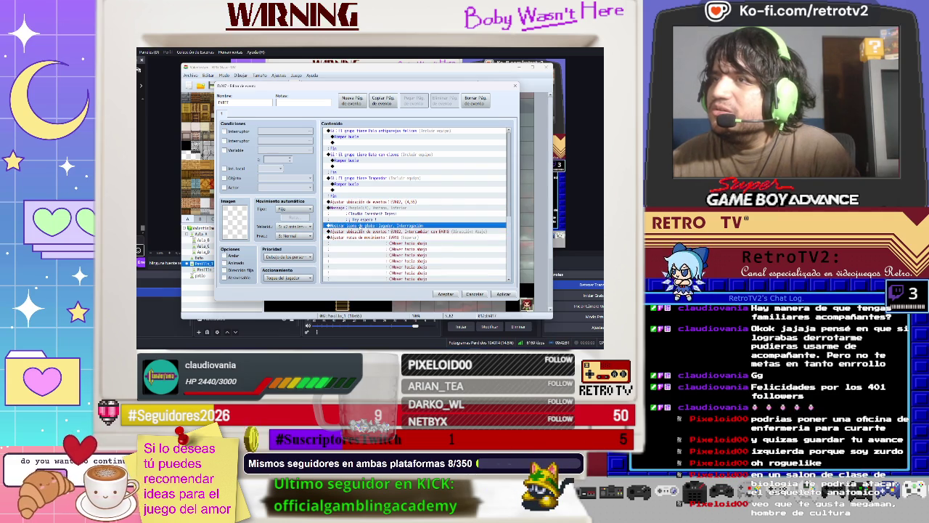
click(339, 210)
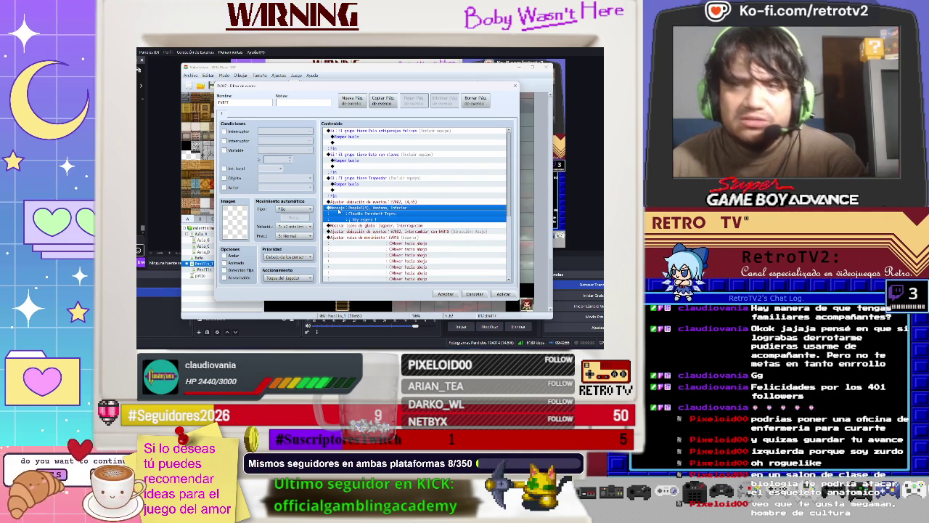
shift+click(339, 225)
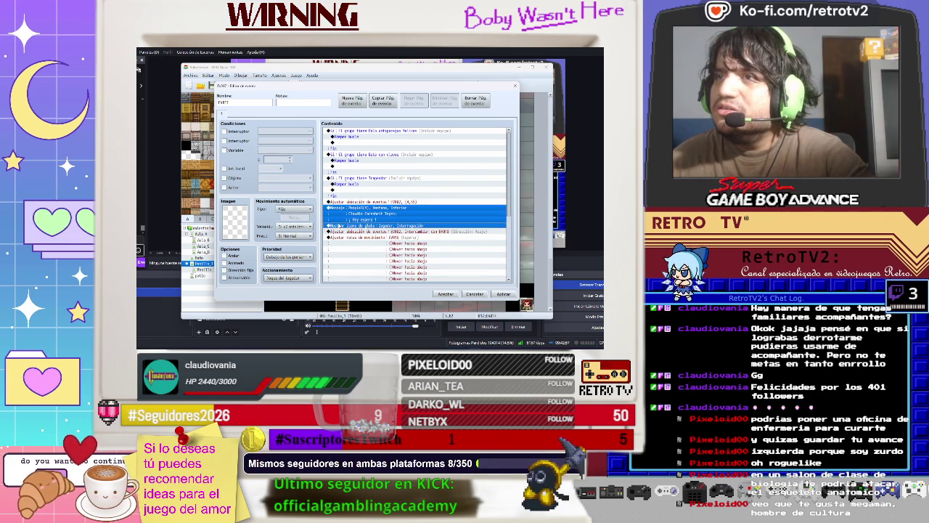
right_click(339, 225)
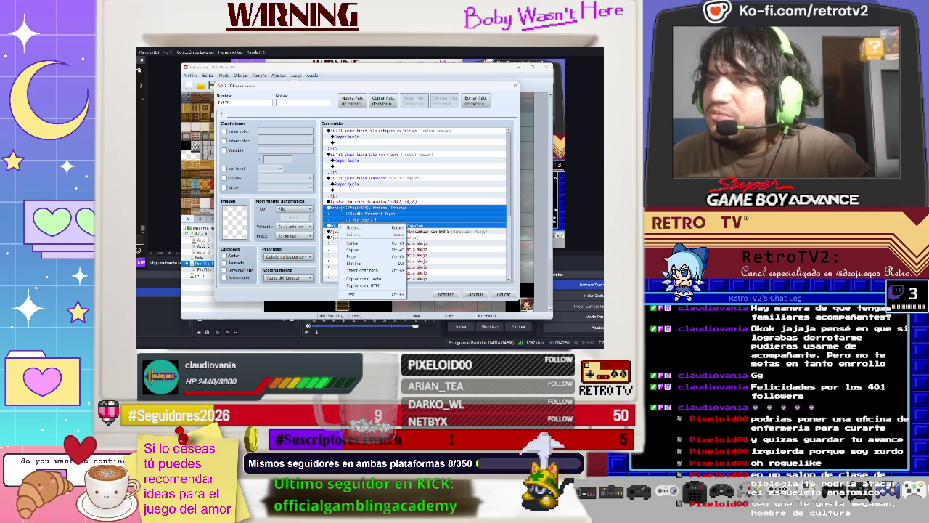
Step: Cut the Mensaje and Mostrar icono commands and paste them at the list's end
click(359, 243)
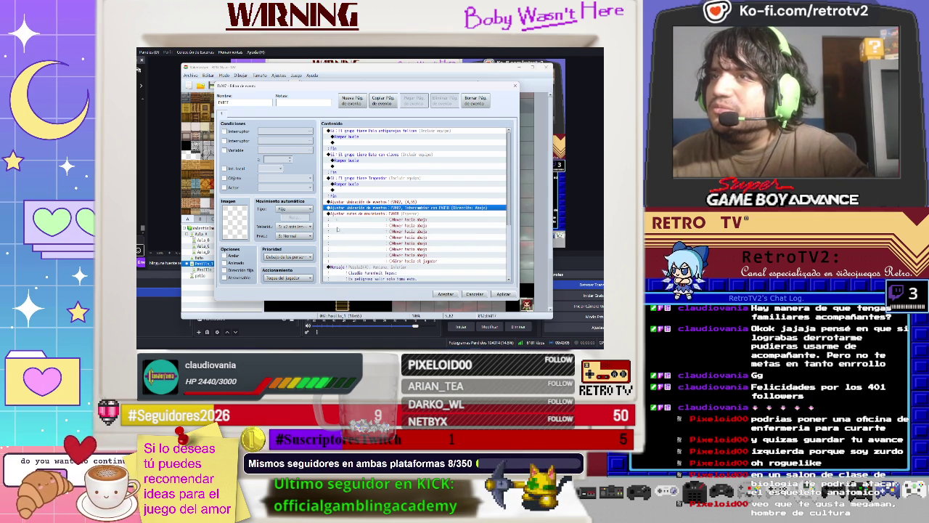
scroll(338, 229, down, 5)
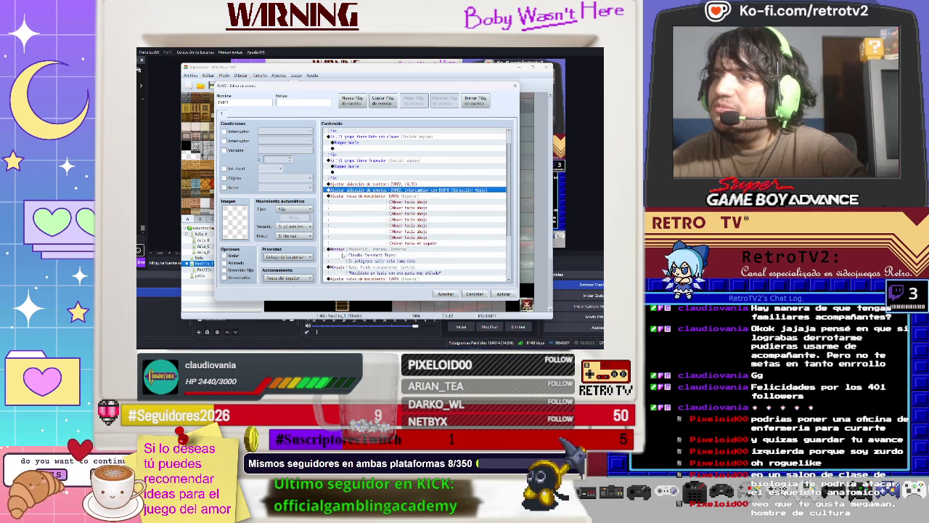
scroll(339, 269, down, 1)
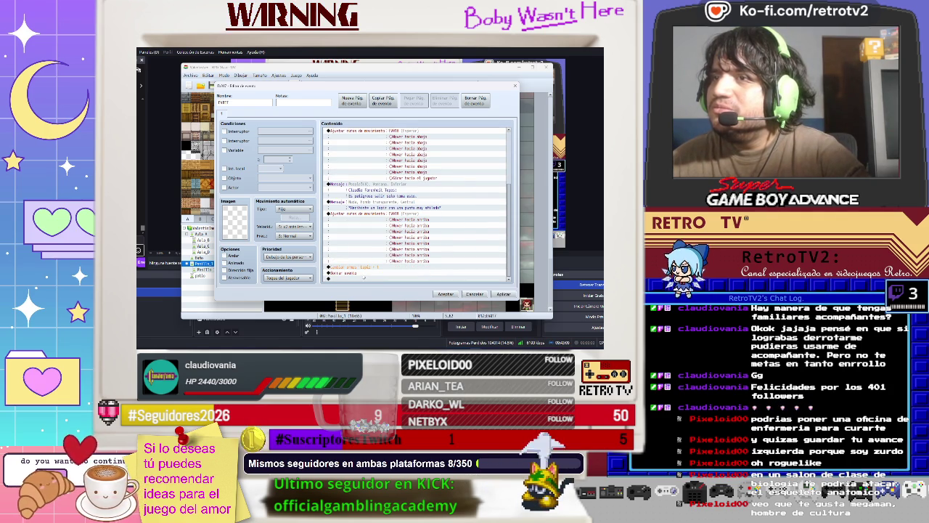
right_click(353, 278)
click(371, 310)
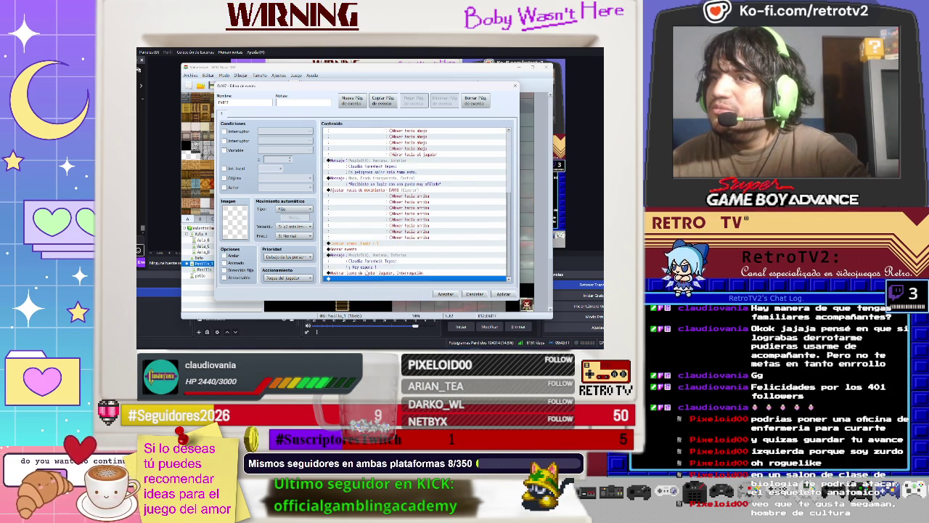
Step: Move the NPC's movement route and following message blocks to the end of the event
click(347, 249)
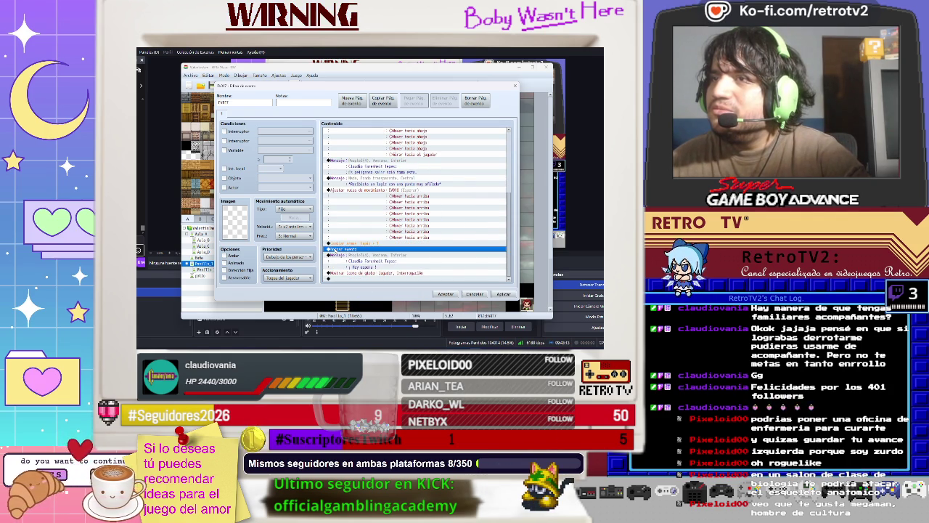
shift+click(350, 243)
scroll(356, 232, up, 2)
scroll(357, 232, up, 2)
shift+click(352, 237)
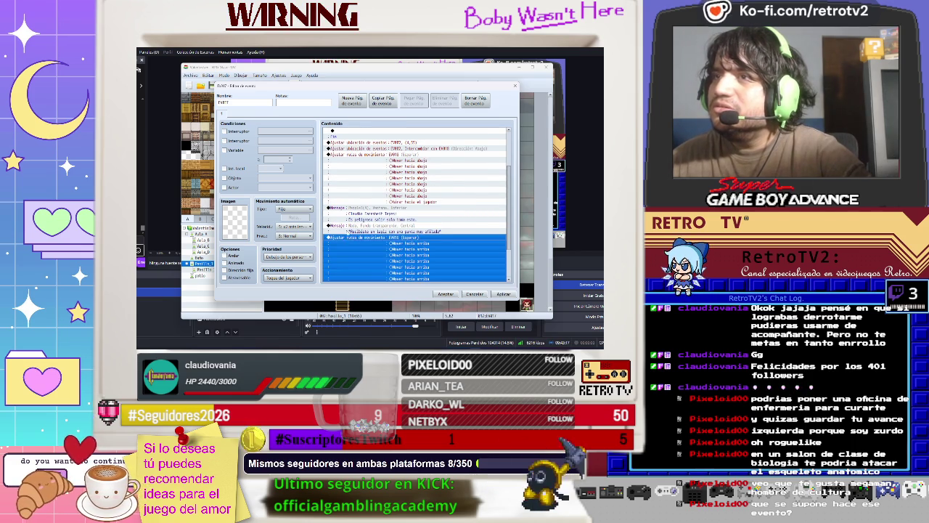
shift+click(349, 230)
shift+click(345, 208)
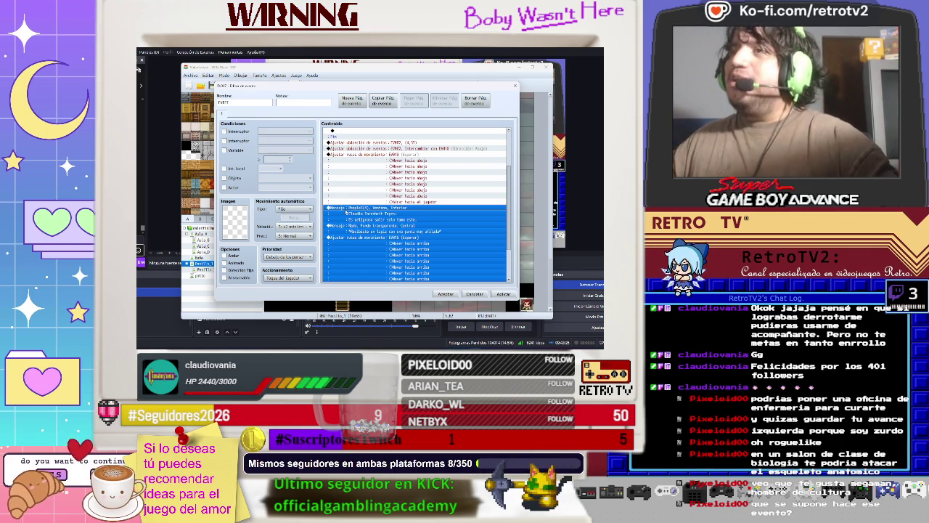
scroll(347, 211, up, 1)
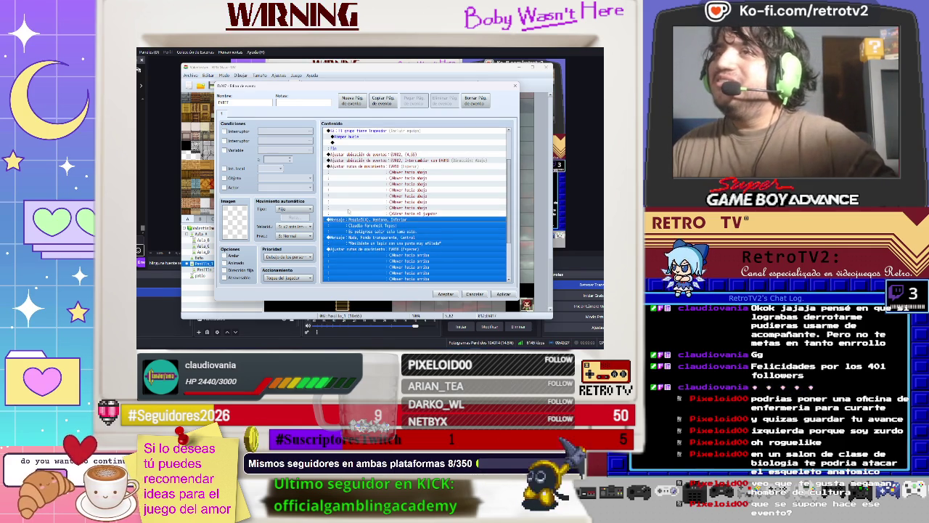
scroll(347, 212, up, 2)
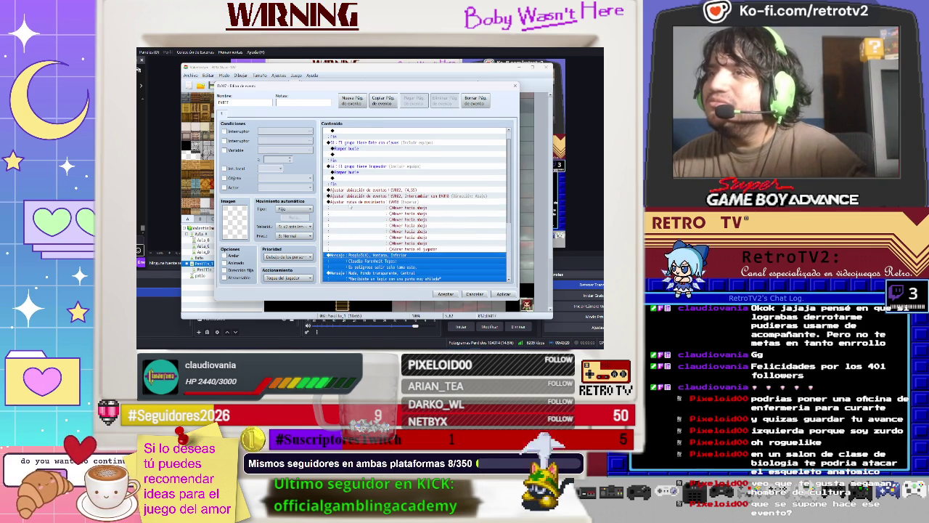
shift+click(380, 231)
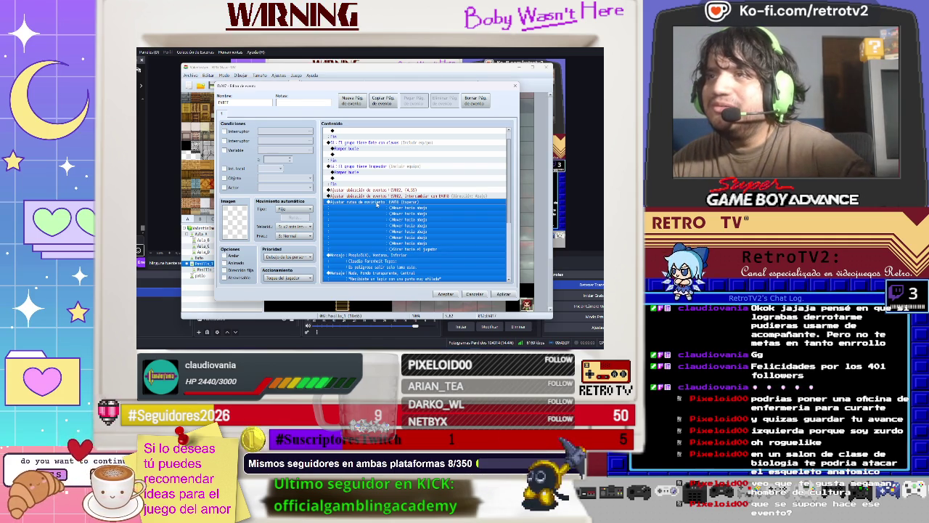
key(Delete)
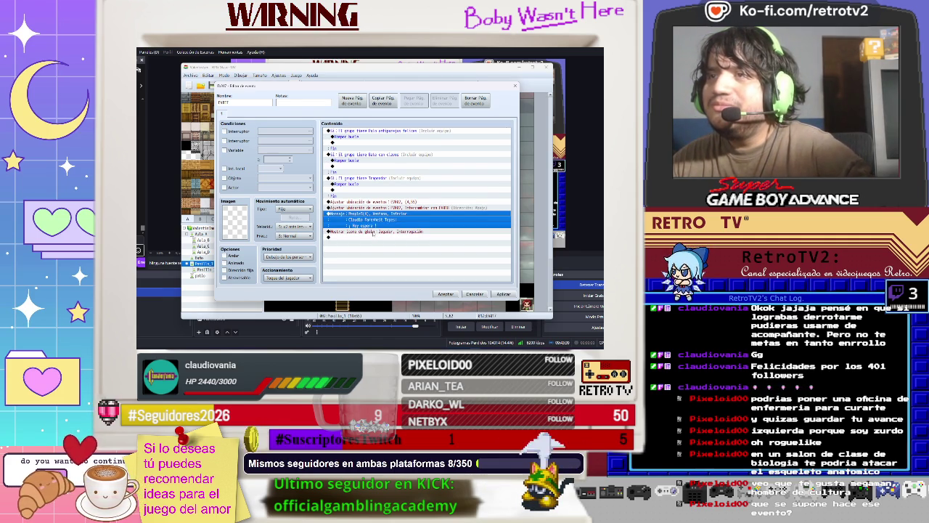
click(405, 240)
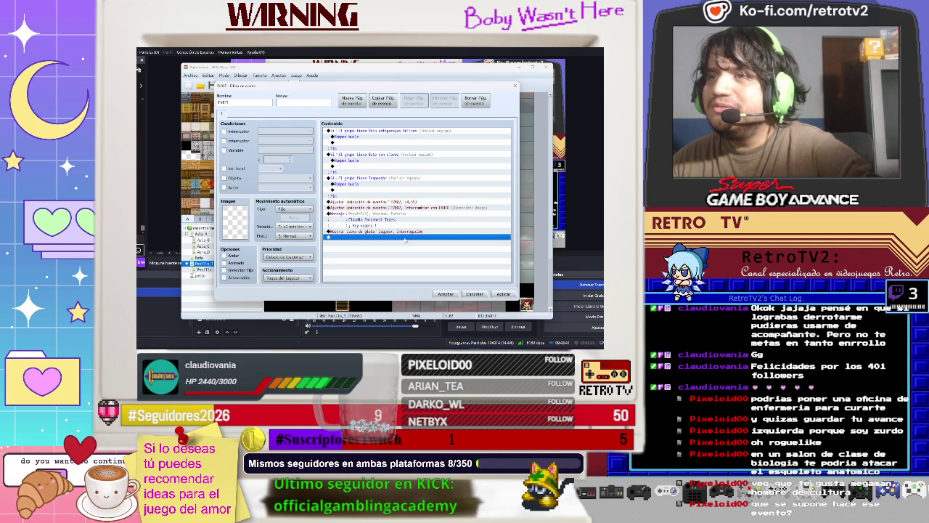
key(ctrl+v)
scroll(396, 245, down, 5)
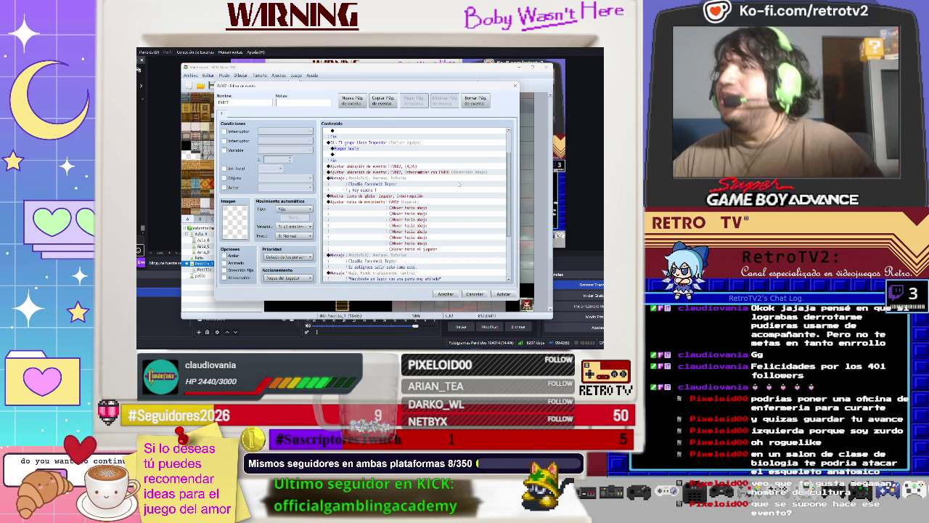
right_click(464, 173)
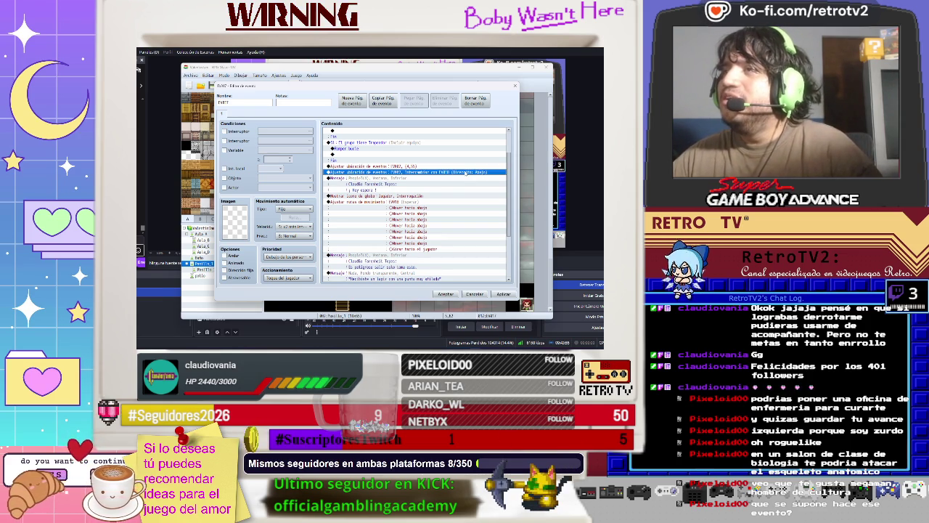
Step: Set the event location swap's Dirección to Retener
click(470, 183)
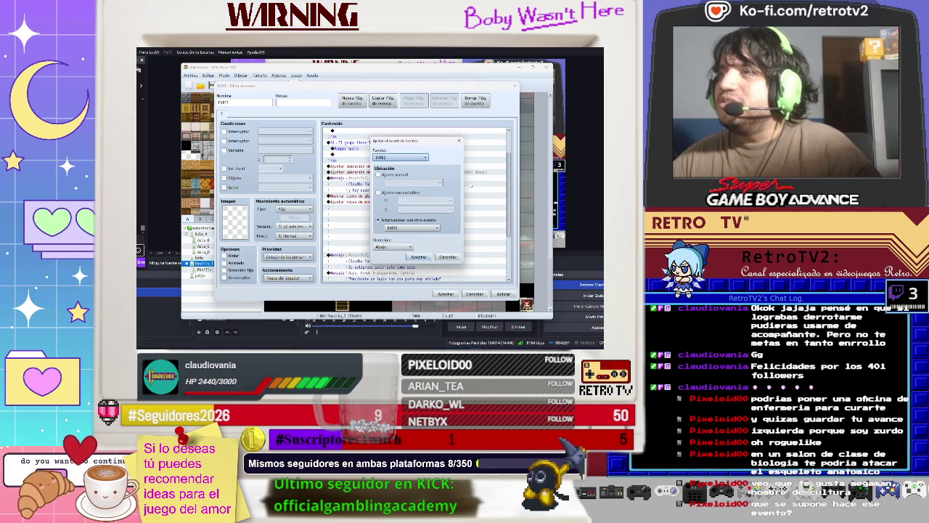
click(392, 247)
click(392, 255)
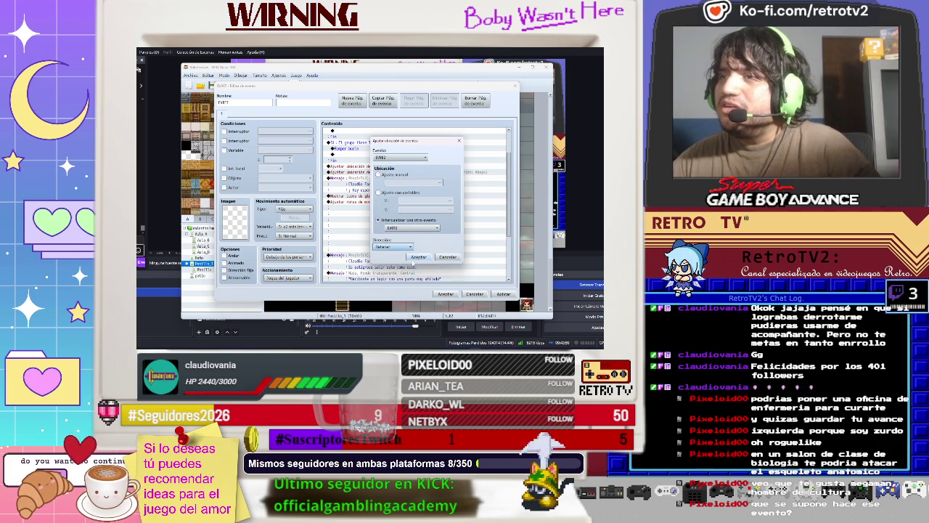
click(421, 258)
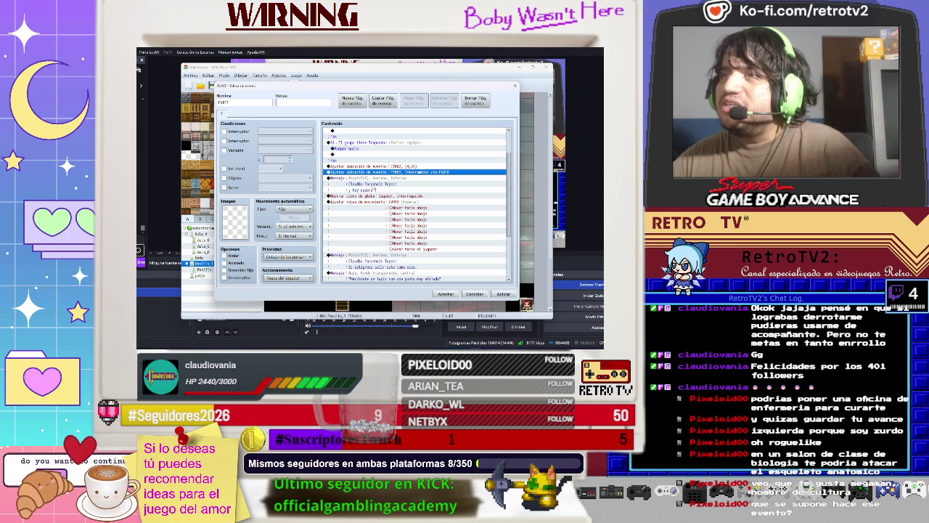
Step: Tick Esperar hasta finalizar on the NPC's downward movement route
click(369, 196)
click(371, 203)
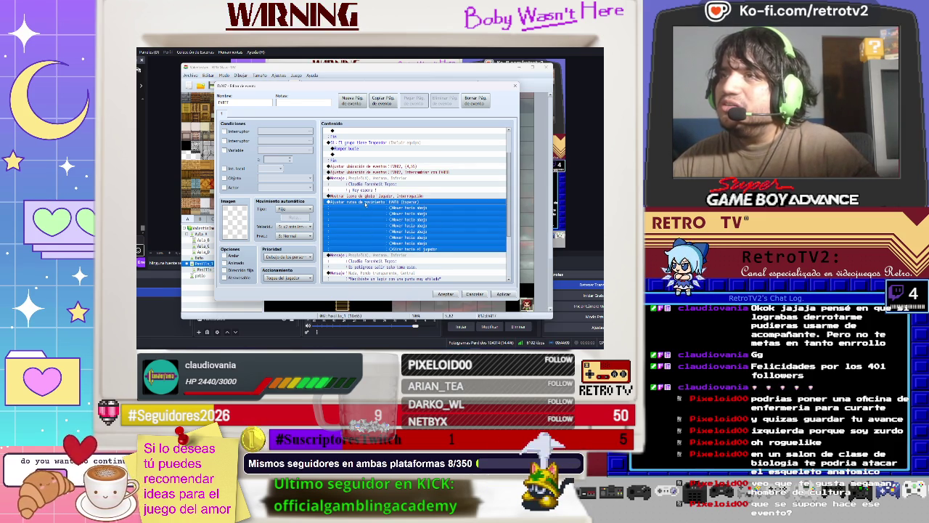
right_click(365, 204)
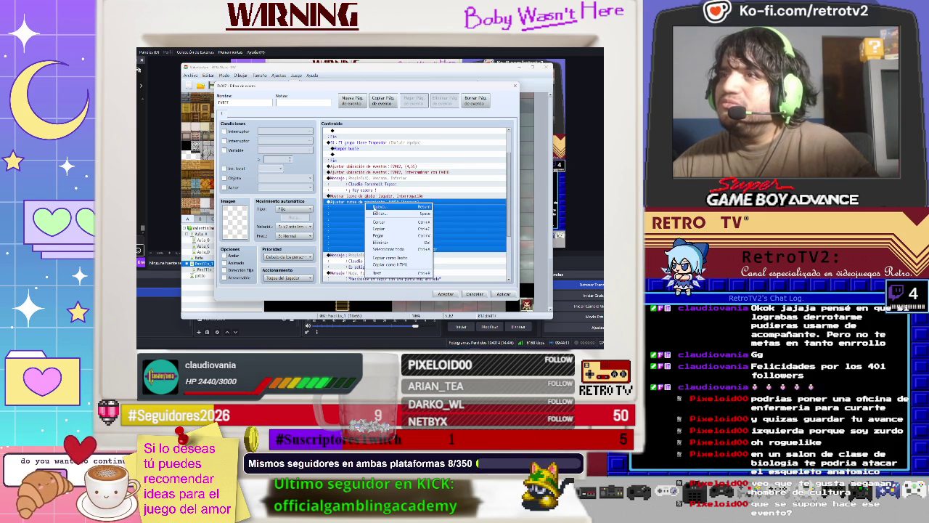
click(377, 214)
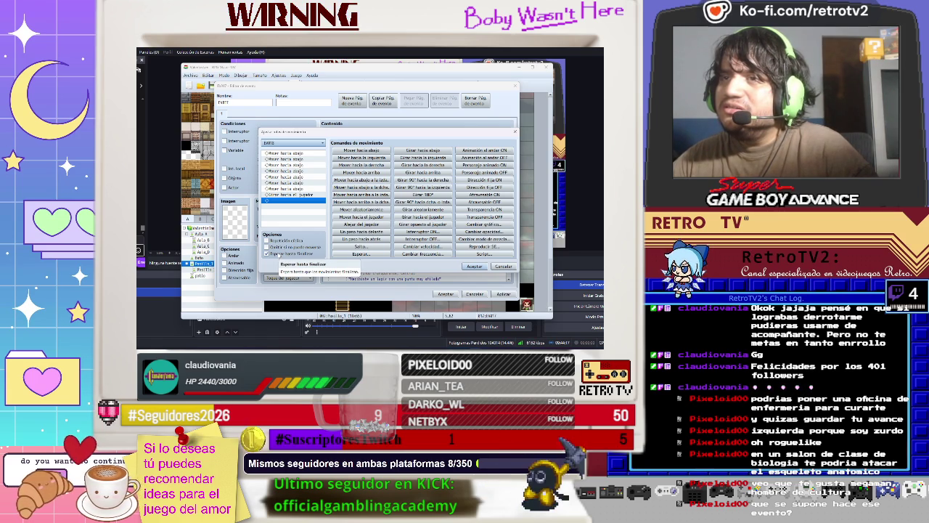
click(278, 254)
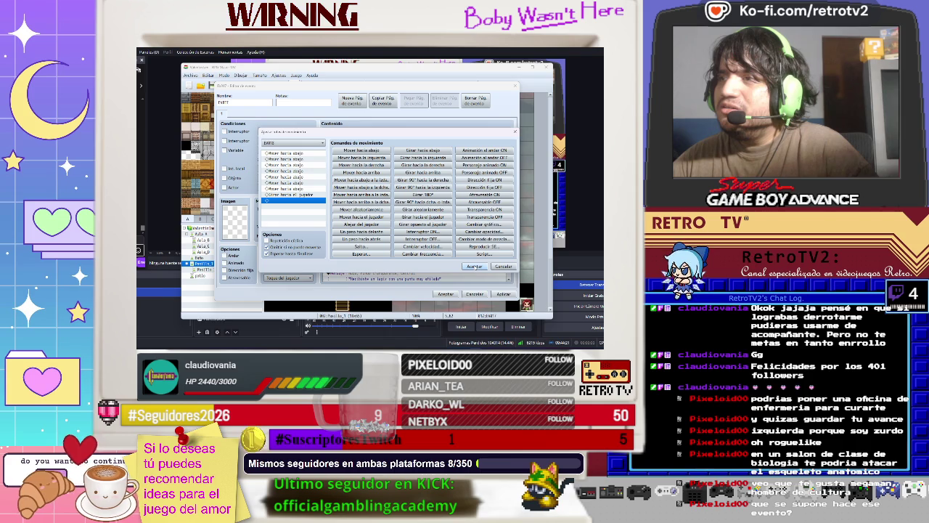
click(474, 267)
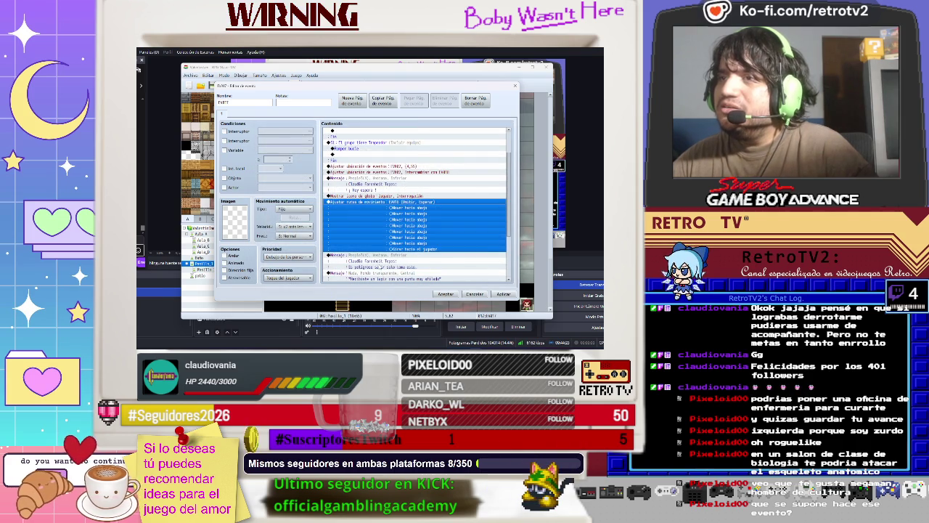
Step: Confirm the upward movement route settings and close the event editor
scroll(381, 261, down, 3)
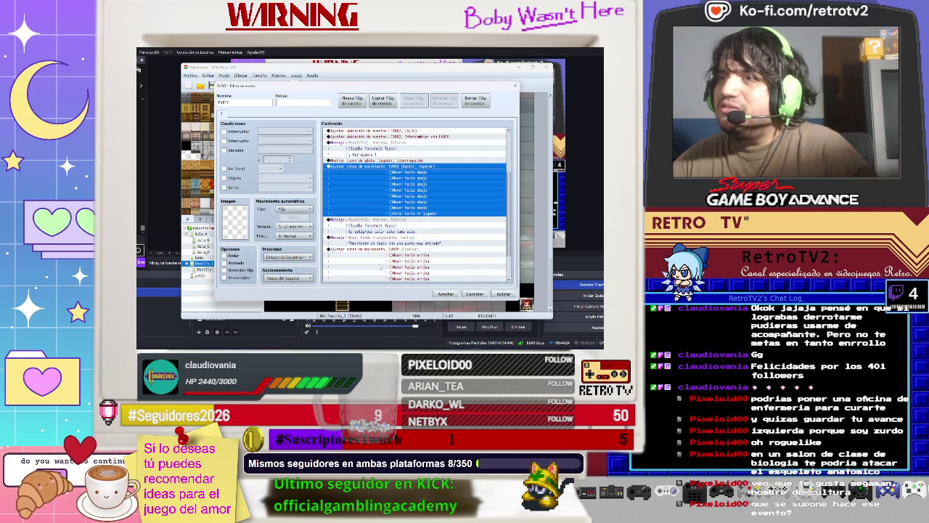
right_click(364, 222)
click(374, 233)
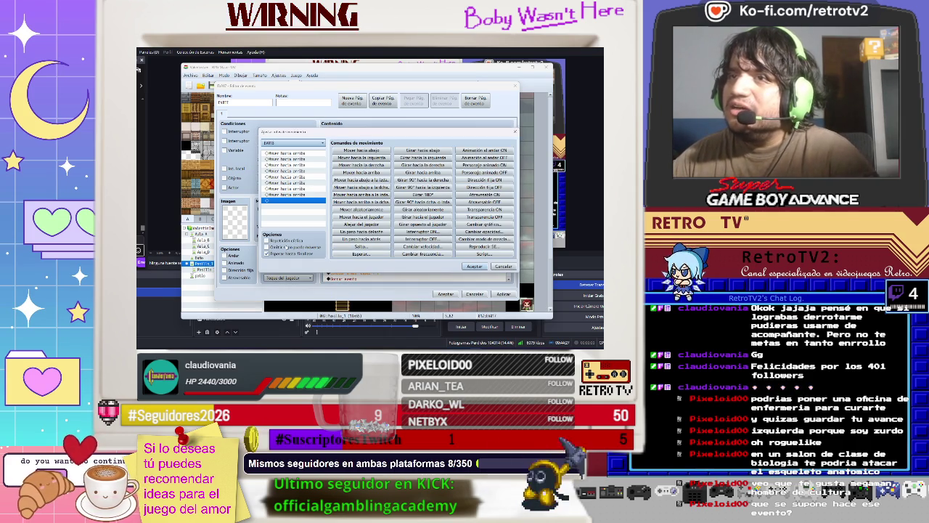
click(474, 267)
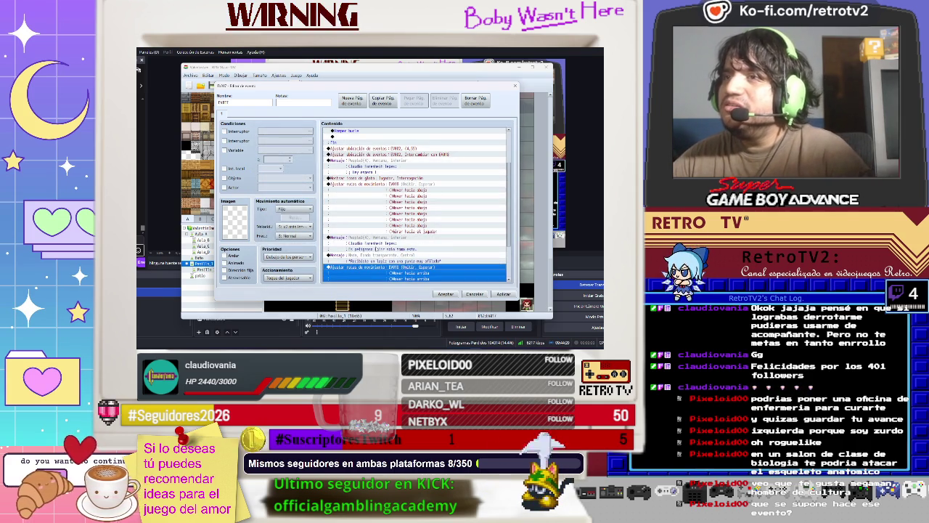
scroll(374, 240, down, 2)
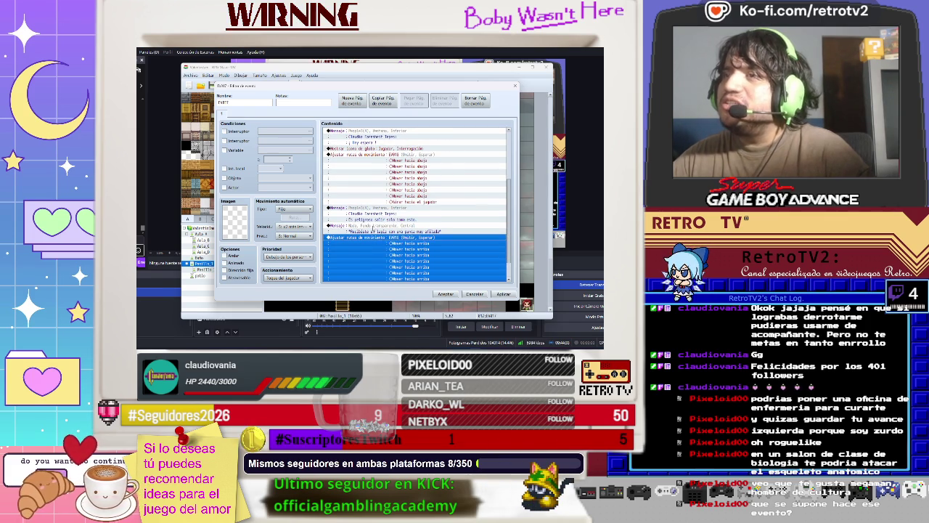
scroll(424, 270, down, 3)
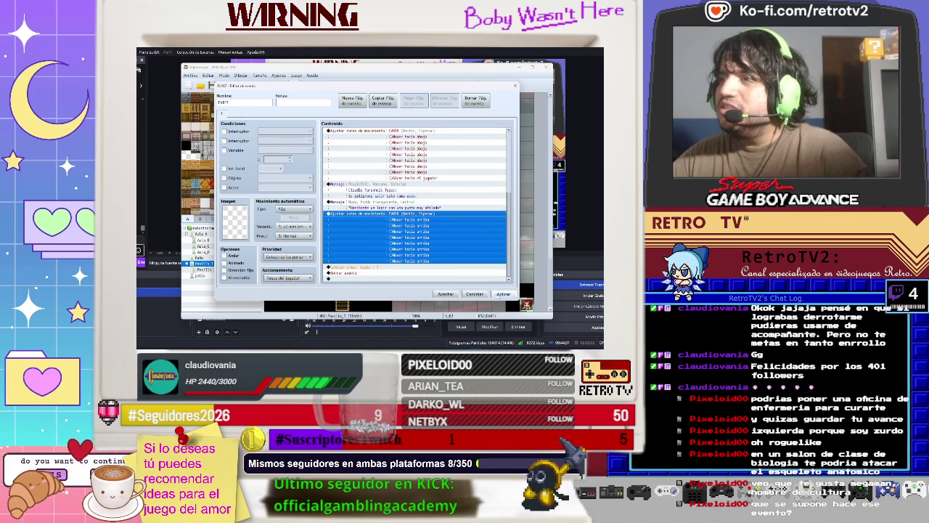
click(446, 294)
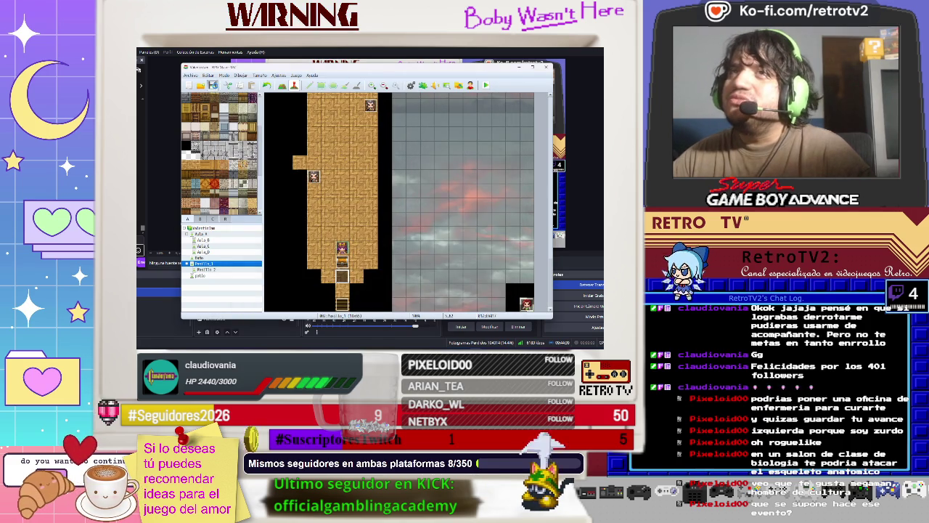
Step: Playtest a new game through the NPC's dialogue and receive the pencil
click(483, 86)
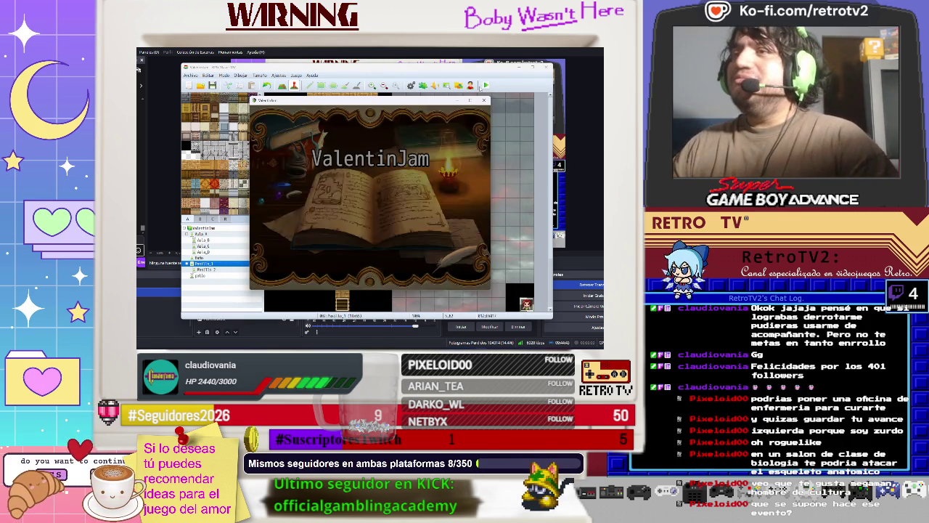
key(Return)
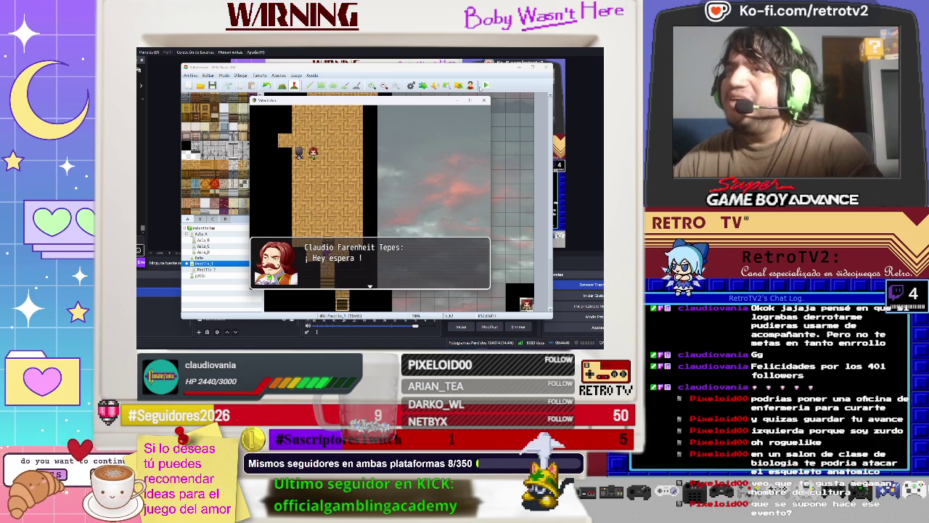
key(Return)
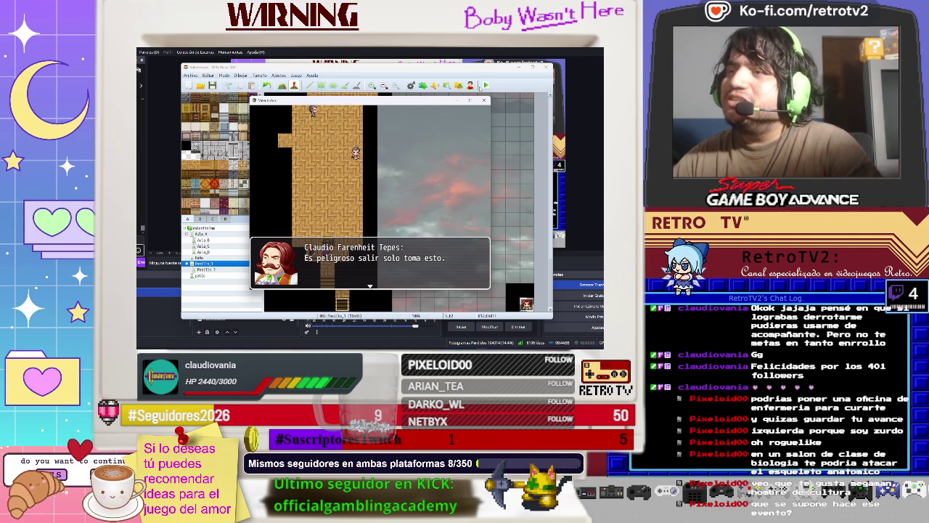
key(Return)
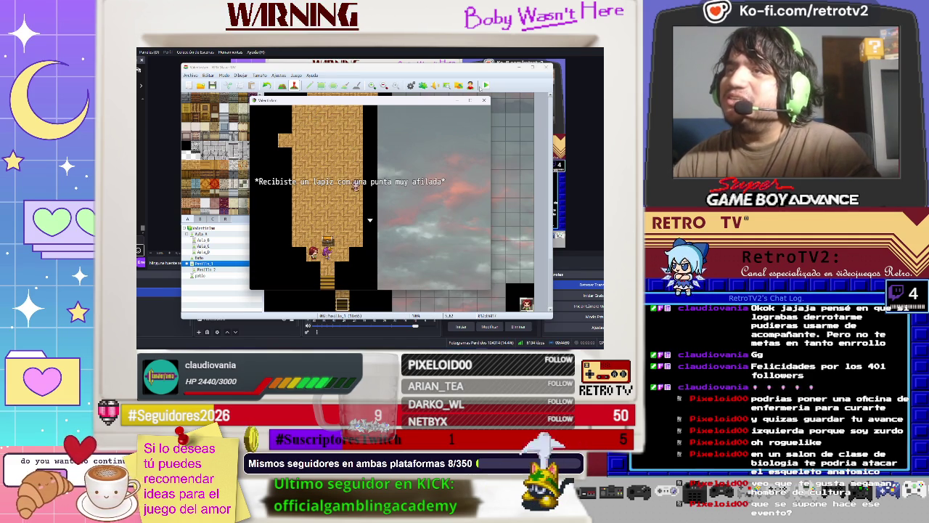
key(Return)
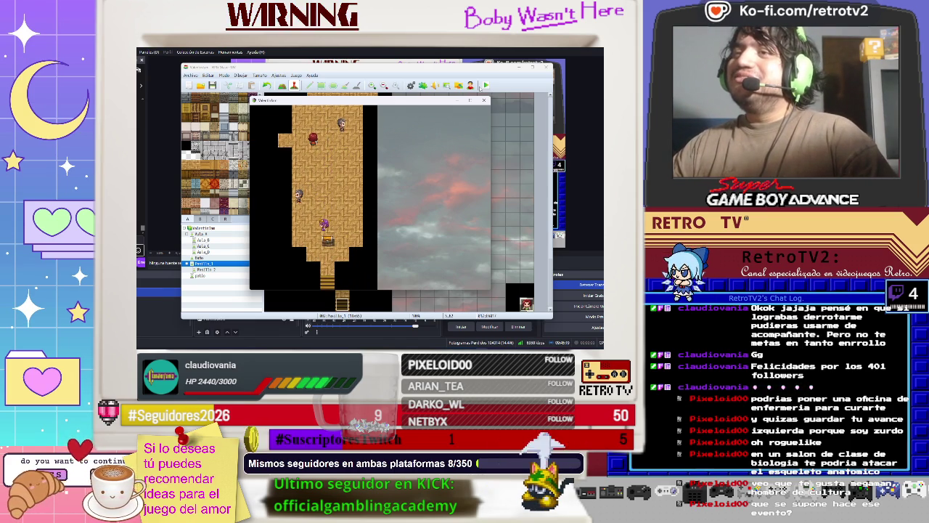
Step: Walk down the stairs and equip the Lapiz in Ayane's Arma slot via Equipo
key(Down)
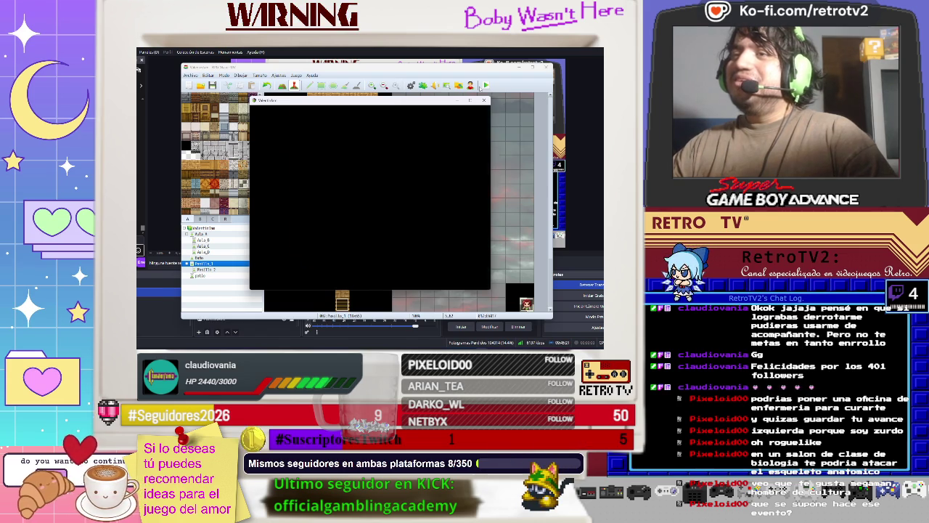
key(Escape)
key(Down)
key(Down)
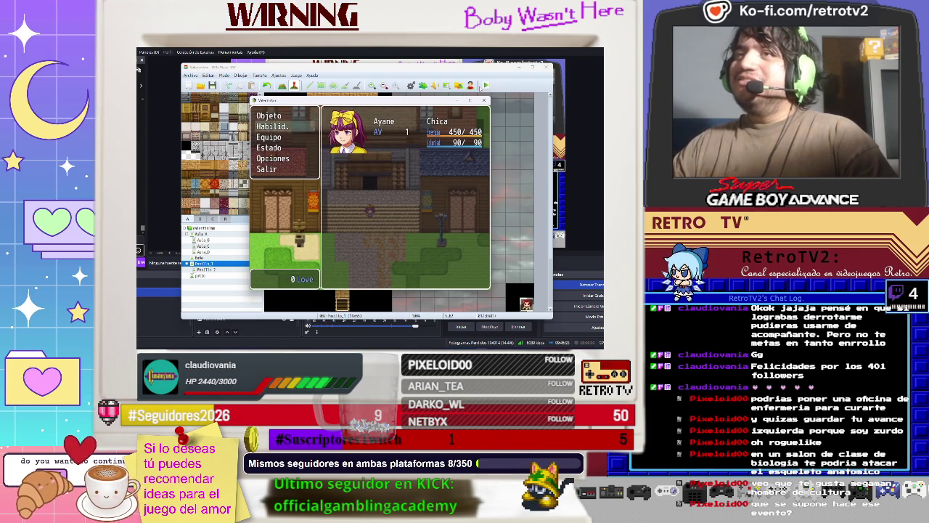
key(Return)
key(Return)
key(Return)
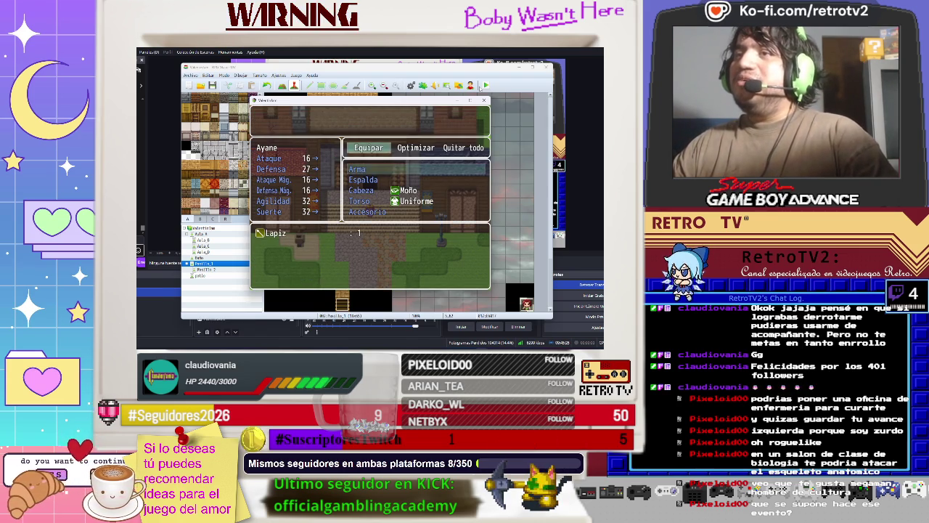
key(Return)
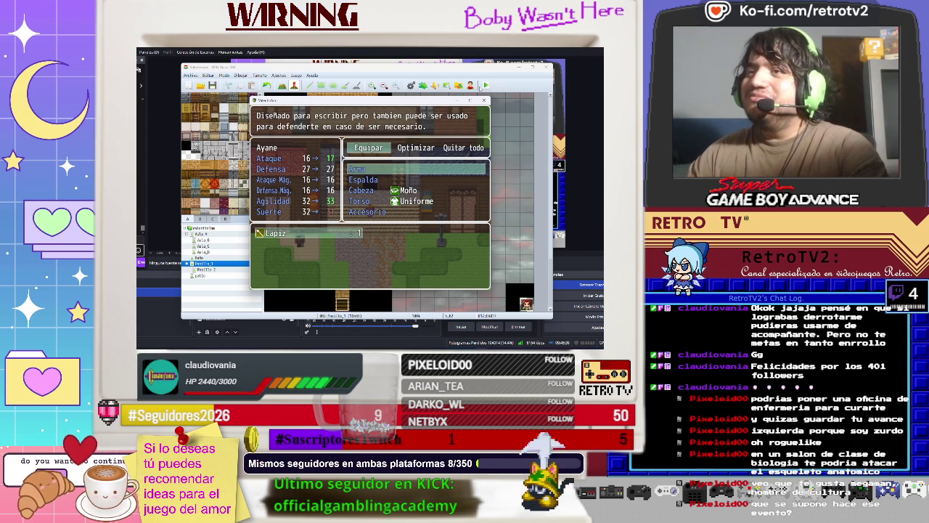
key(Return)
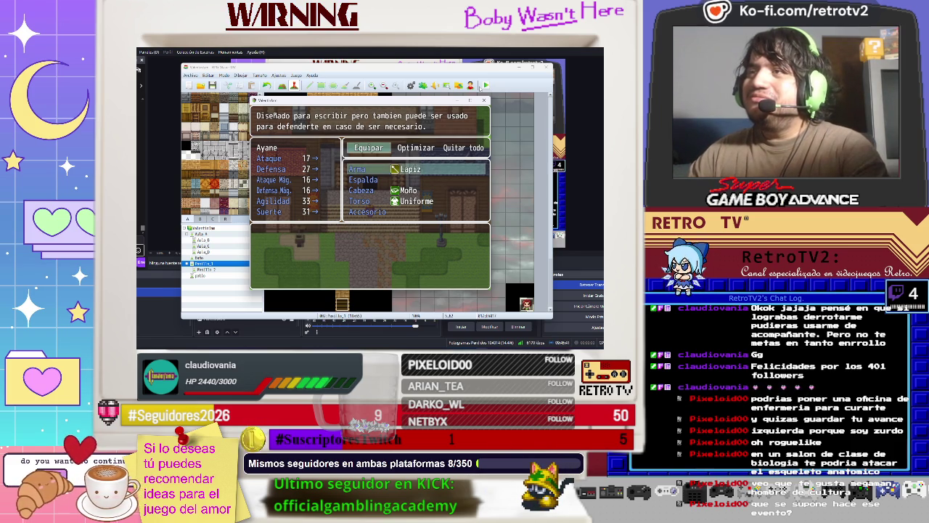
key(Escape)
key(Escape)
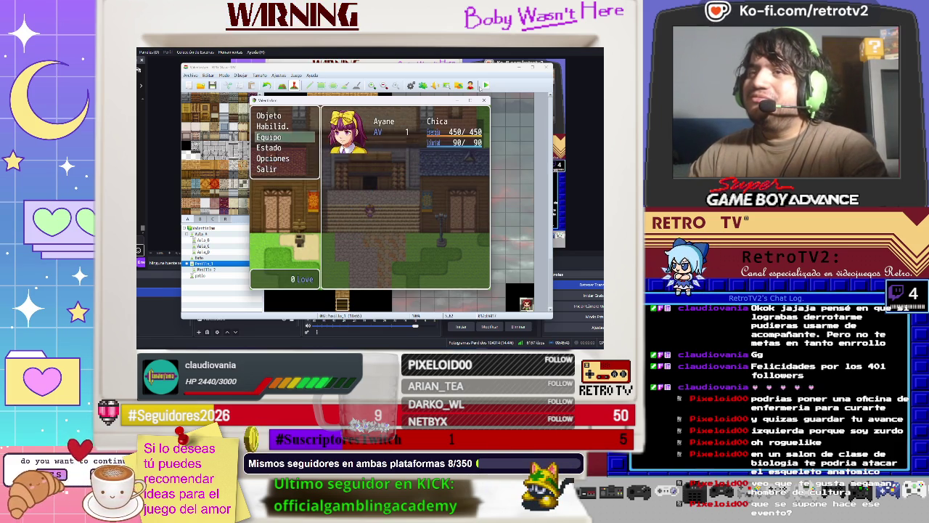
key(Escape)
Step: Walk to the mailbox and inspect it
key(Down)
key(Left)
key(Left)
key(Left)
key(Down)
key(Up)
key(Return)
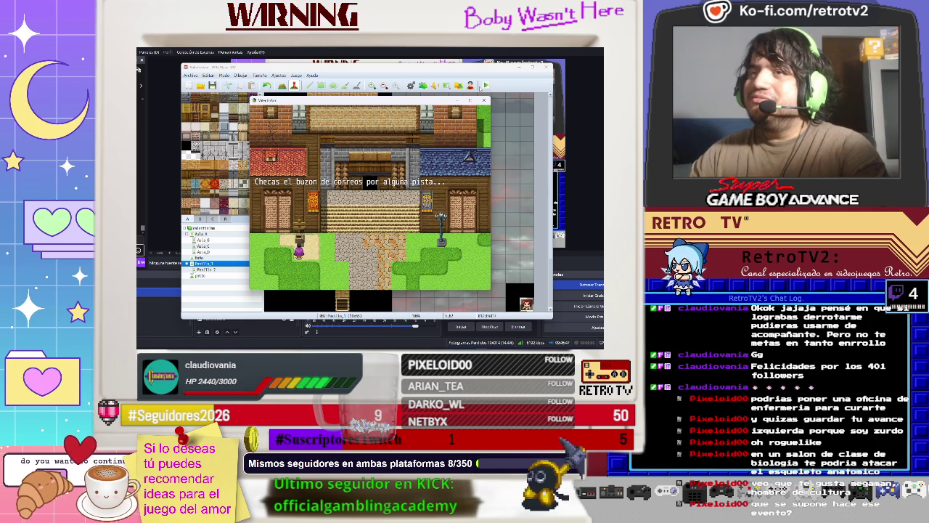
Step: Start the battle against the mailbox, attack several turns, then use Ayane's Regañar skill
key(Return)
key(Return)
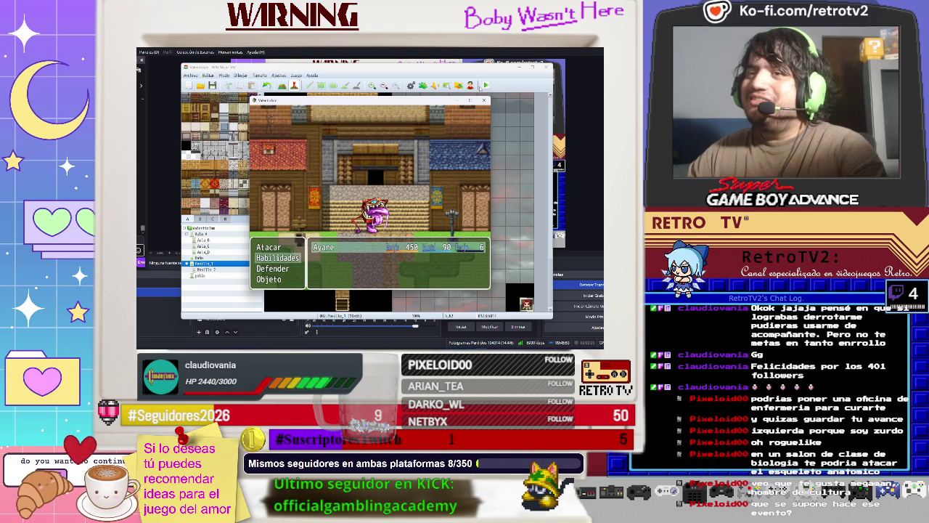
key(Return)
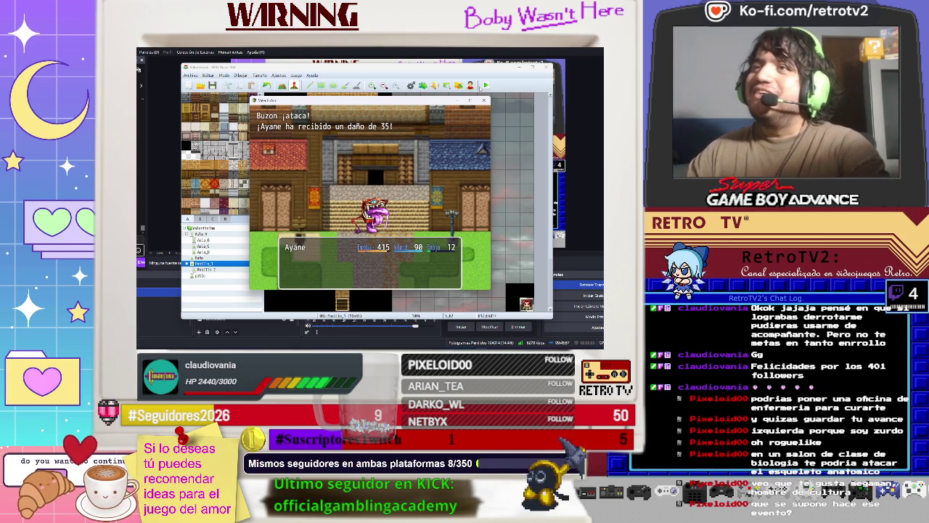
key(Return)
key(Return)
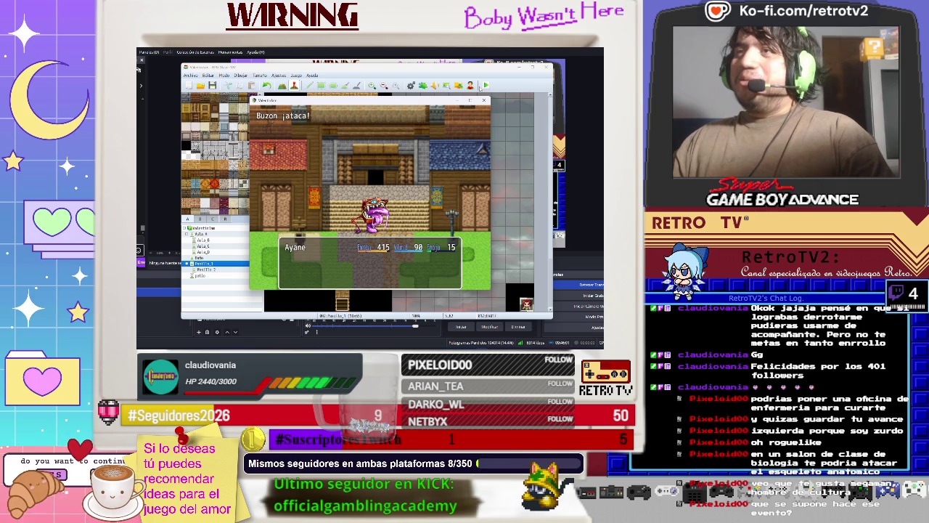
key(Return)
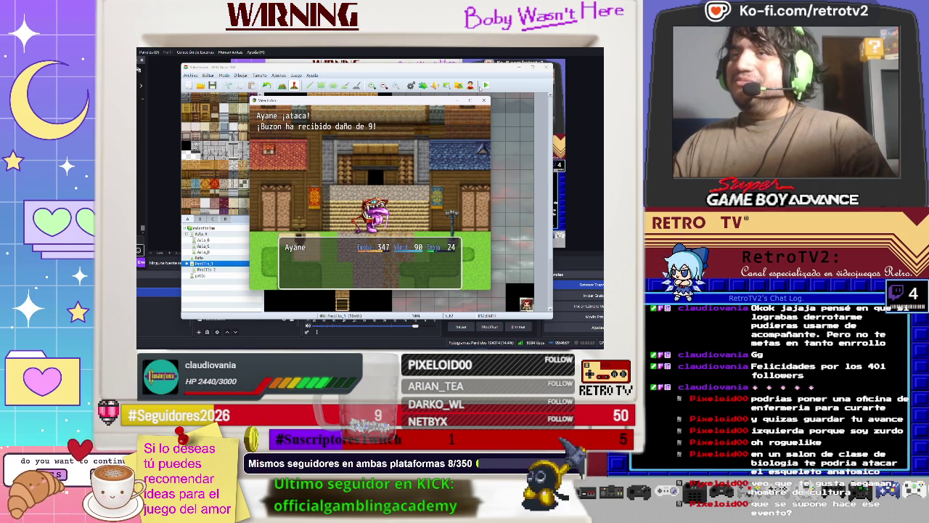
key(Return)
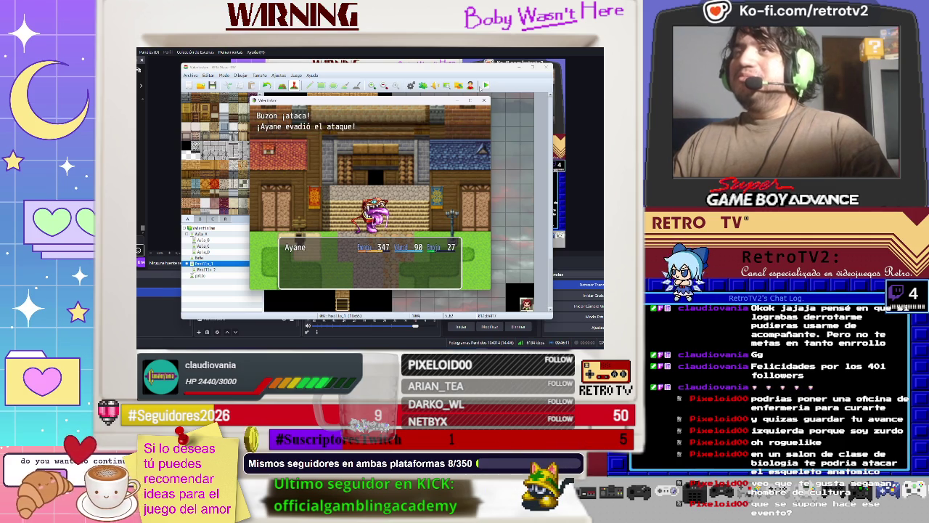
key(Return)
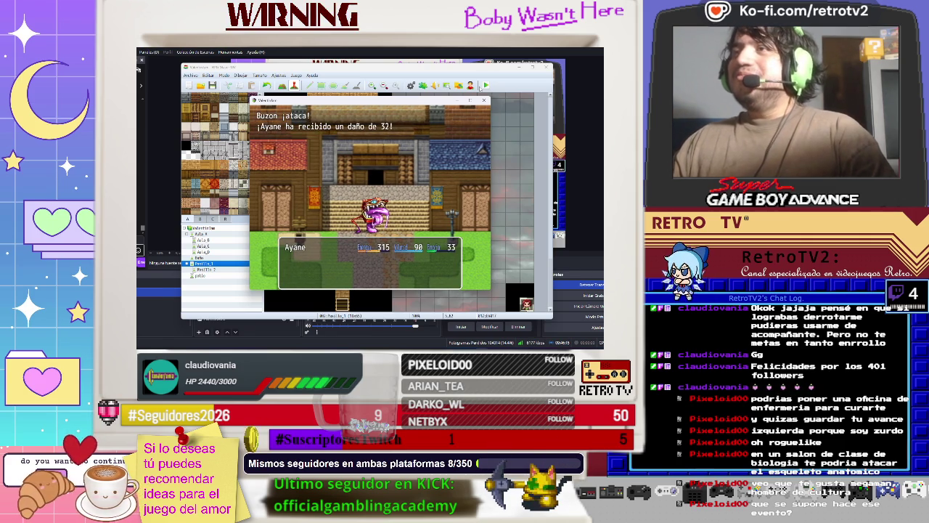
key(Return)
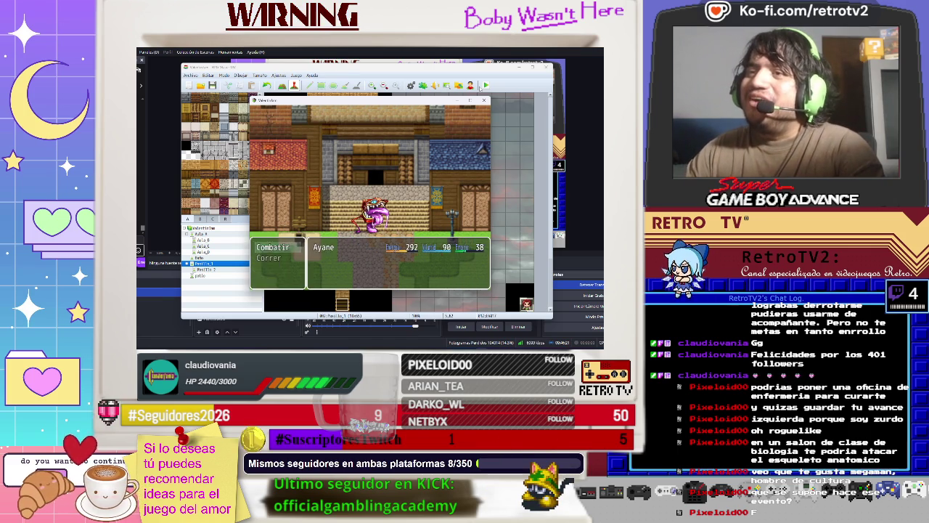
key(Down)
key(Return)
key(Right)
key(Return)
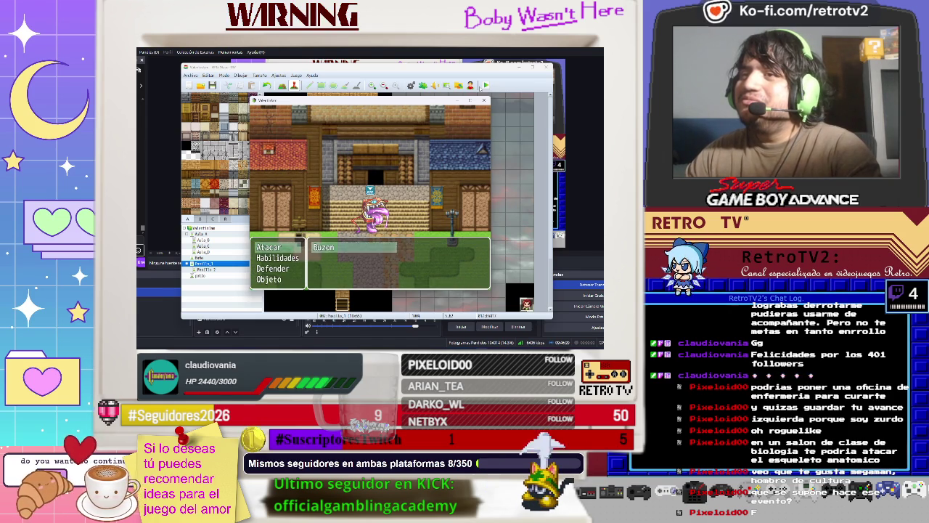
Step: Keep attacking the mailbox, using Regañar once more, until the 'Ayane ha perdido.' defeat message
key(Return)
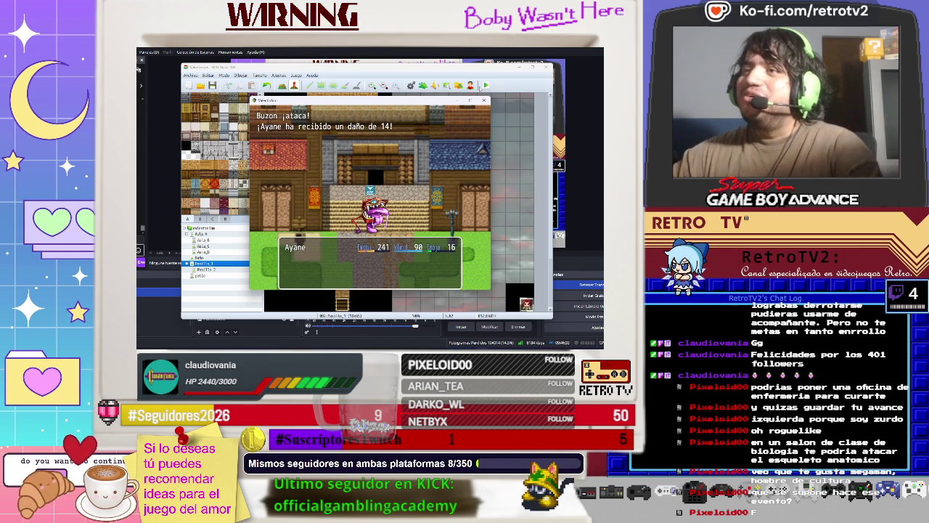
key(Return)
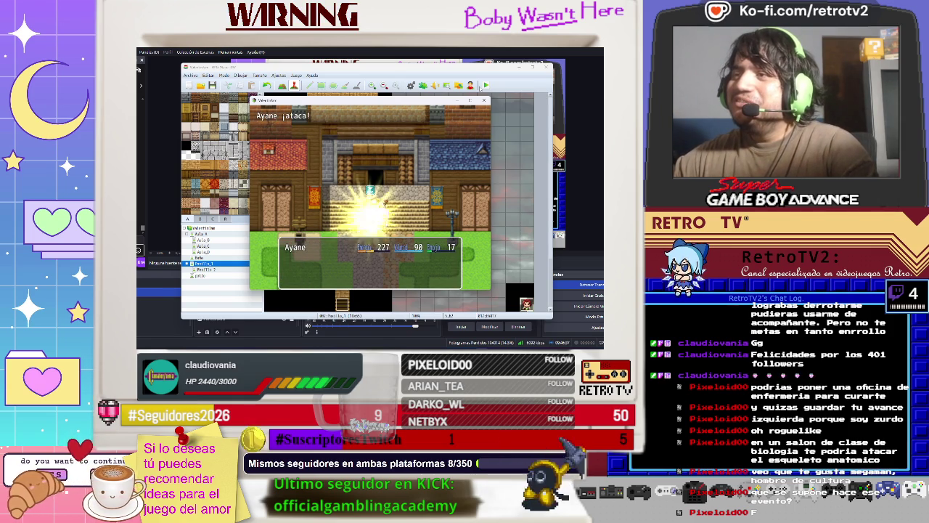
key(Return)
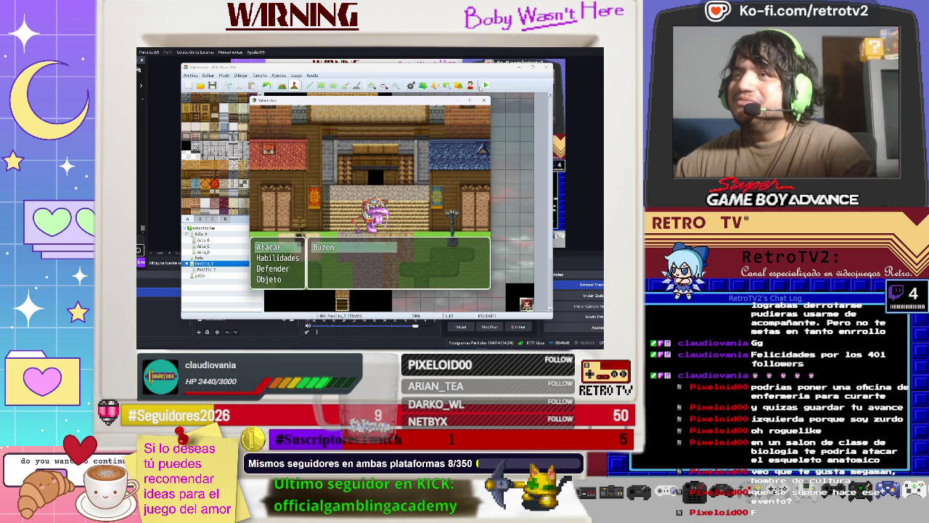
key(Return)
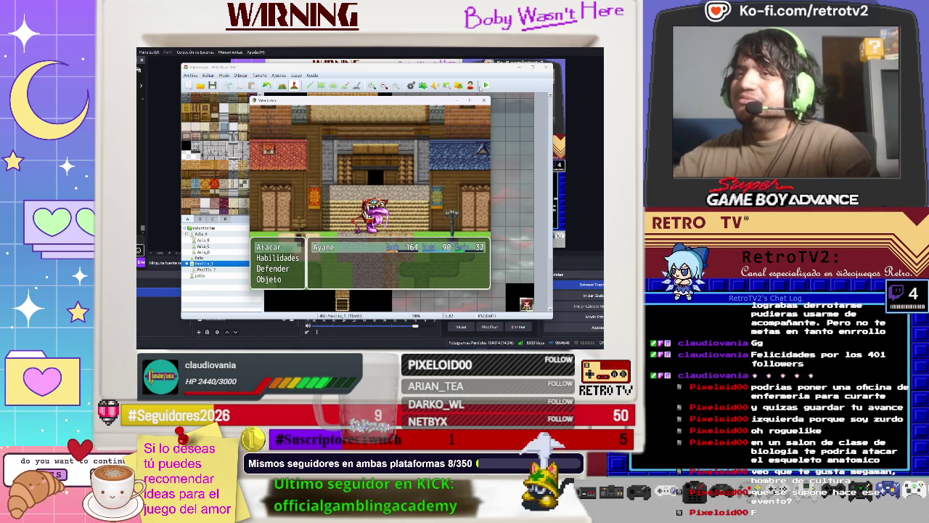
key(Down)
key(Return)
key(Escape)
key(Return)
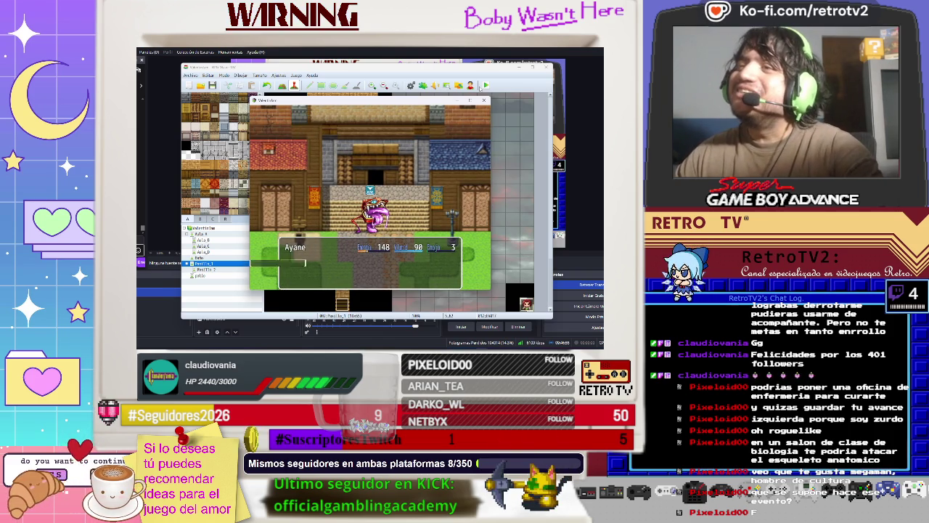
key(Return)
key(Return)
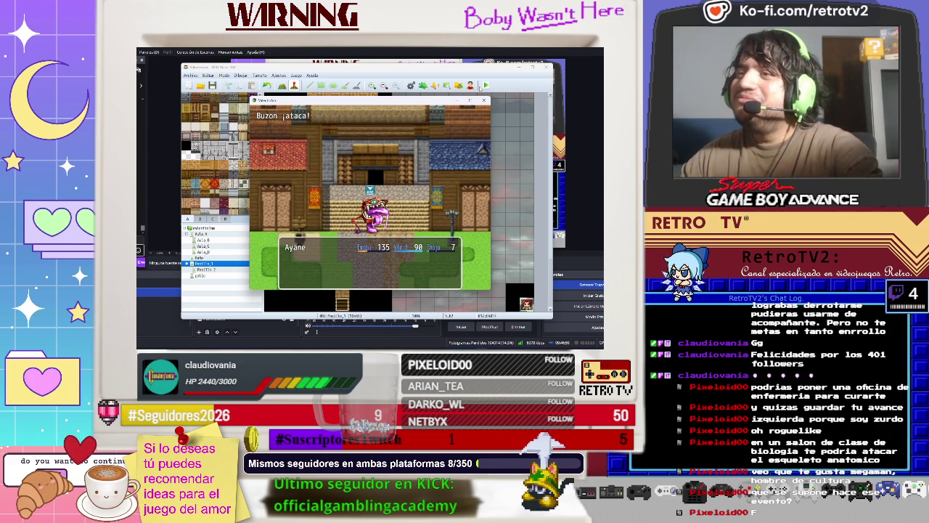
key(Return)
key(Return)
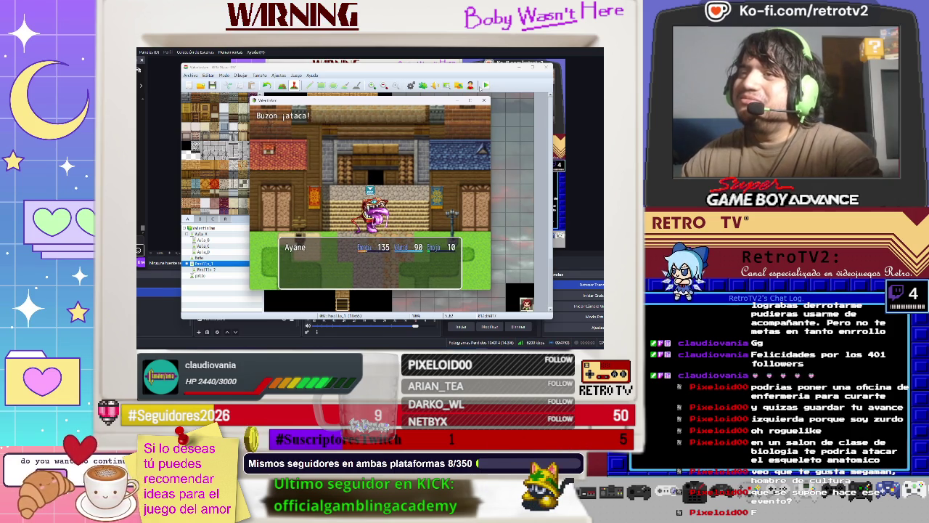
key(Return)
key(Return)
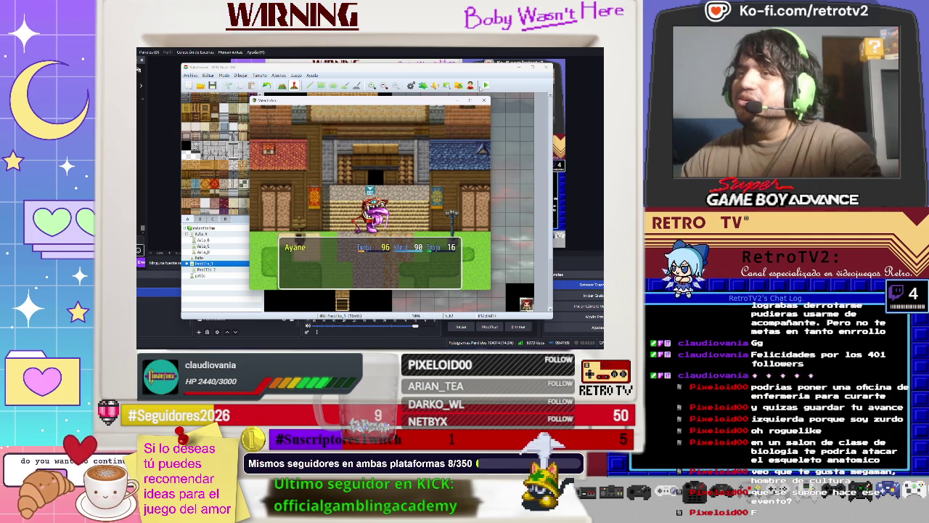
key(Return)
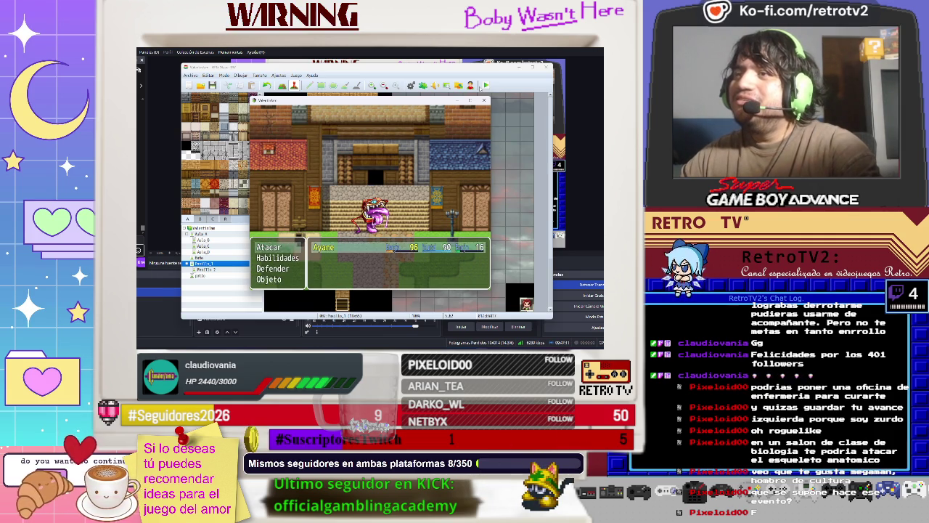
key(Return)
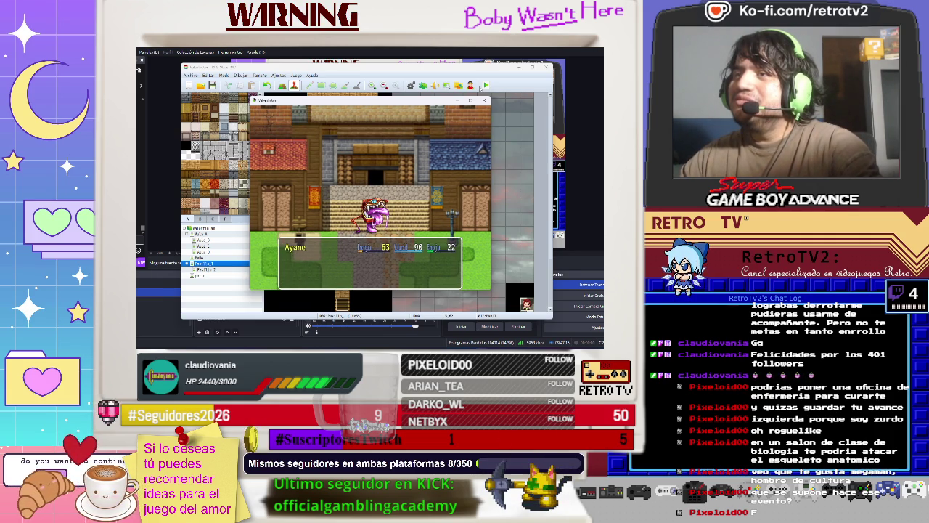
key(Return)
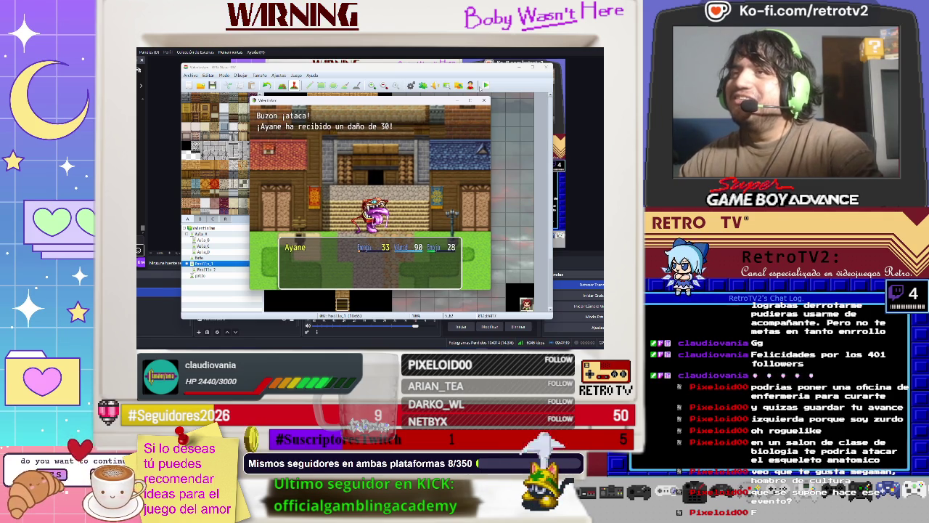
key(Return)
key(Return)
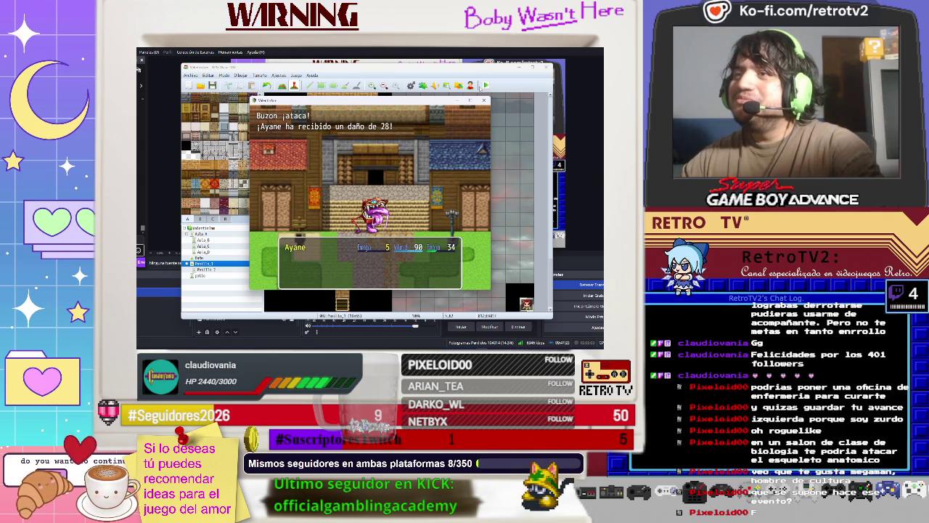
key(Return)
key(Return)
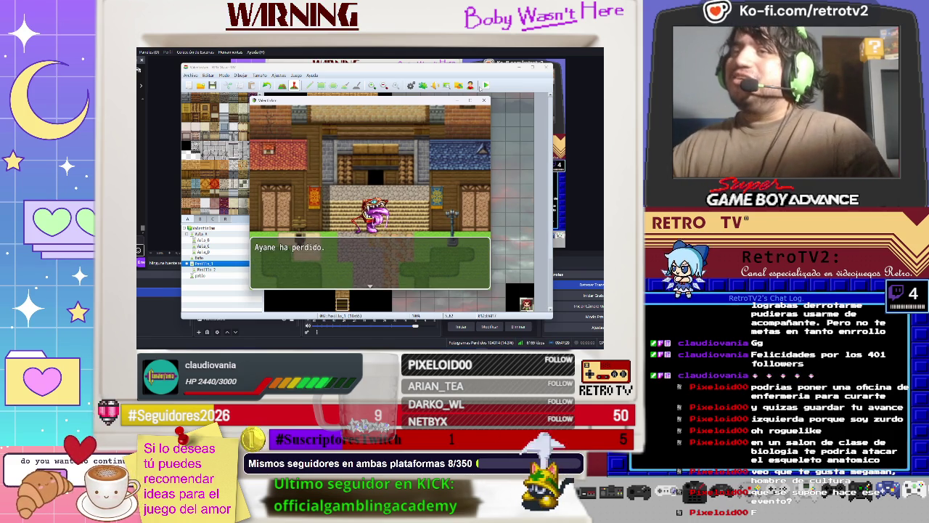
key(Return)
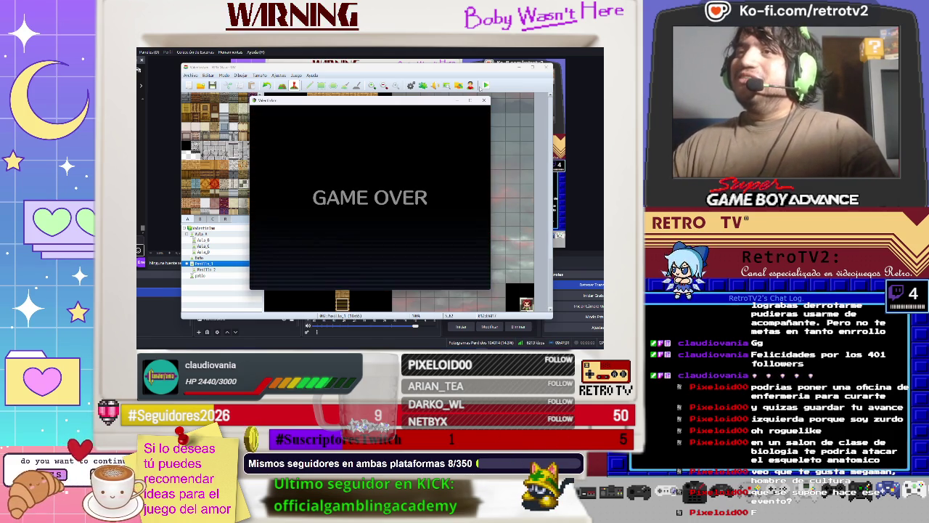
Step: Skip Game Over, start a New Game, and advance the NPC's dialogue and pencil message
key(Return)
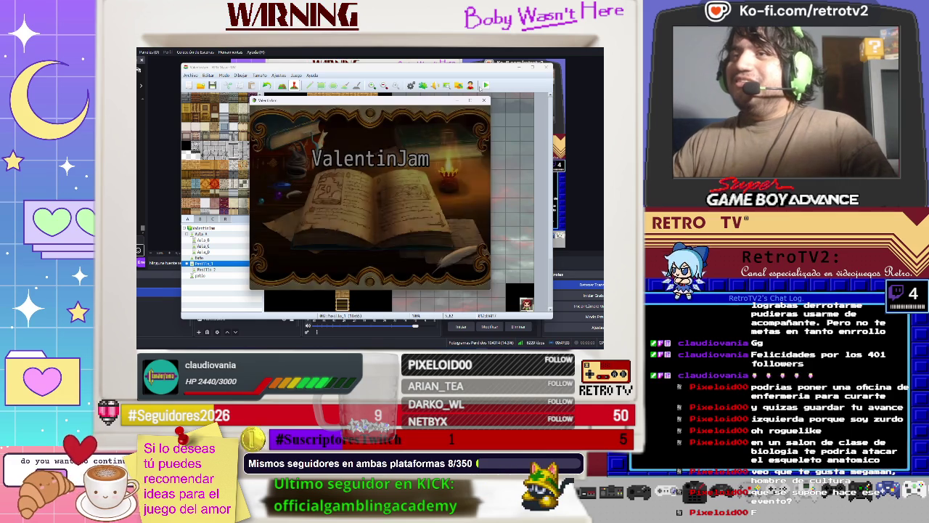
key(Return)
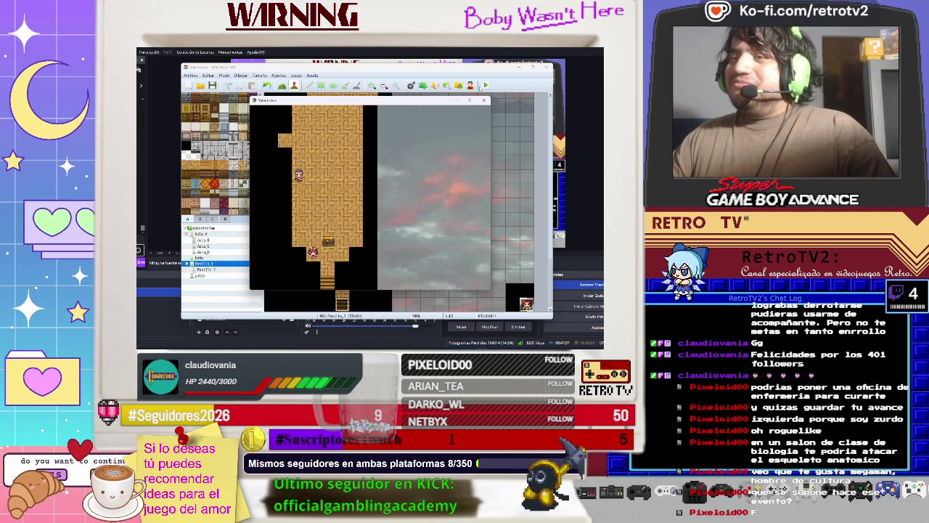
key(Return)
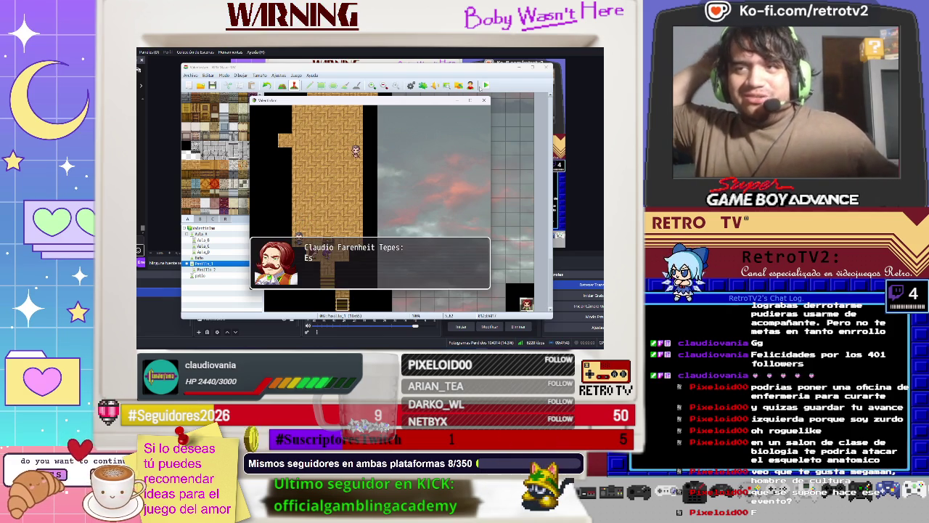
key(Return)
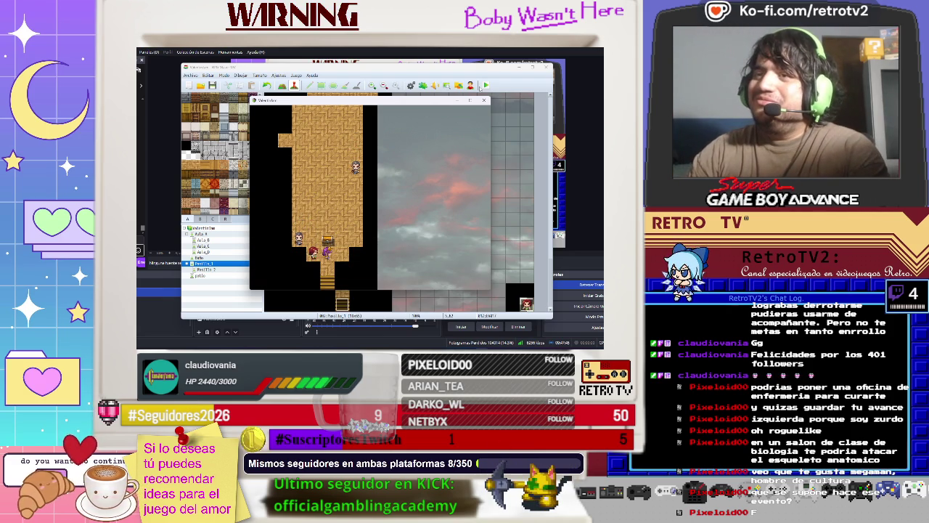
key(Return)
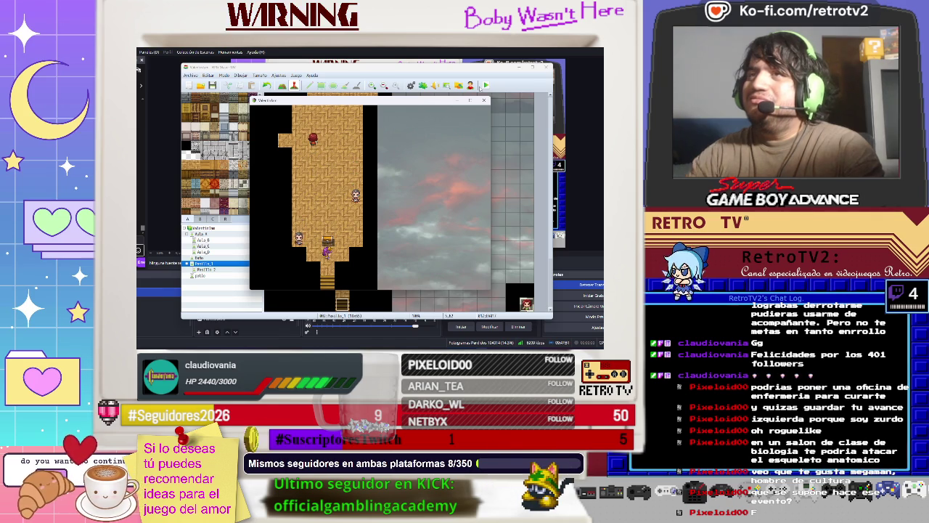
Step: Close the playtest and open EV002's NPC Set Movement Route for editing
click(483, 100)
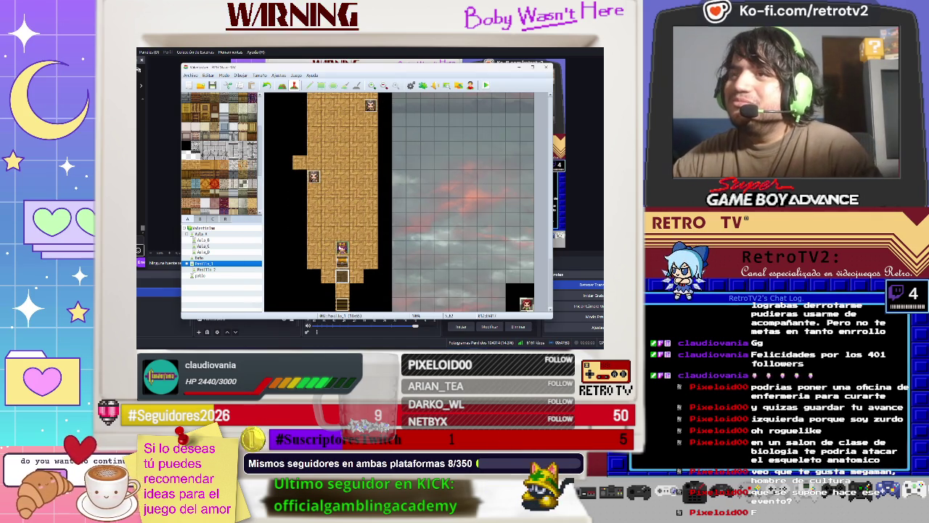
double_click(341, 275)
scroll(376, 227, down, 2)
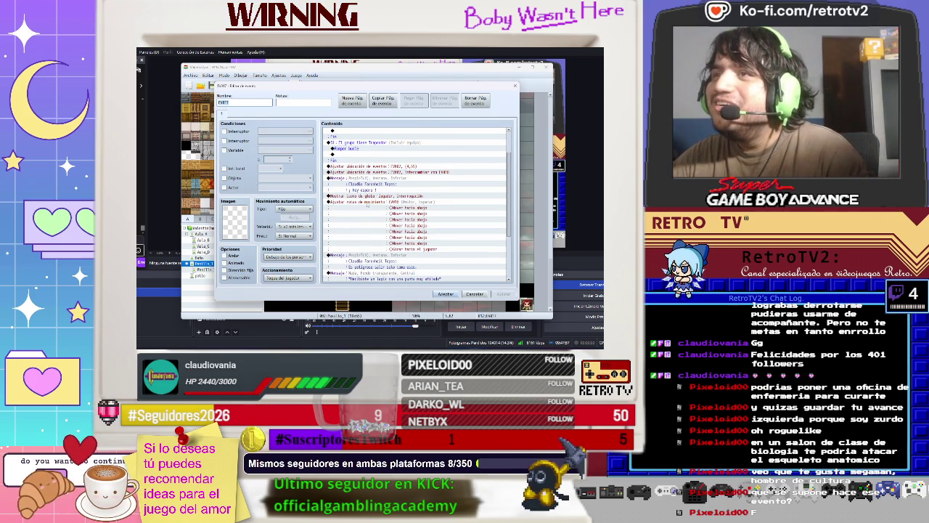
click(368, 204)
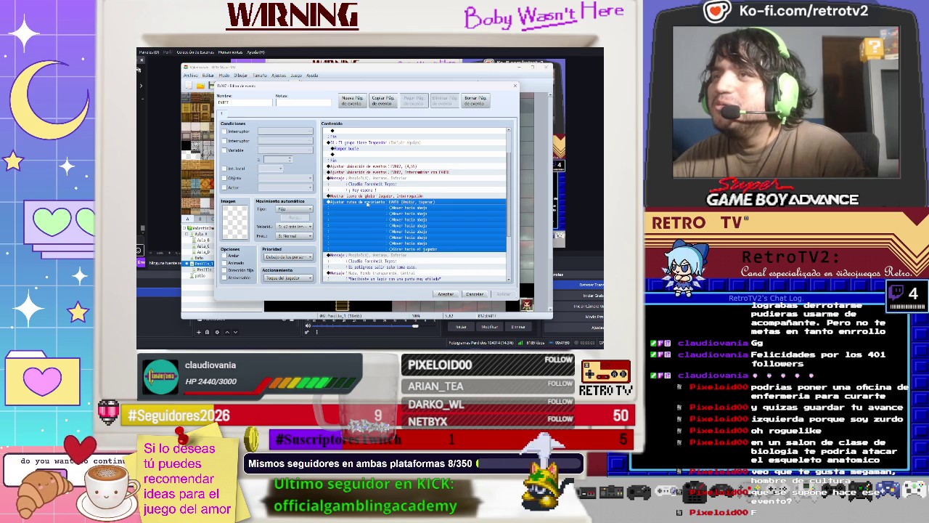
right_click(368, 204)
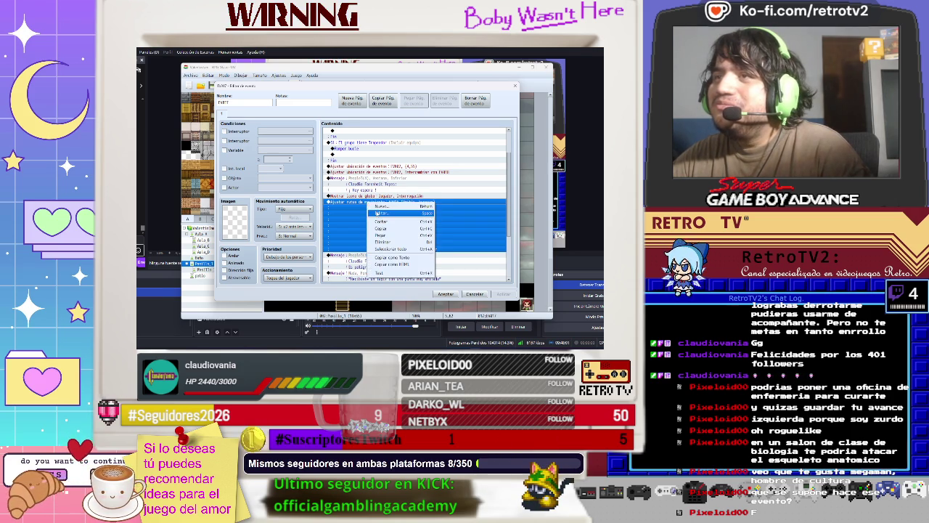
click(392, 214)
Step: Delete the 'Girar hacia el jugador' step from the NPC's route
click(284, 188)
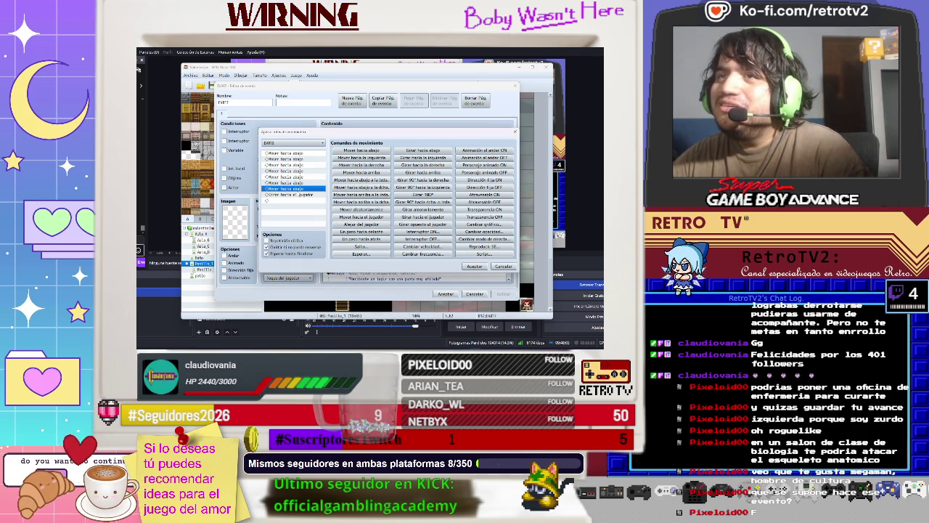
click(291, 195)
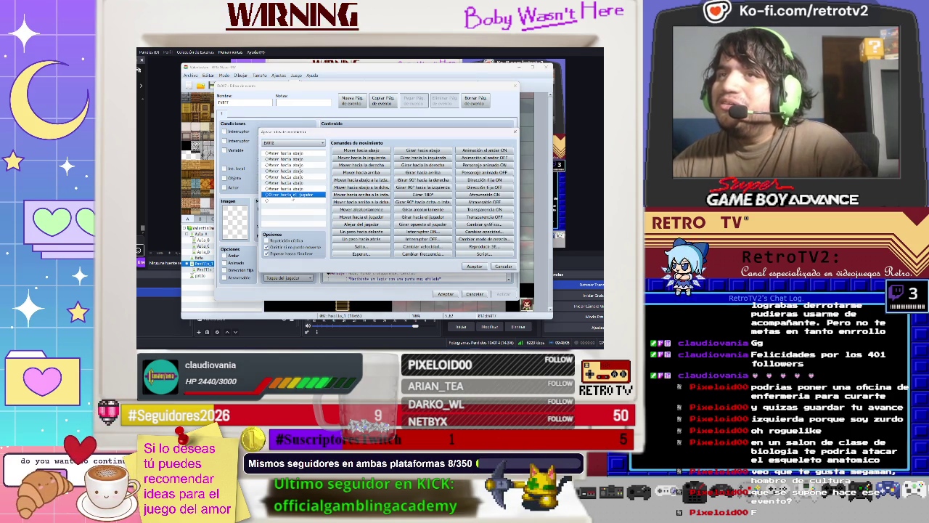
right_click(292, 195)
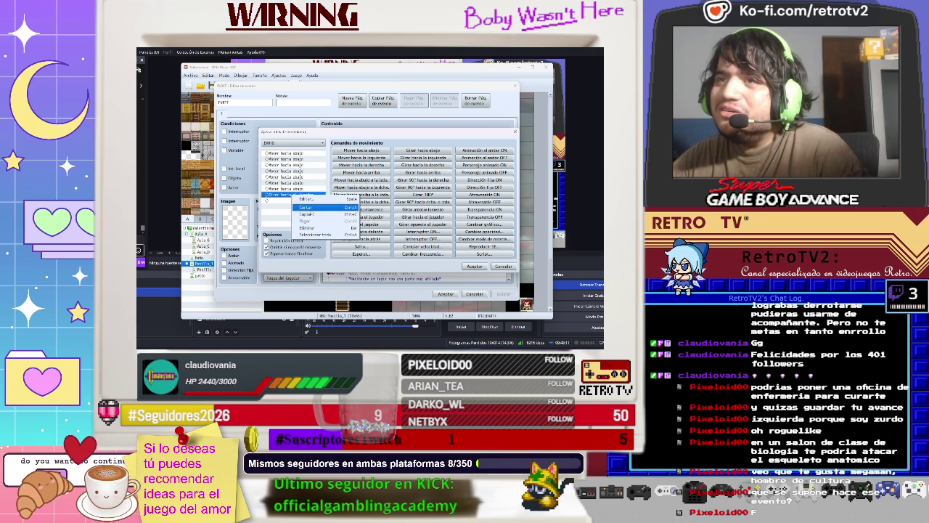
click(307, 228)
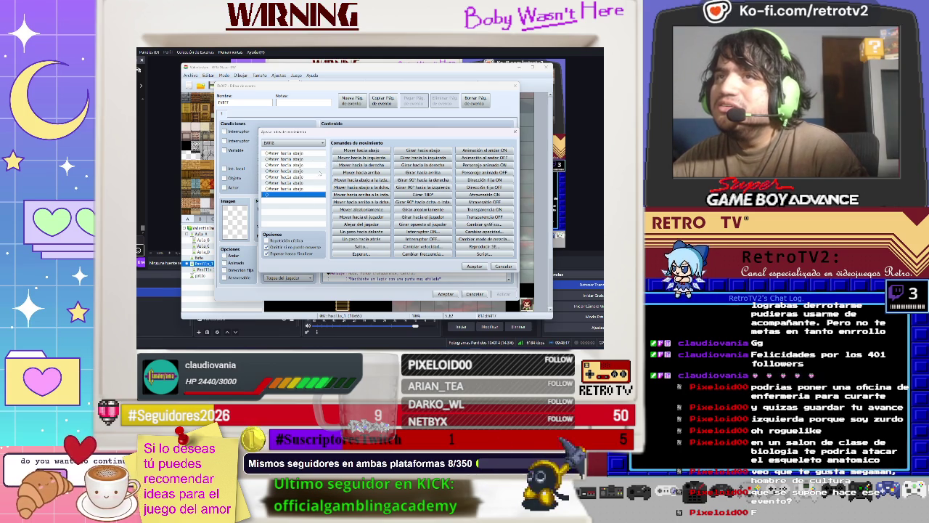
Step: Append three 'Mover hacia abajo' steps and 'Girar hacia el jugador', then confirm the route
click(345, 151)
click(347, 150)
click(347, 151)
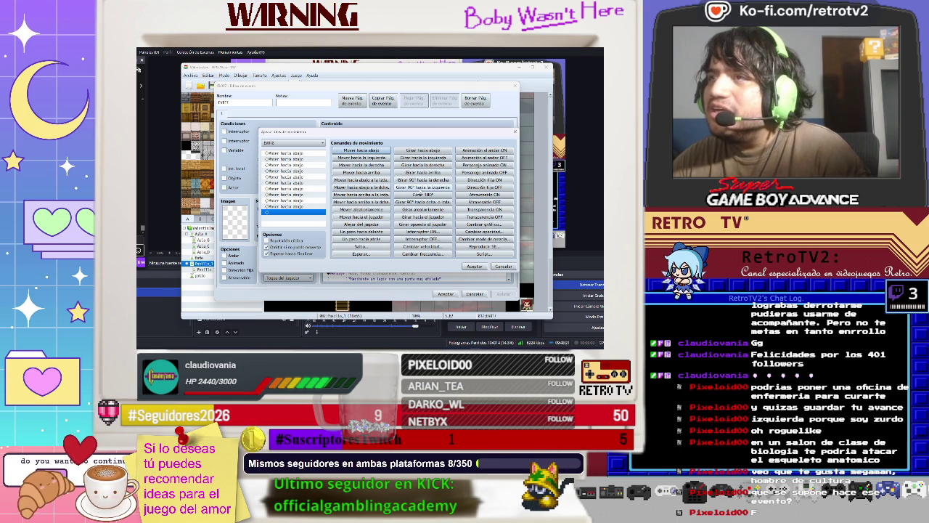
click(423, 217)
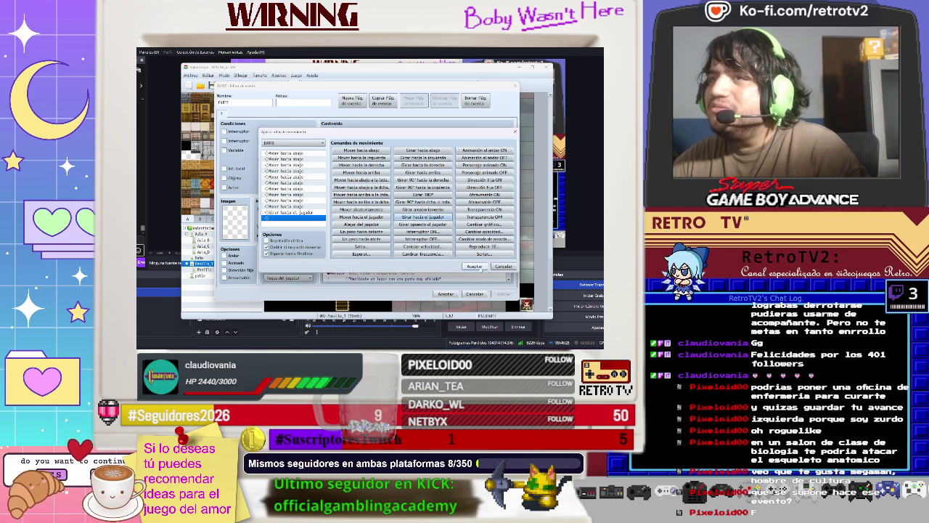
click(474, 266)
scroll(376, 240, down, 2)
click(367, 231)
right_click(368, 231)
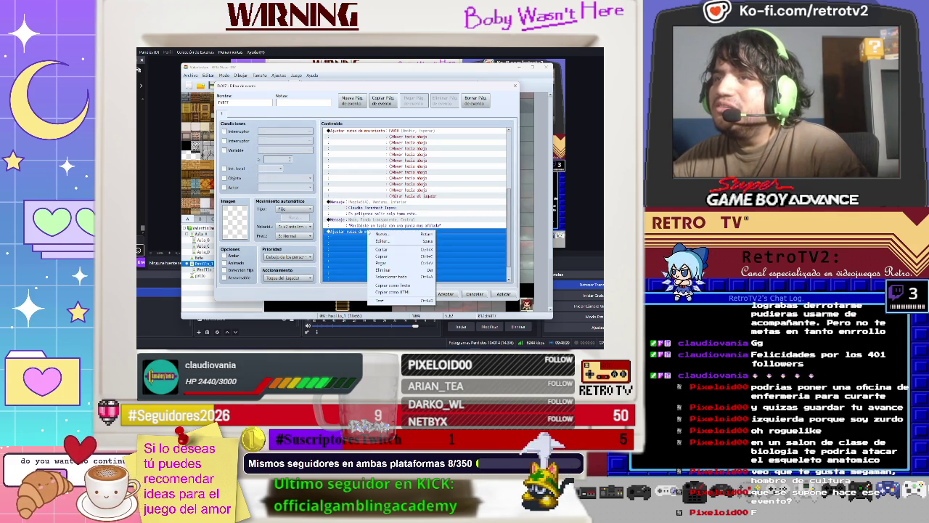
Step: Add a new movement route after the pencil message with three 'Mover hacia arriba' steps
click(384, 239)
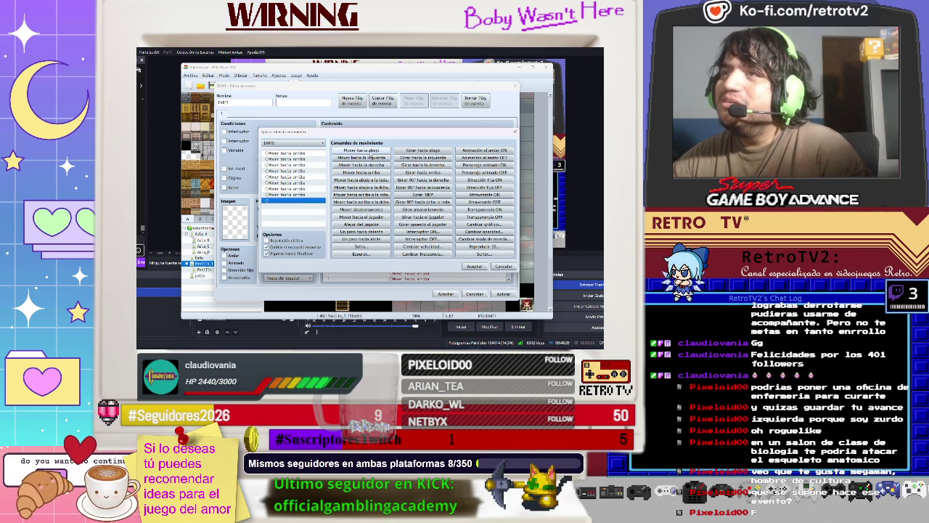
click(361, 172)
click(361, 173)
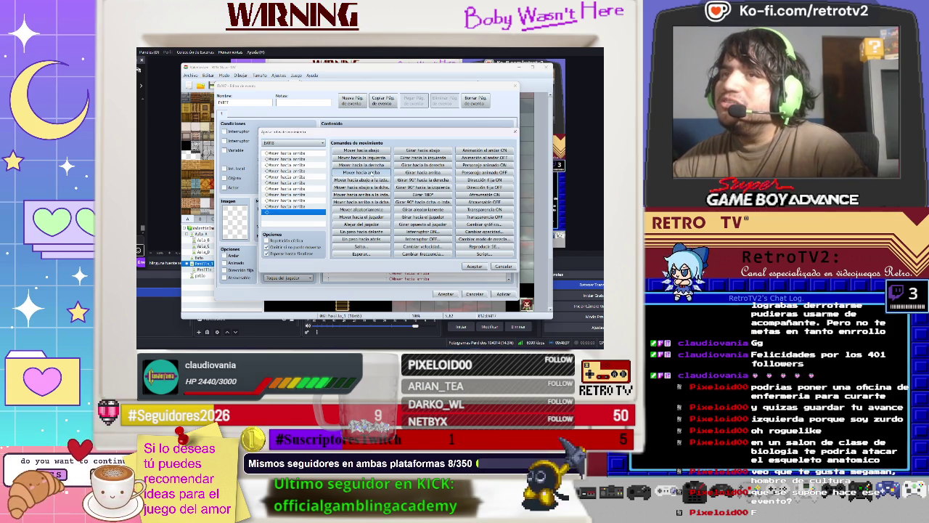
click(361, 172)
click(474, 266)
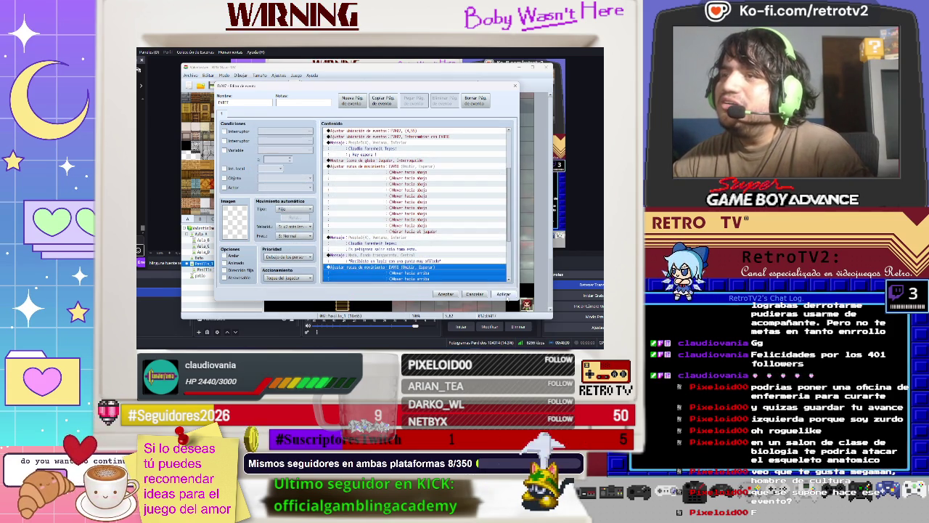
Step: Cut the 'Borrar evento' command from the end of the event's command list
scroll(443, 262, down, 3)
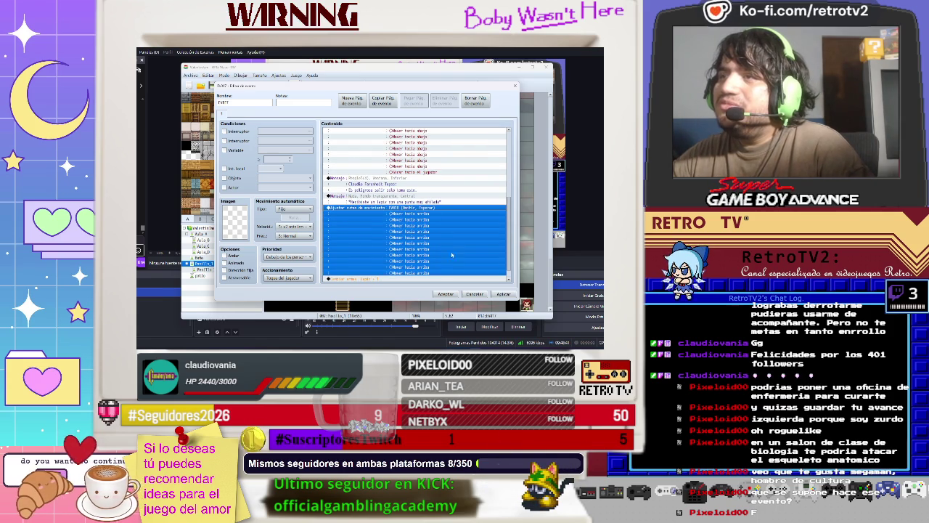
scroll(377, 277, down, 1)
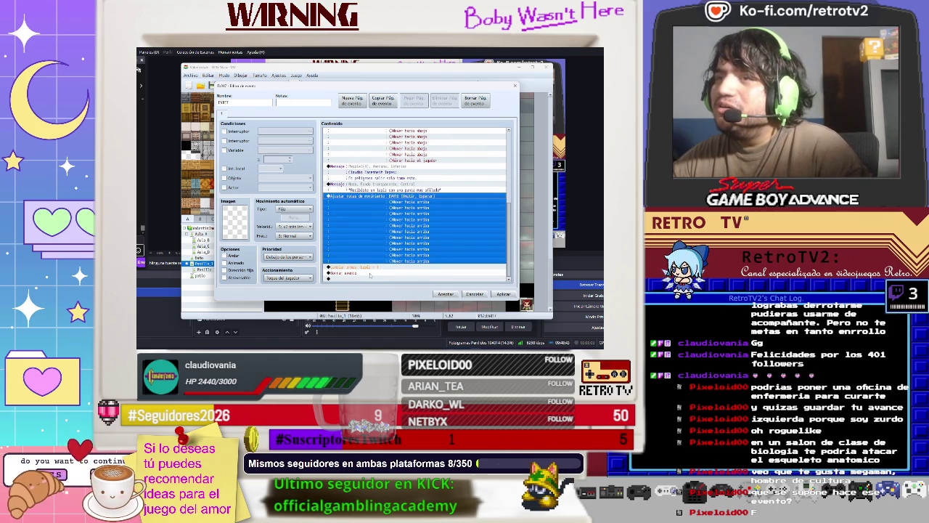
click(369, 274)
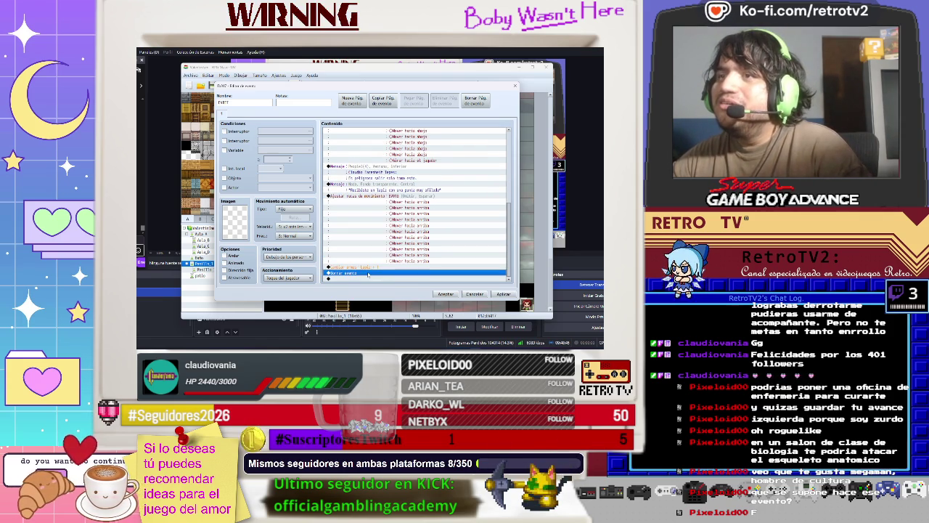
right_click(368, 274)
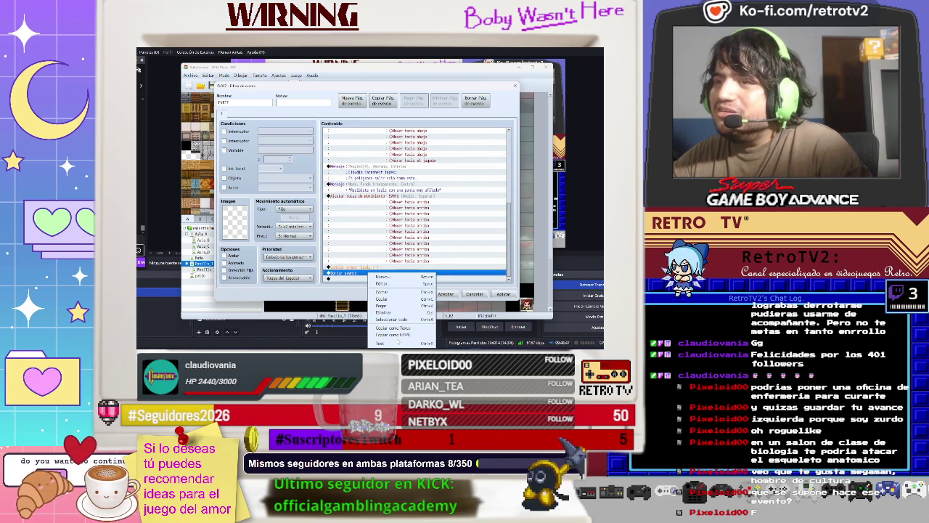
click(349, 285)
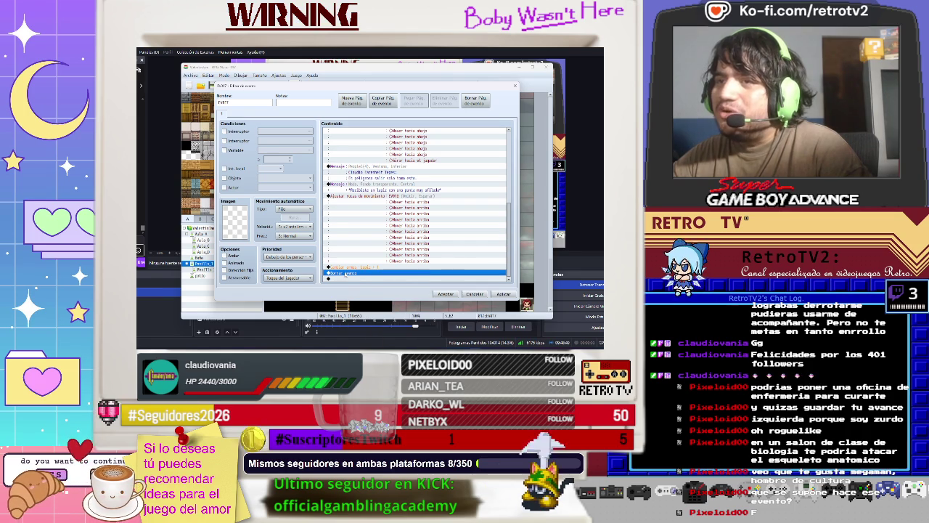
right_click(347, 275)
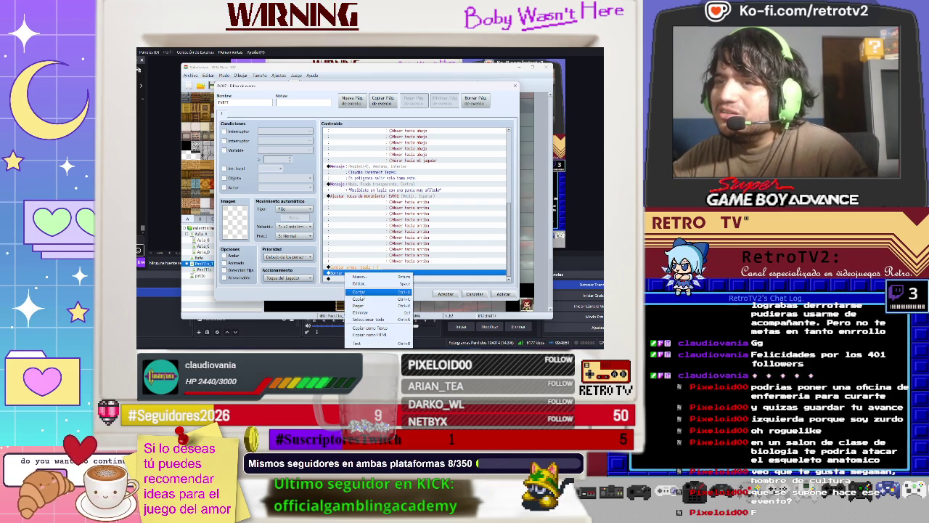
click(358, 291)
right_click(354, 280)
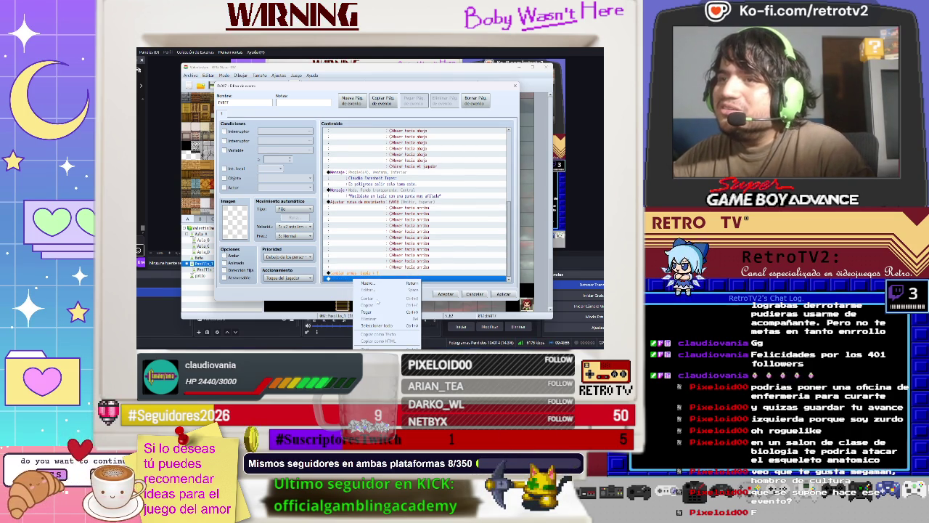
click(366, 283)
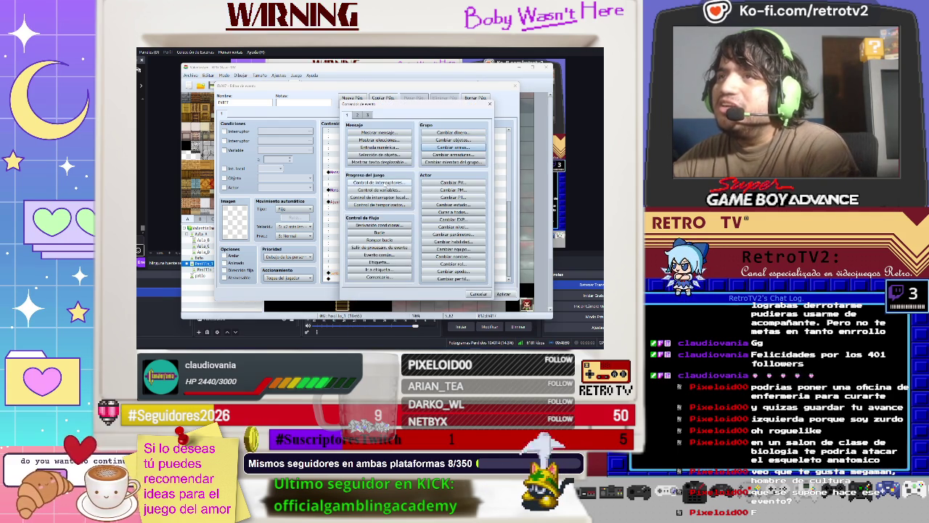
Step: Add a Set Event Location moving the NPC to a chosen map spot, then close the event editor
click(357, 115)
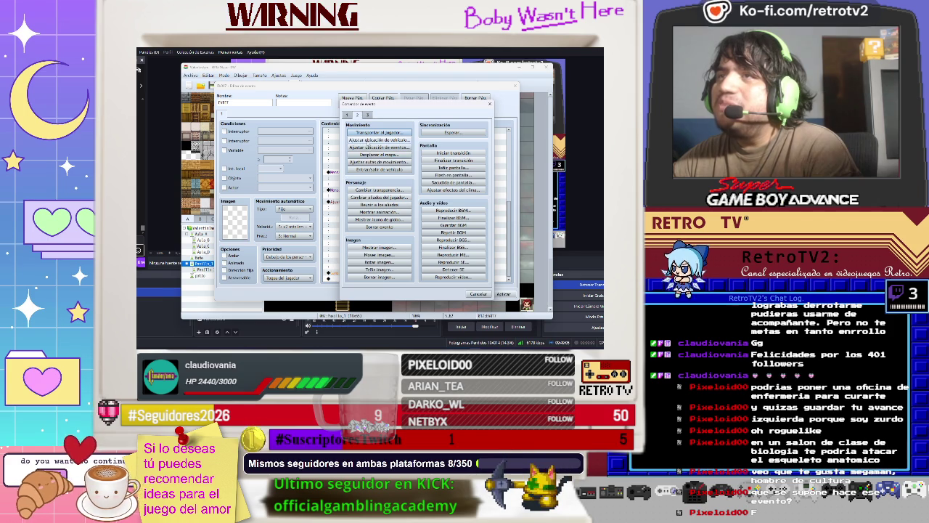
click(379, 146)
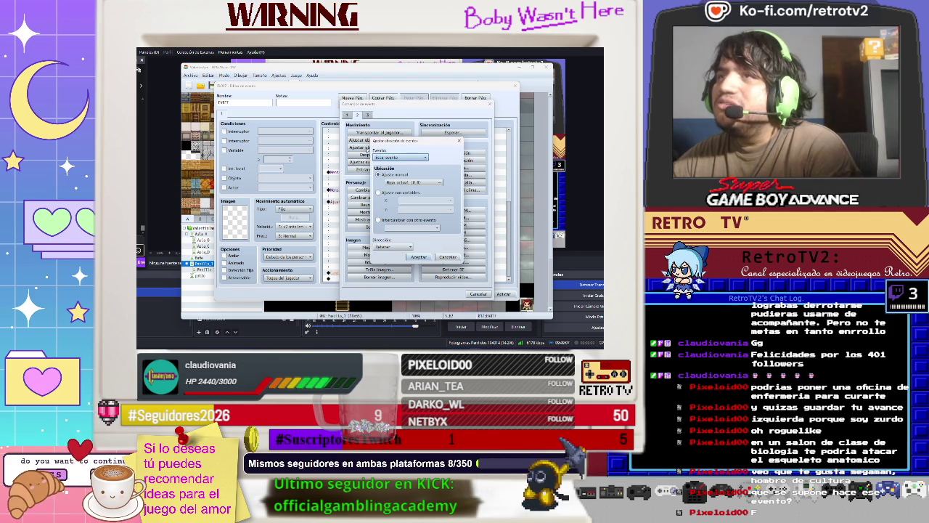
click(426, 157)
click(425, 257)
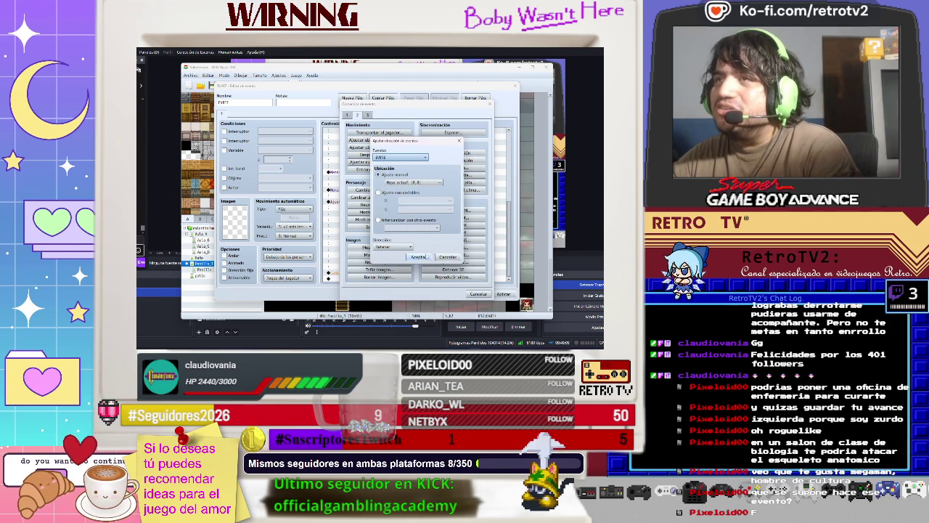
click(431, 186)
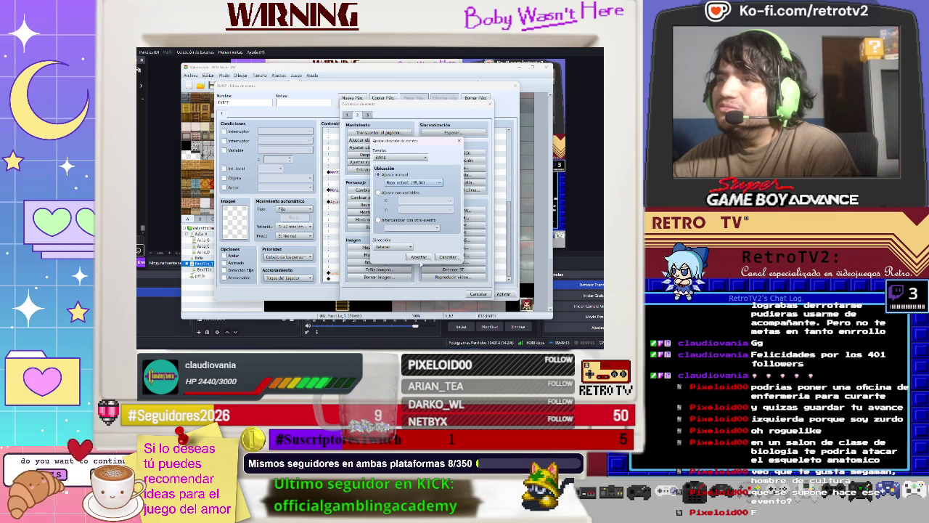
click(419, 257)
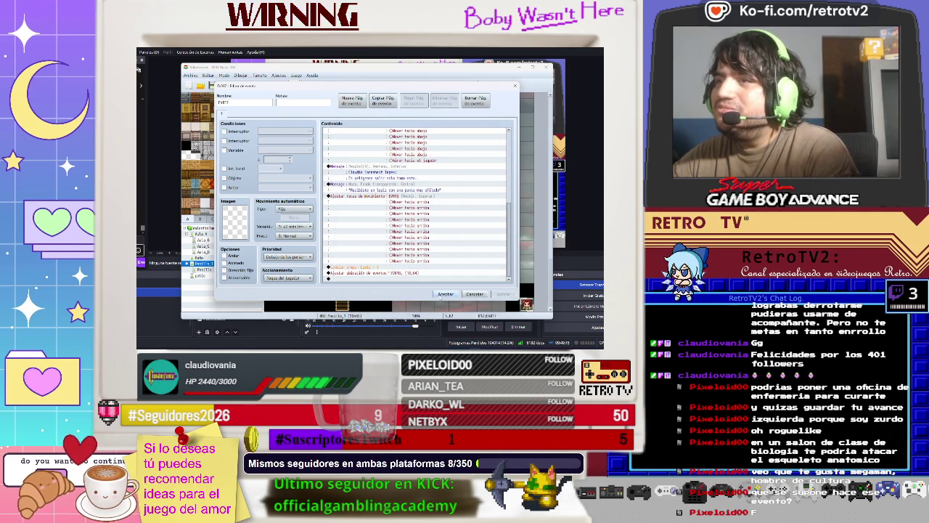
click(440, 295)
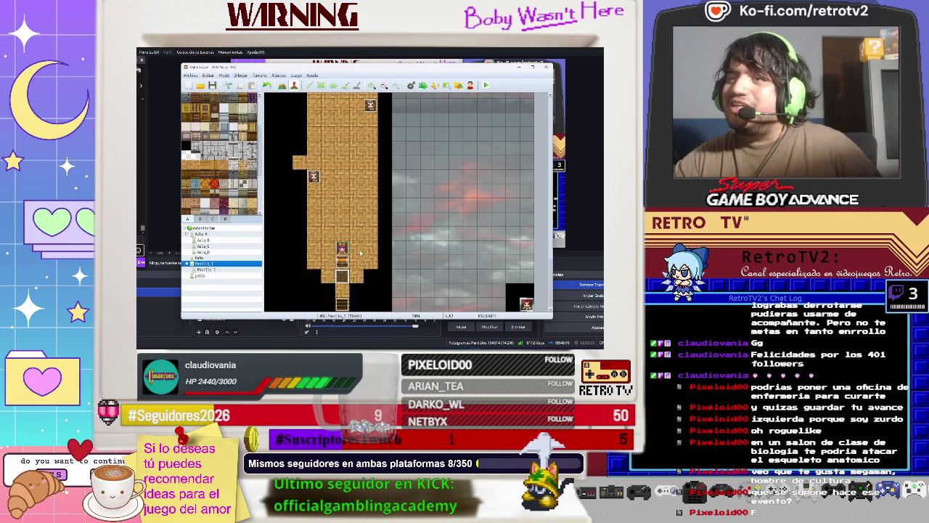
Step: Save the project and playtest the NPC's dialogue through the pencil received message
click(212, 86)
click(487, 86)
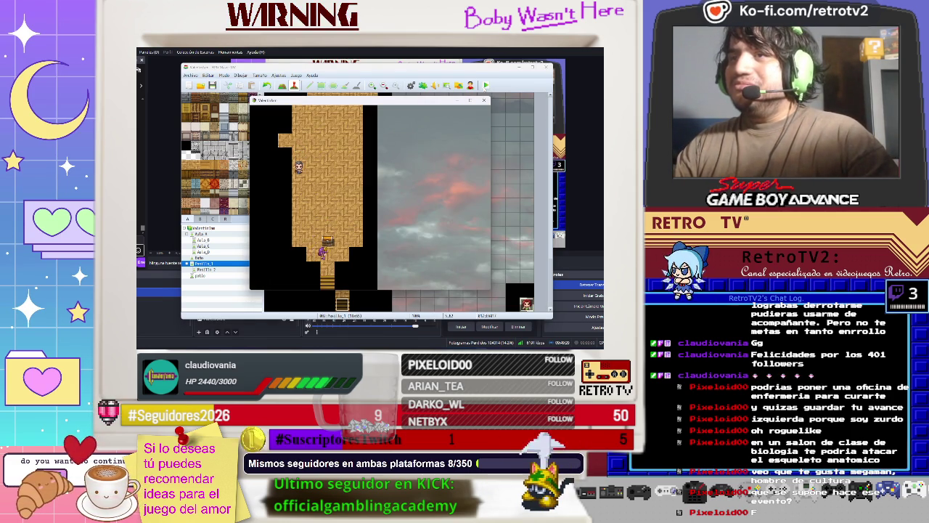
key(Return)
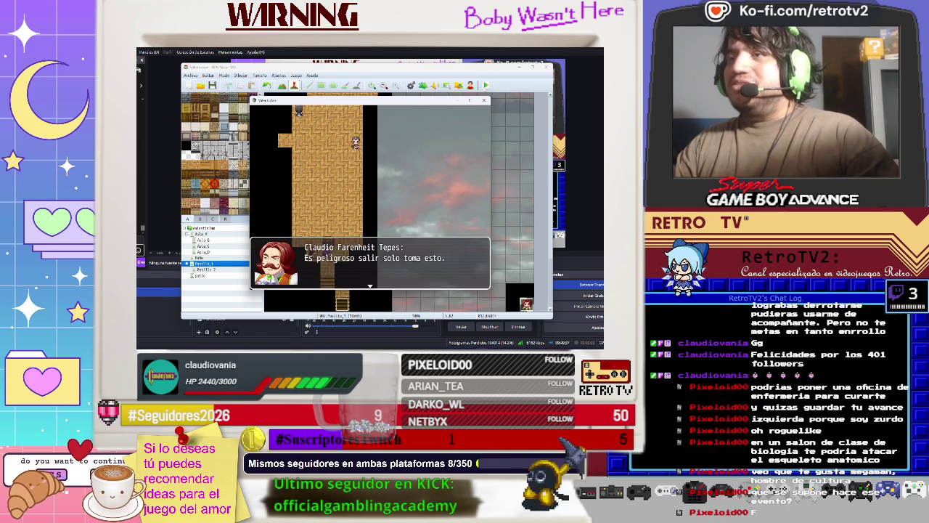
key(Return)
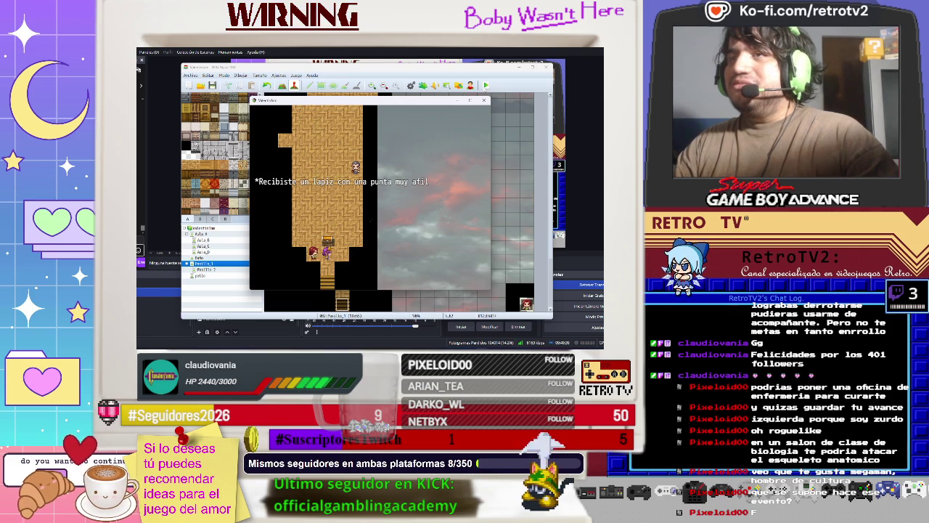
key(Return)
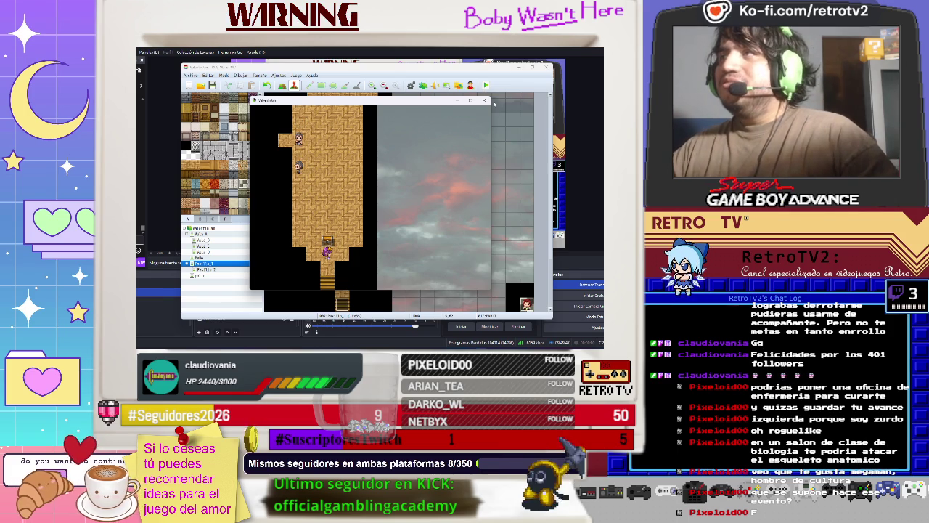
Step: Walk down, check the skills menu, replay the NPC dialogue and pencil message, then close the playtest
key(Down)
key(Escape)
key(Down)
key(Return)
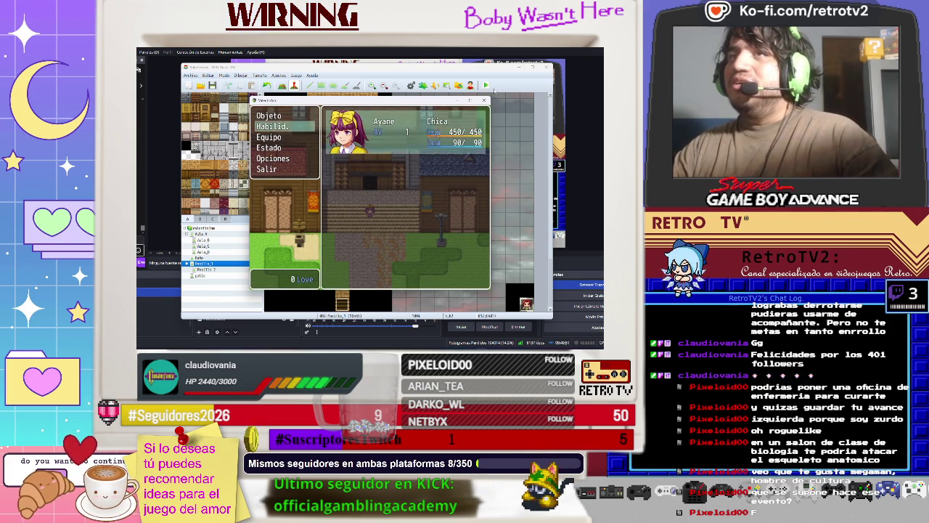
key(Return)
key(Escape)
key(Escape)
key(Escape)
key(Escape)
key(Up)
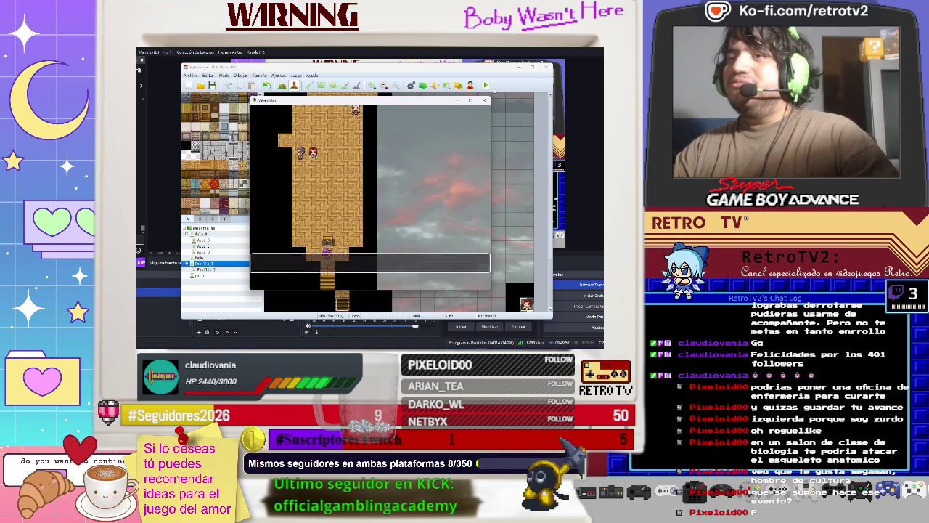
key(Return)
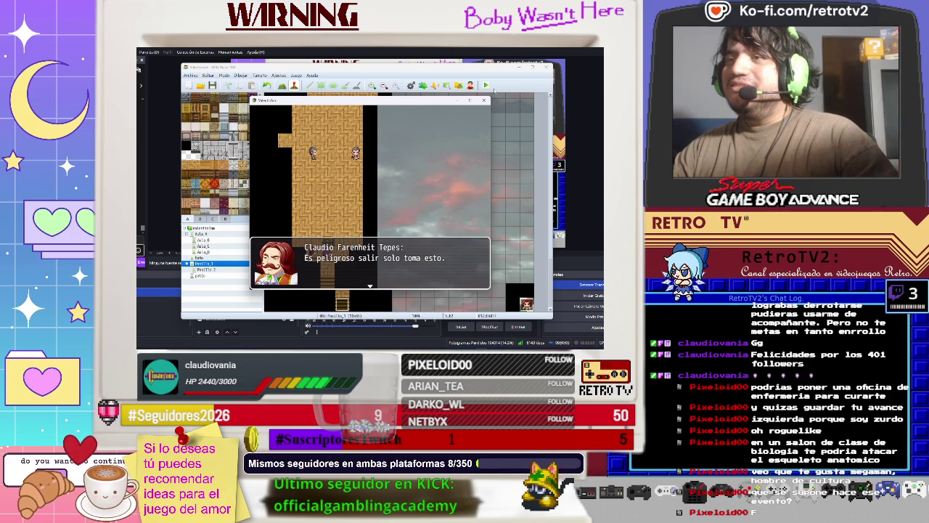
key(Return)
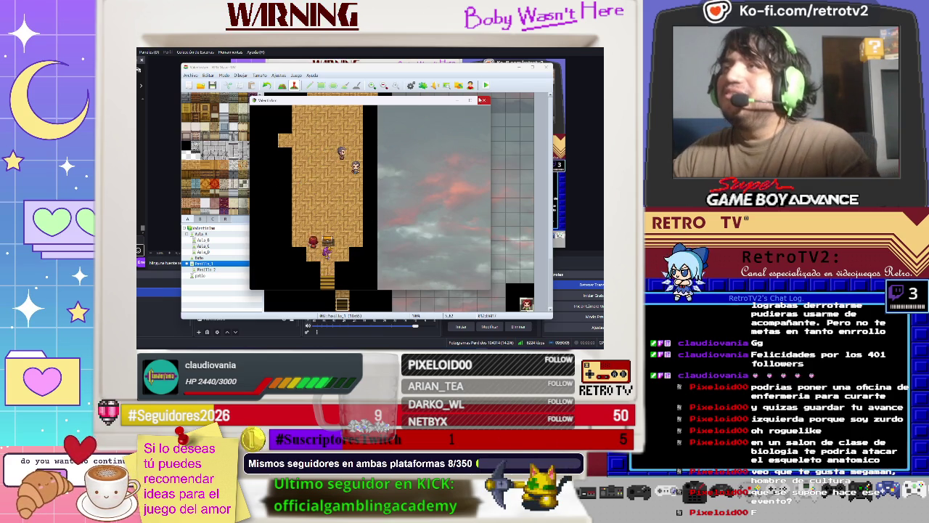
click(483, 99)
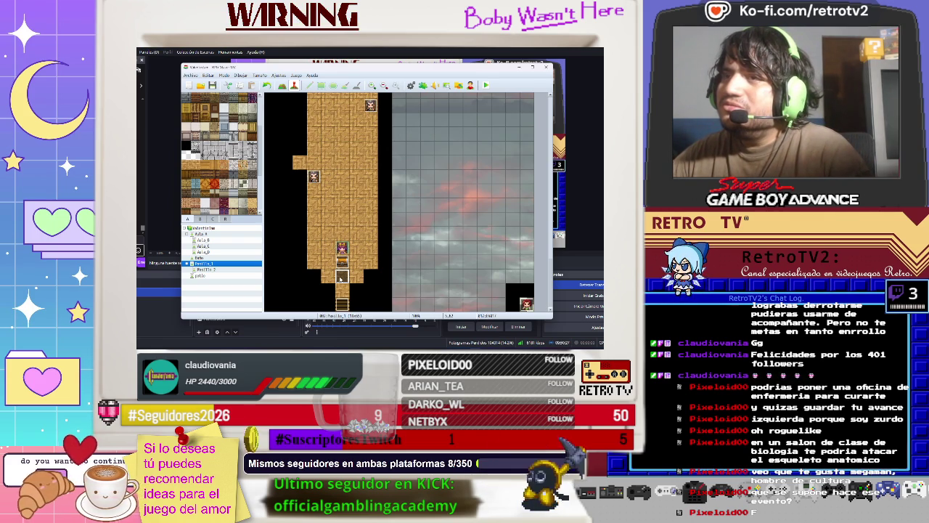
Step: Open the NPC event's Set Movement Route for editing
double_click(340, 276)
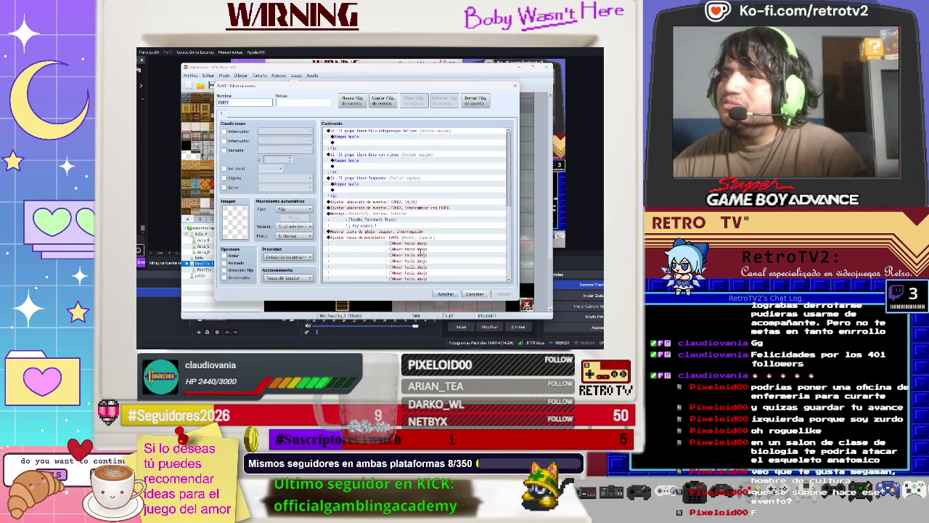
scroll(421, 251, down, 4)
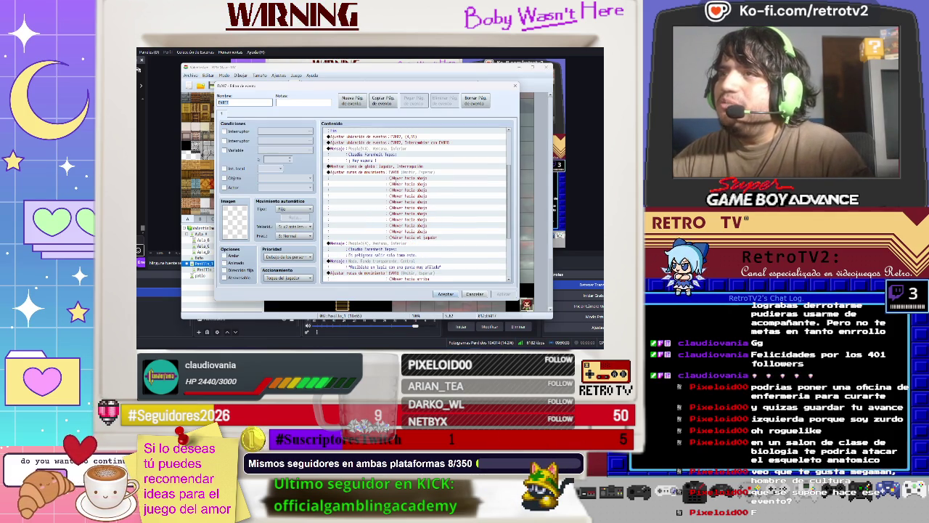
click(370, 176)
right_click(370, 175)
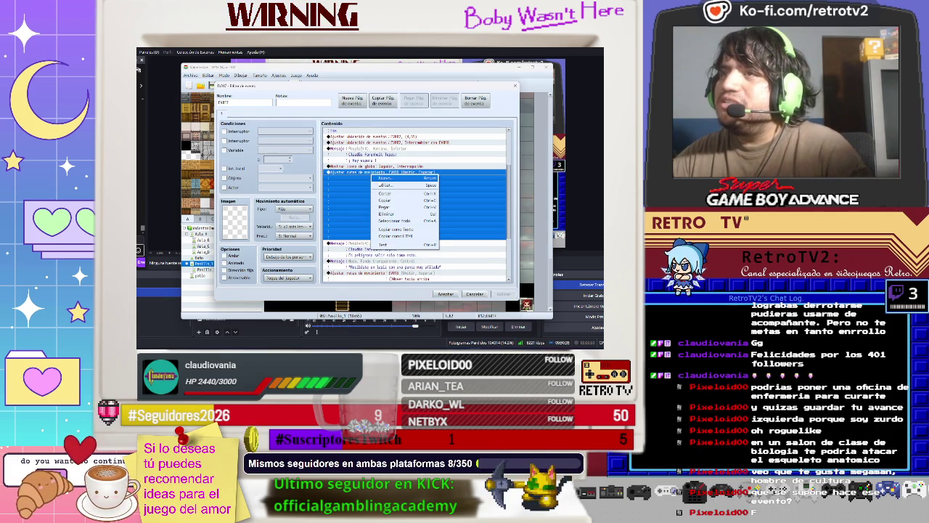
click(392, 181)
click(283, 153)
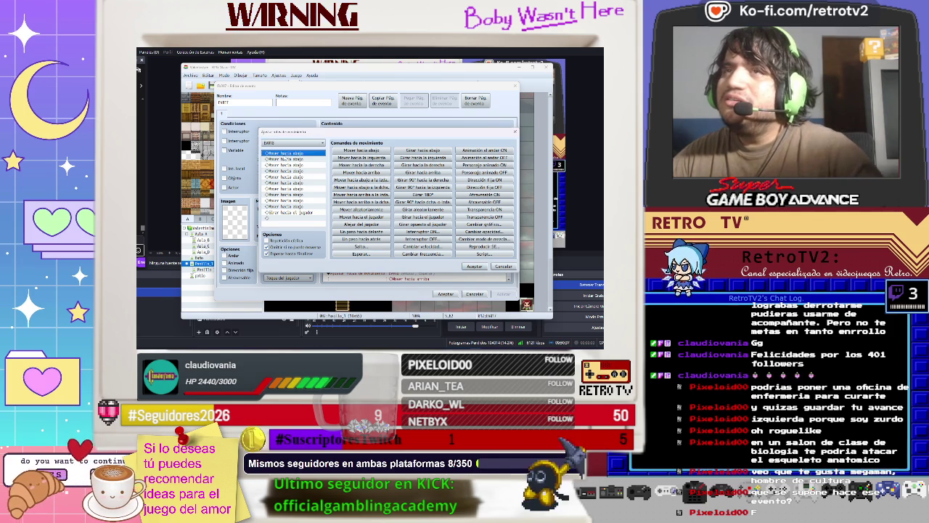
shift+click(283, 159)
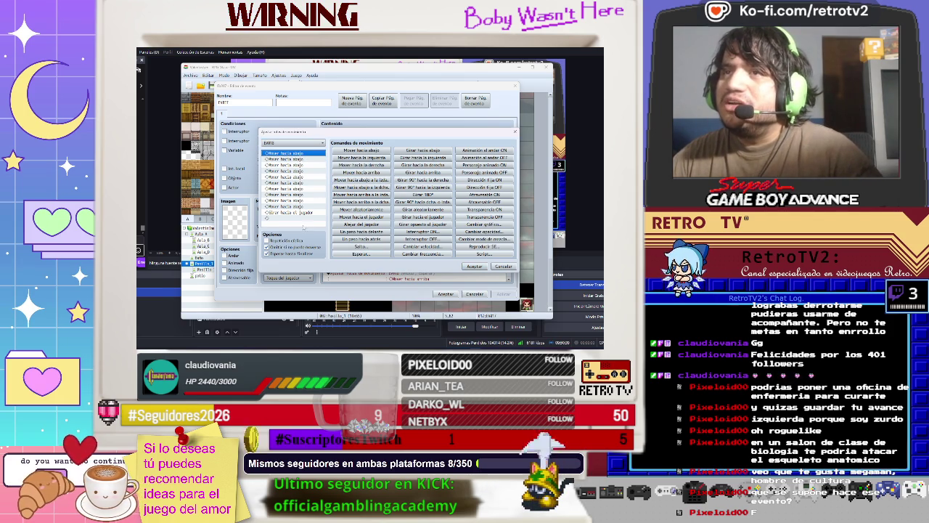
click(283, 218)
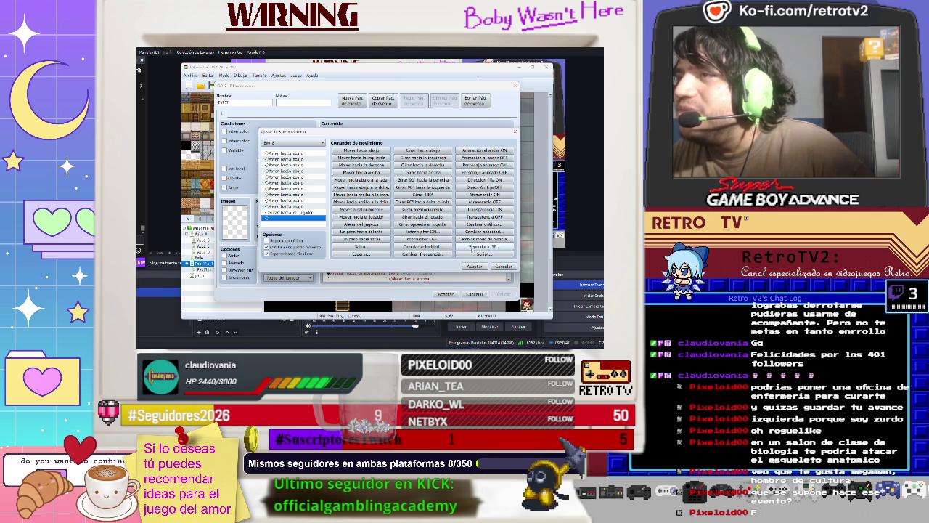
Step: Add a Change Speed command set to speed 5 to the route
click(424, 247)
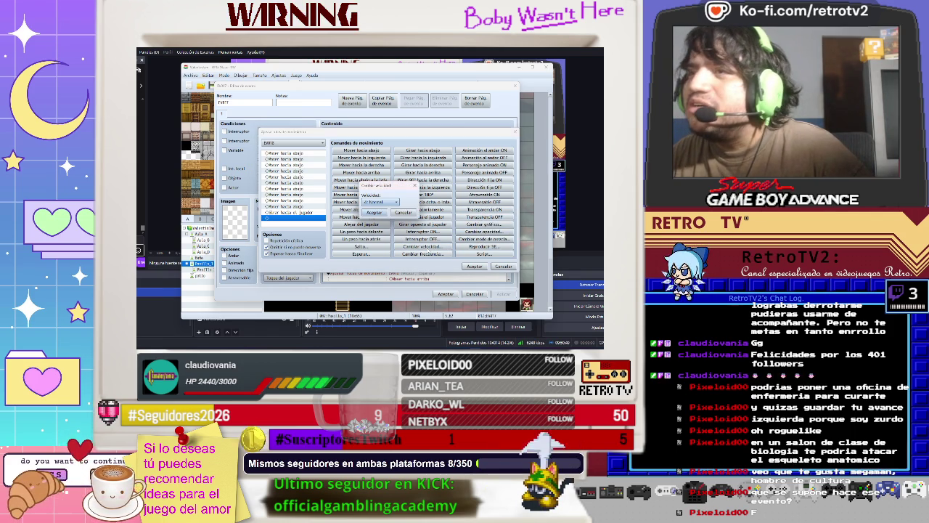
click(393, 202)
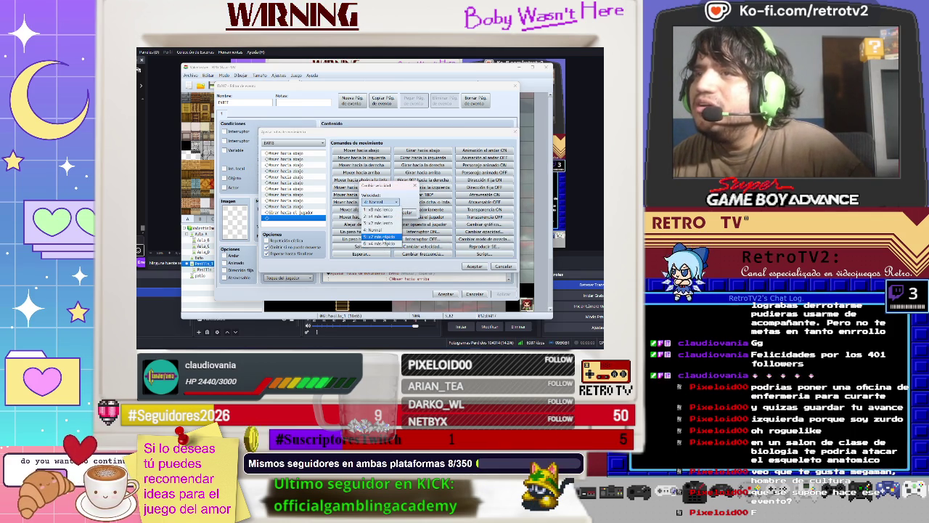
click(378, 237)
click(394, 203)
click(379, 223)
click(389, 202)
click(377, 237)
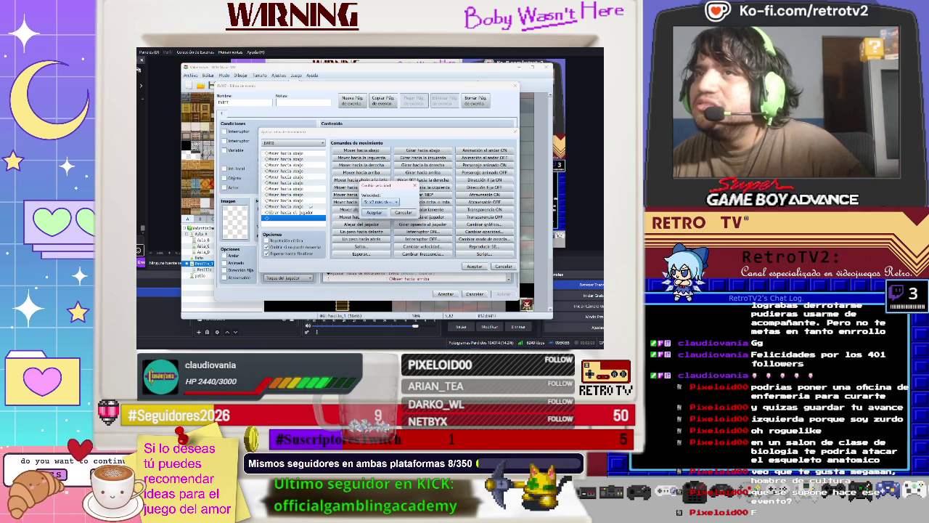
click(378, 213)
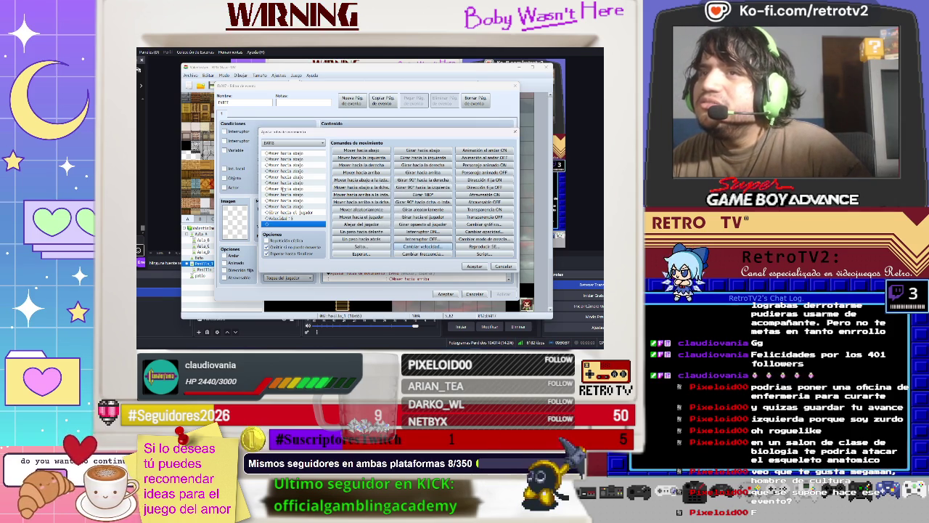
Step: Move the walking steps after the speed 5 change and confirm the route and event
click(278, 154)
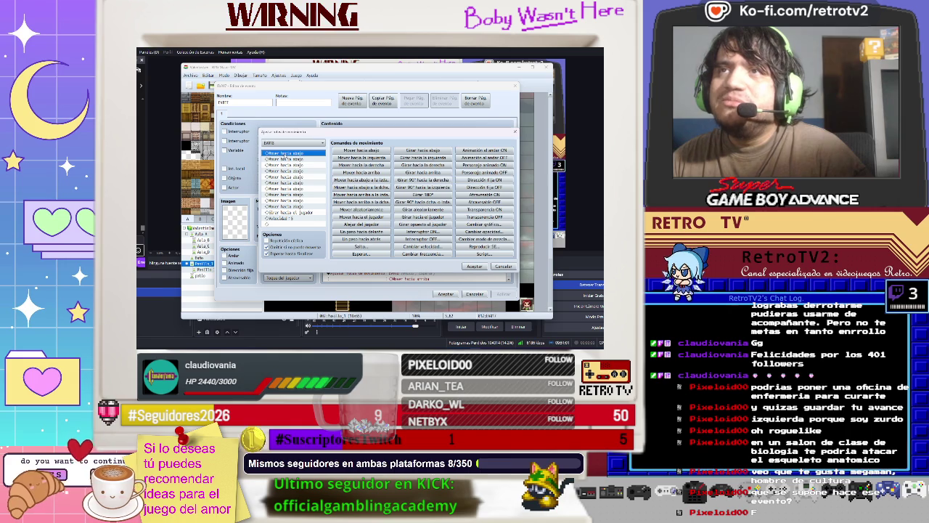
mouse_move(279, 154)
mouse_down()
mouse_move(297, 222)
mouse_move(294, 213)
mouse_up()
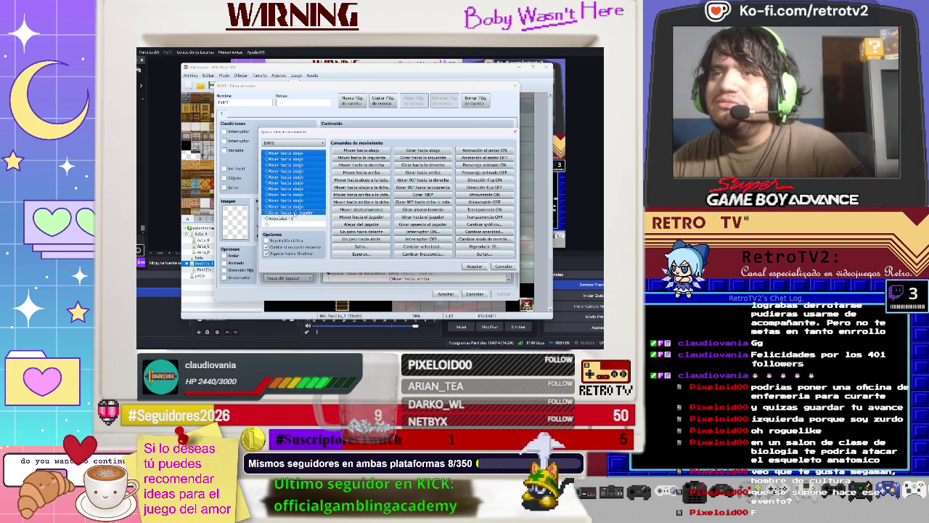
key(Delete)
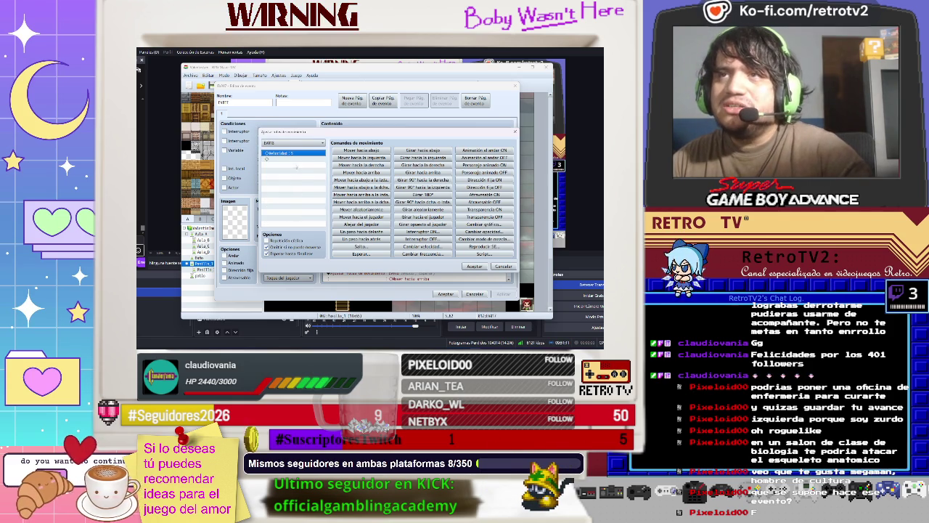
click(295, 165)
key(ctrl+v)
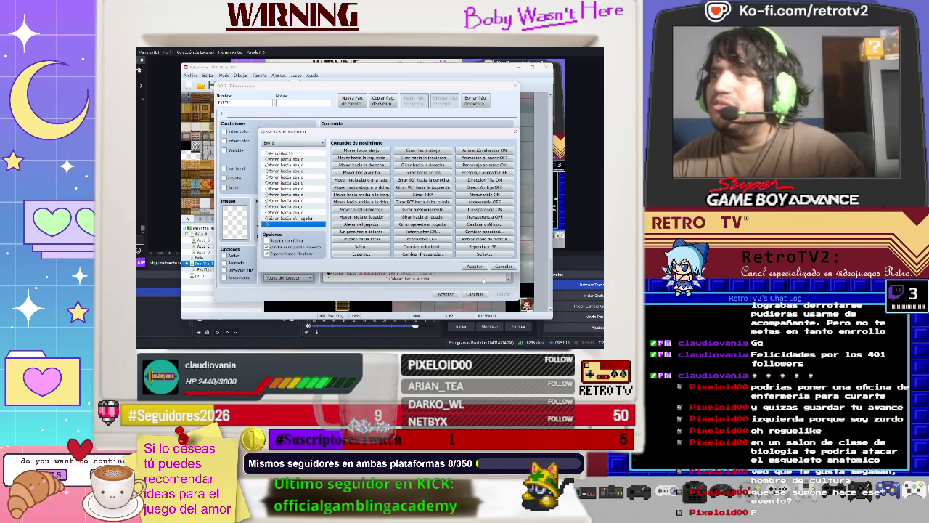
click(474, 267)
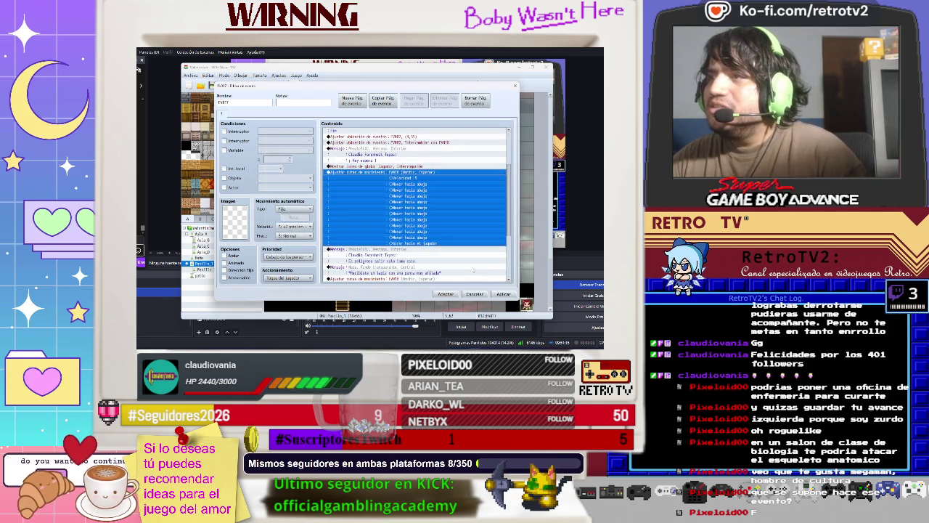
click(445, 294)
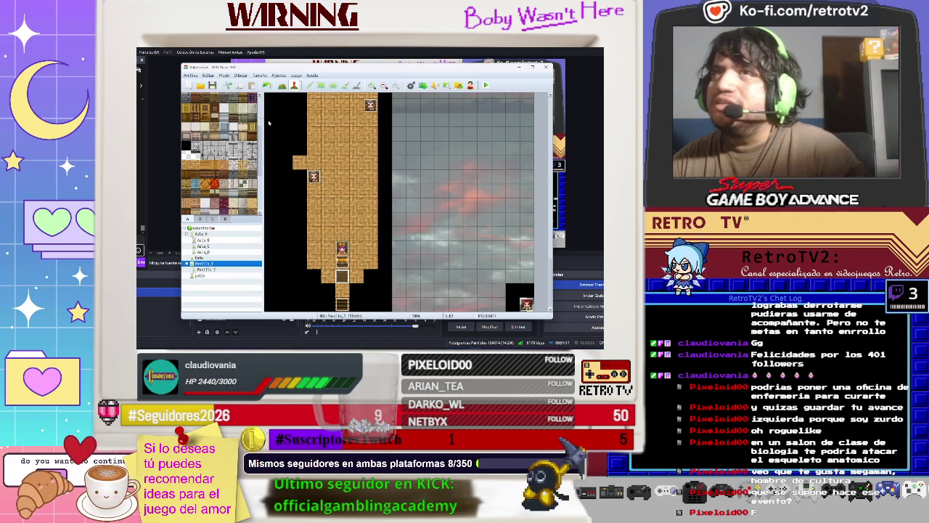
Step: Playtest the faster NPC approach through the pencil message, then reopen the NPC event's editor
click(486, 85)
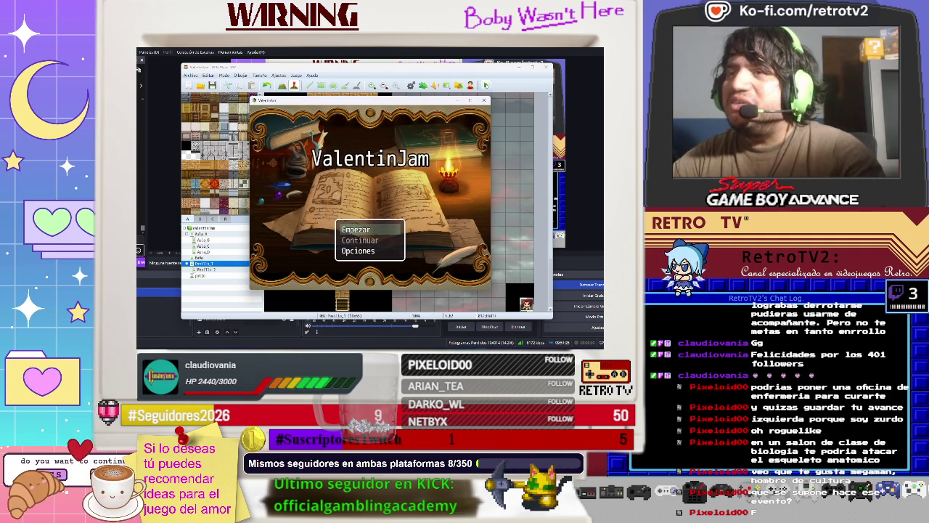
key(Return)
key(Left)
key(Down)
key(Down)
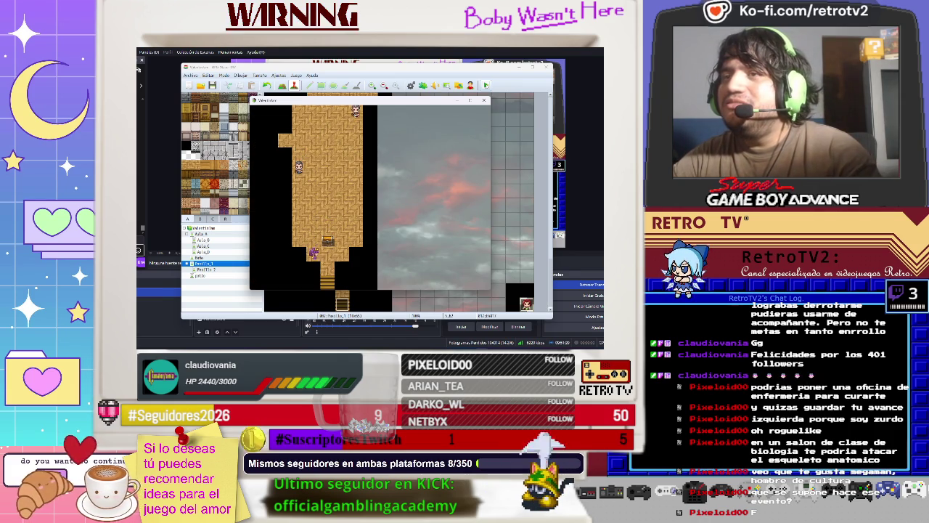
key(Return)
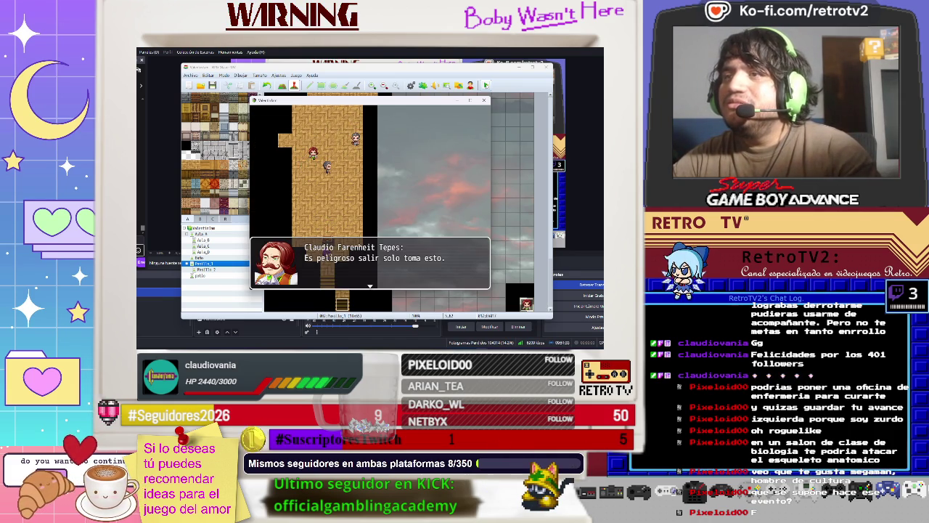
key(Return)
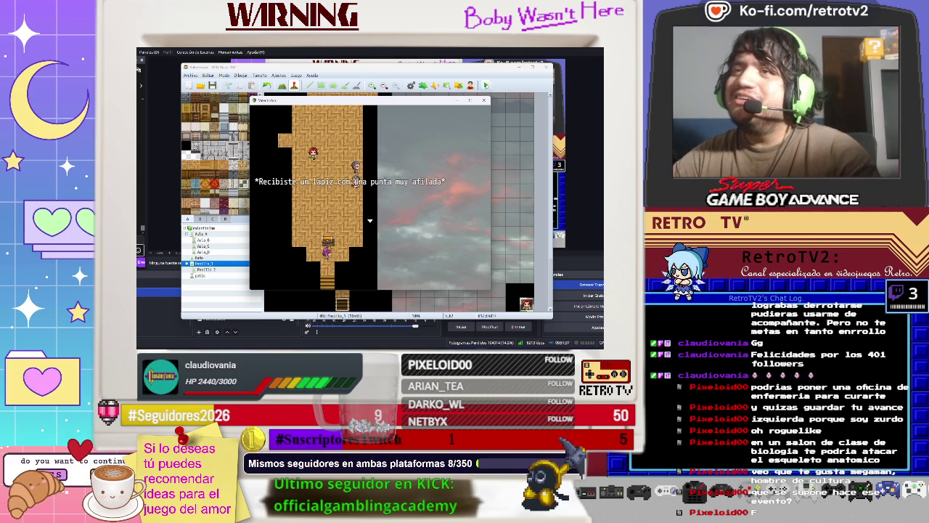
key(Return)
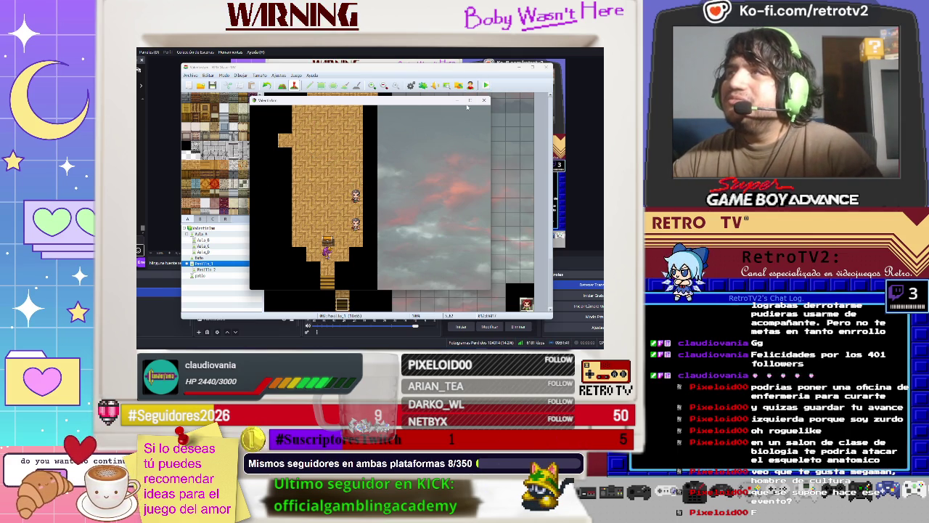
key(alt+F4)
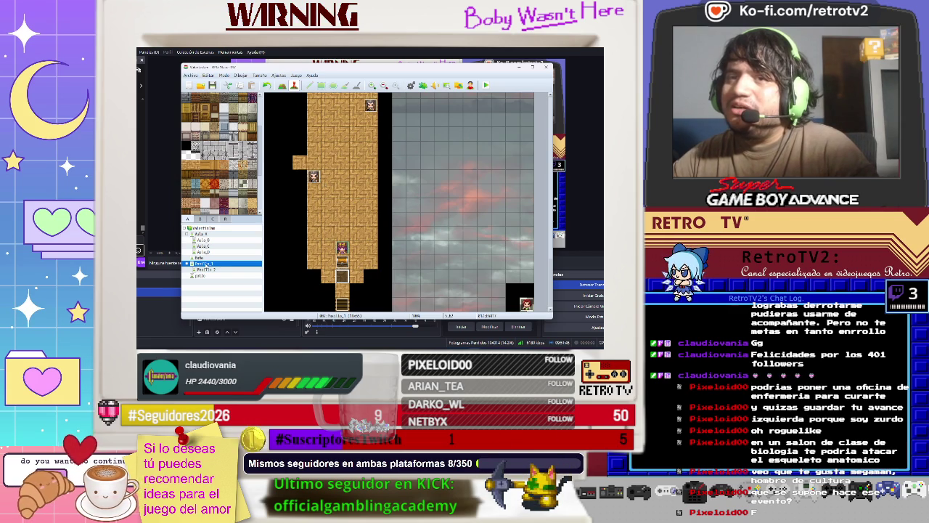
double_click(343, 275)
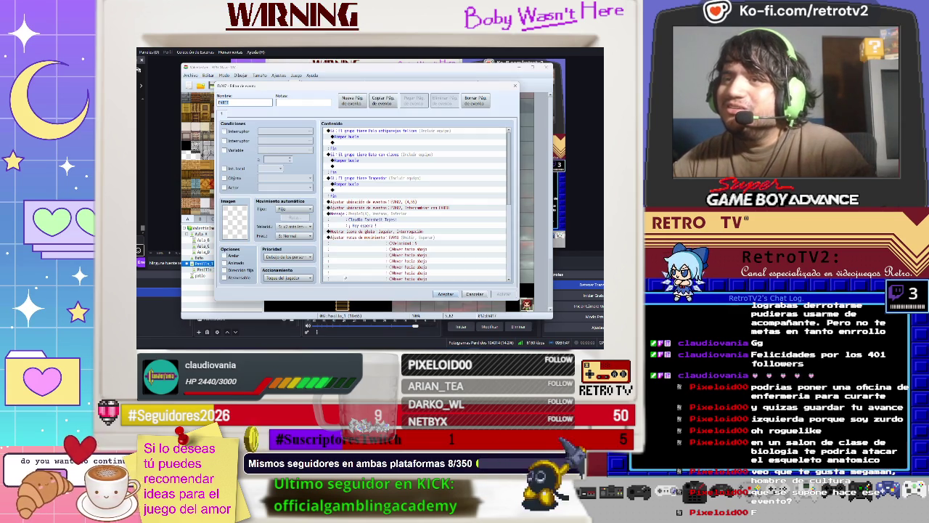
click(373, 241)
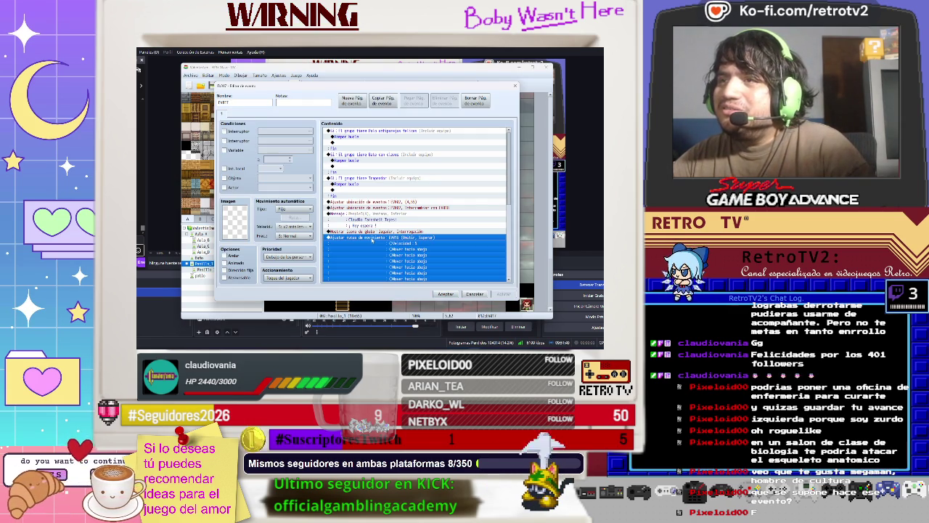
Step: Add a Through OFF (Atravesable) step after the speed 5 change, ahead of the walking steps
right_click(366, 239)
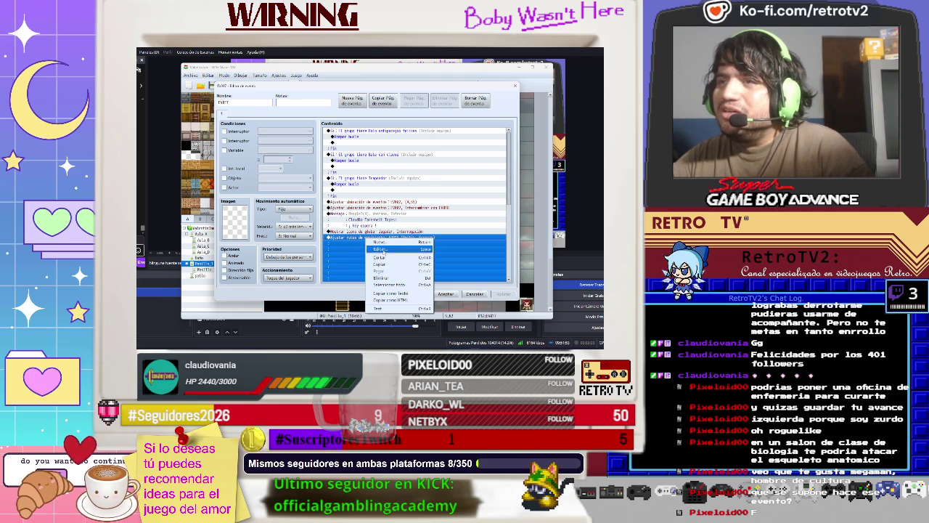
click(379, 249)
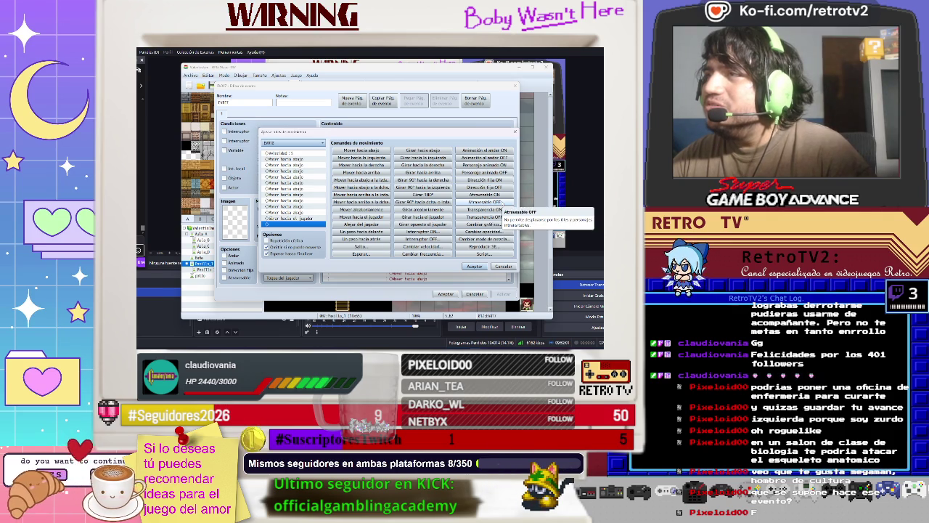
click(494, 203)
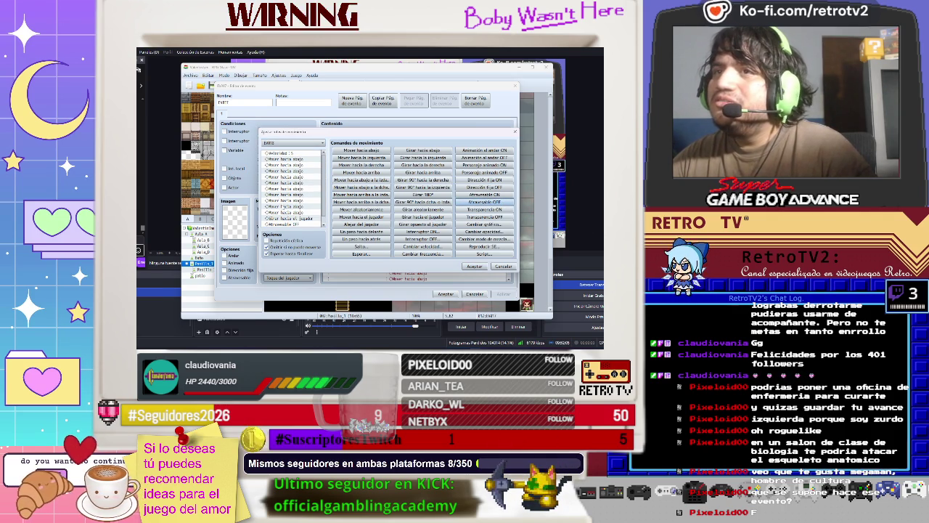
click(285, 158)
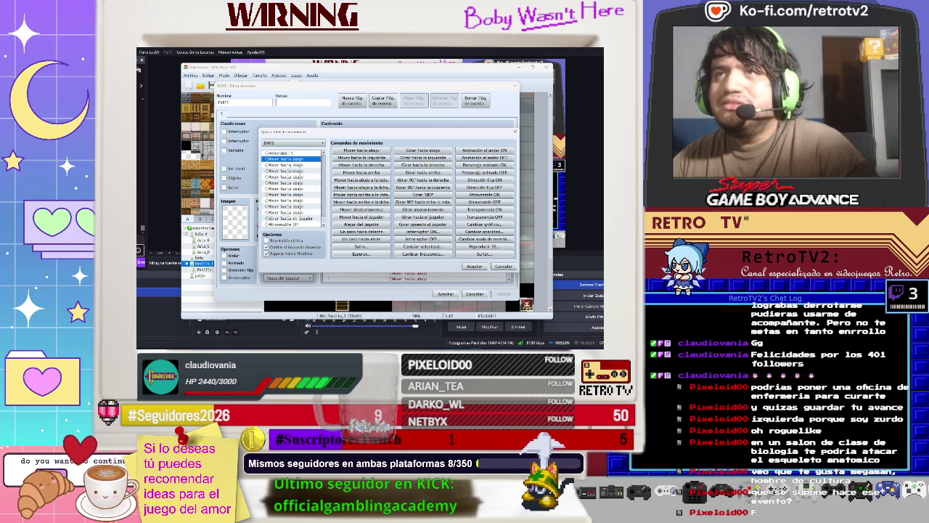
key(shift+Down)
key(shift+Down)
key(shift+Down)
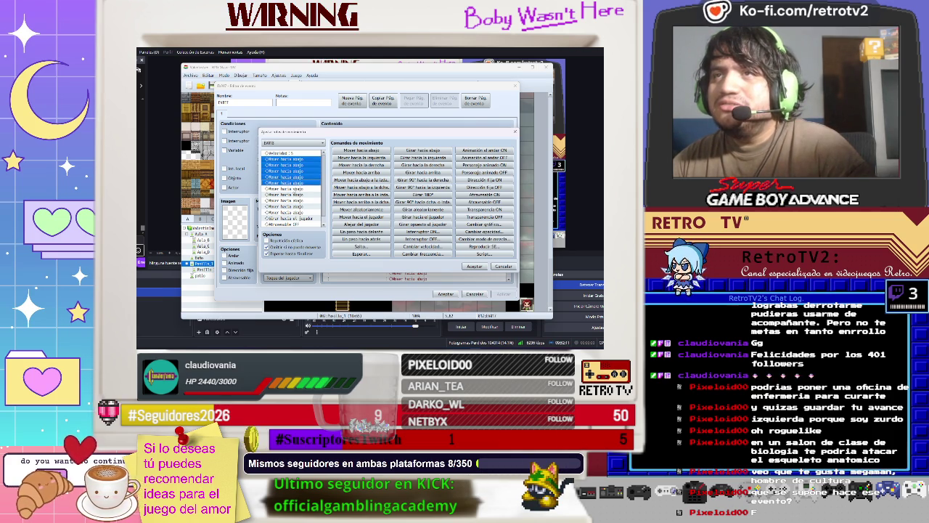
shift+click(290, 218)
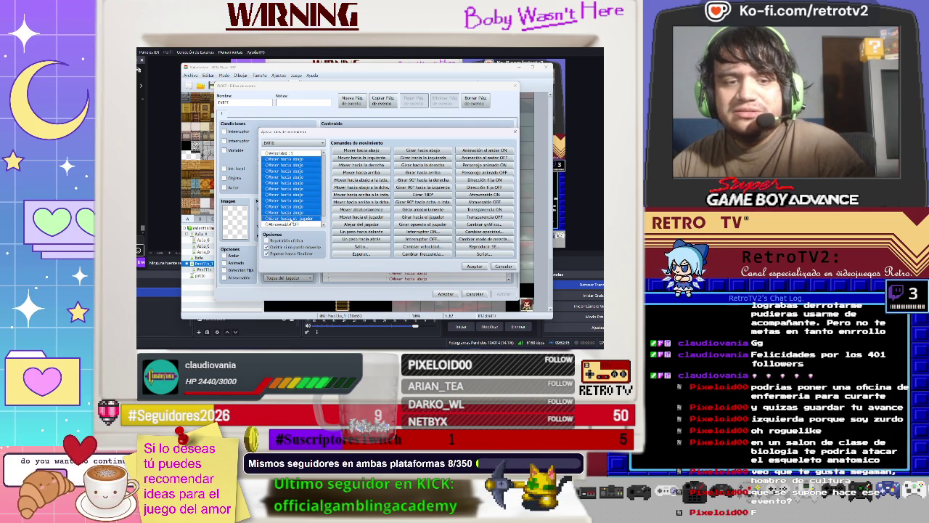
key(Delete)
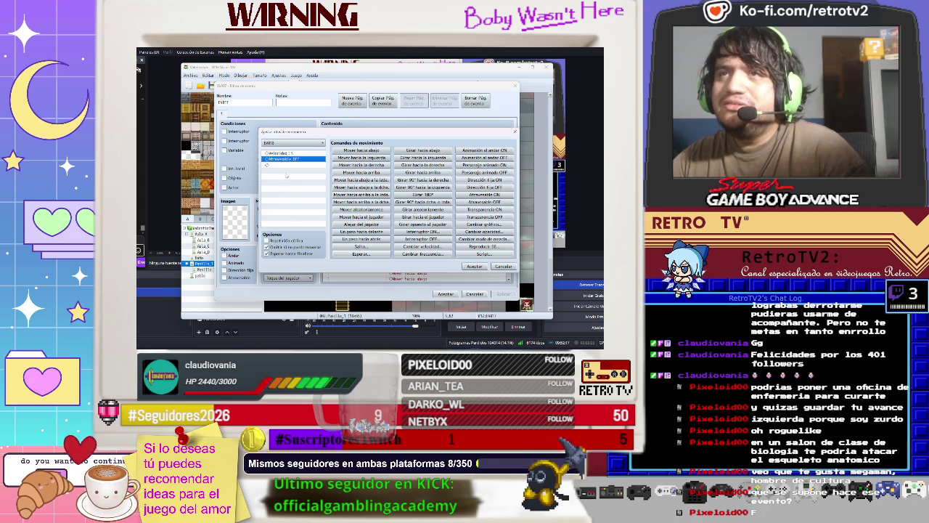
key(ctrl+z)
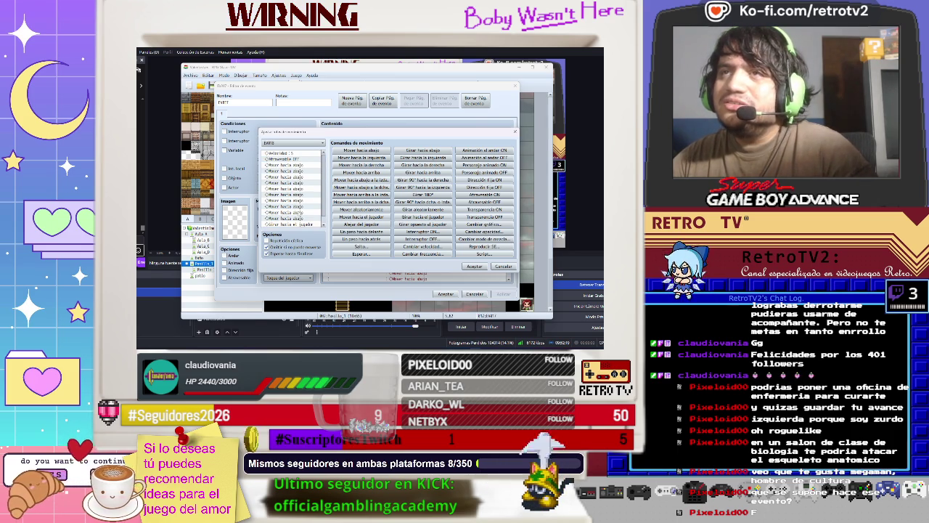
click(290, 223)
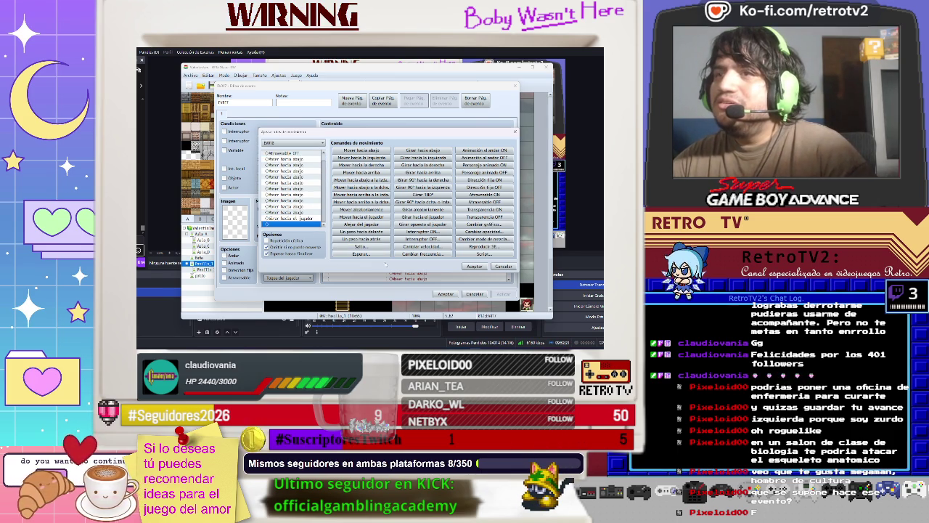
click(475, 267)
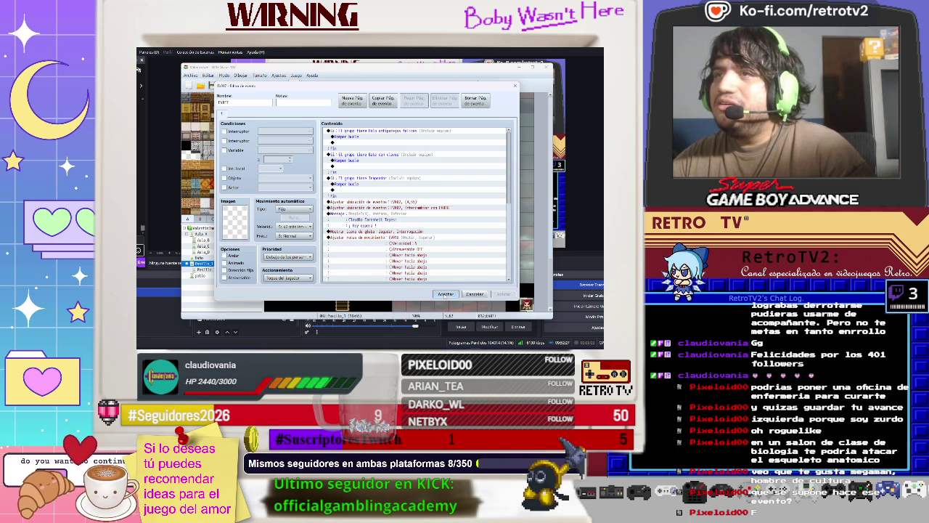
click(446, 294)
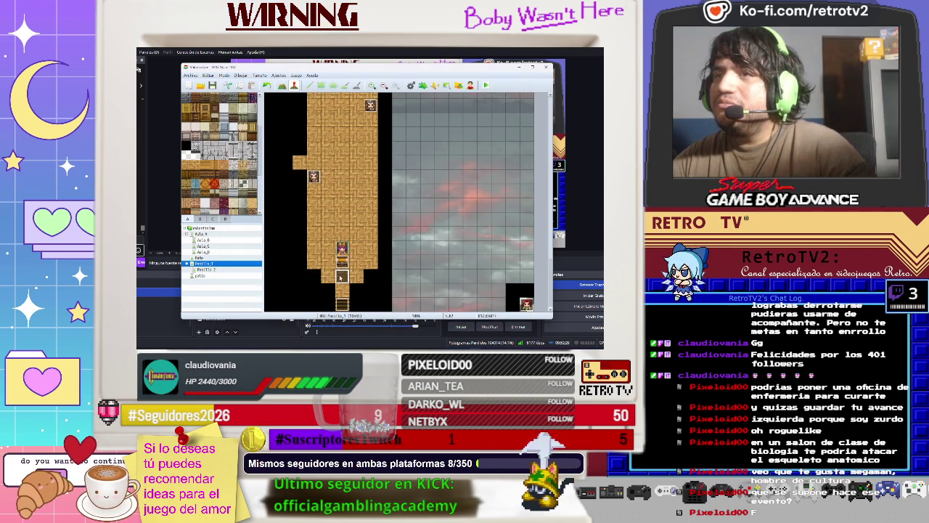
Step: Set the NPC event's Set Event Location command to place EV002 at (4,55) and save the event
double_click(342, 277)
click(378, 202)
key(Insert)
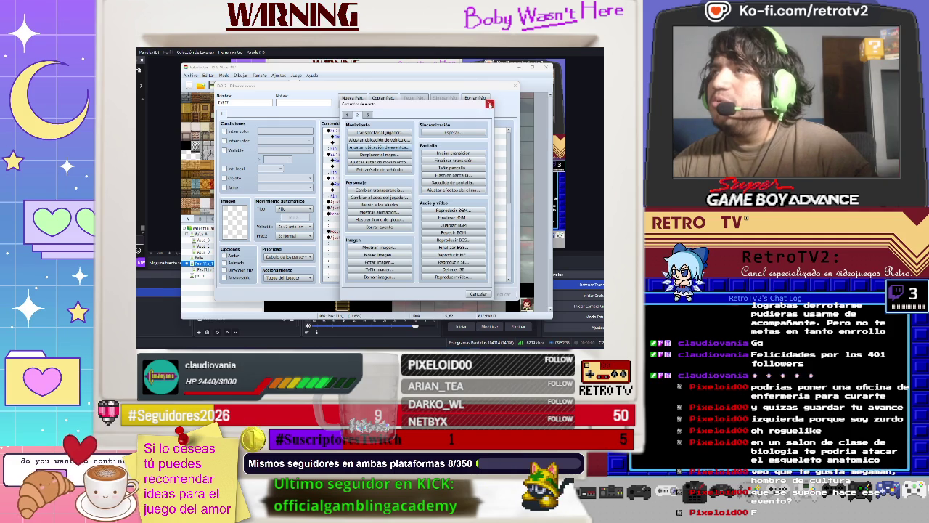
click(489, 104)
right_click(390, 202)
click(395, 211)
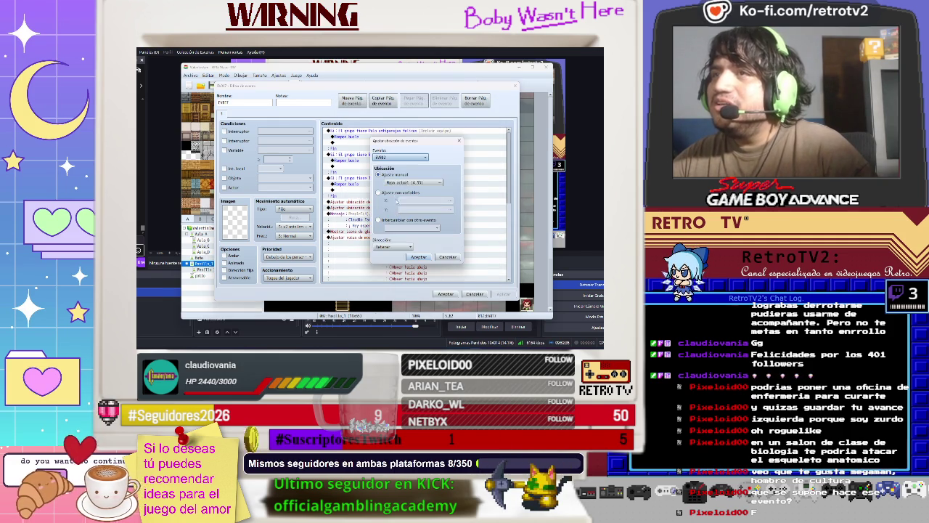
click(414, 182)
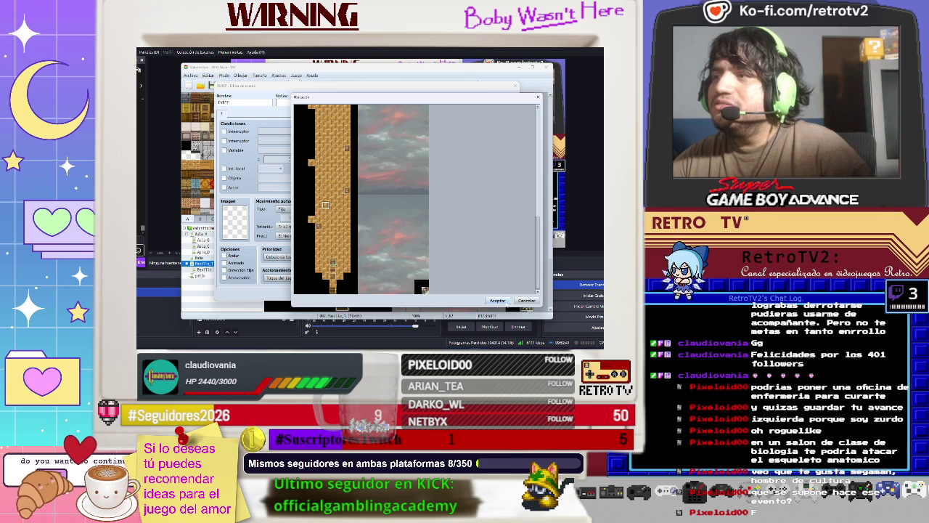
click(497, 300)
click(472, 287)
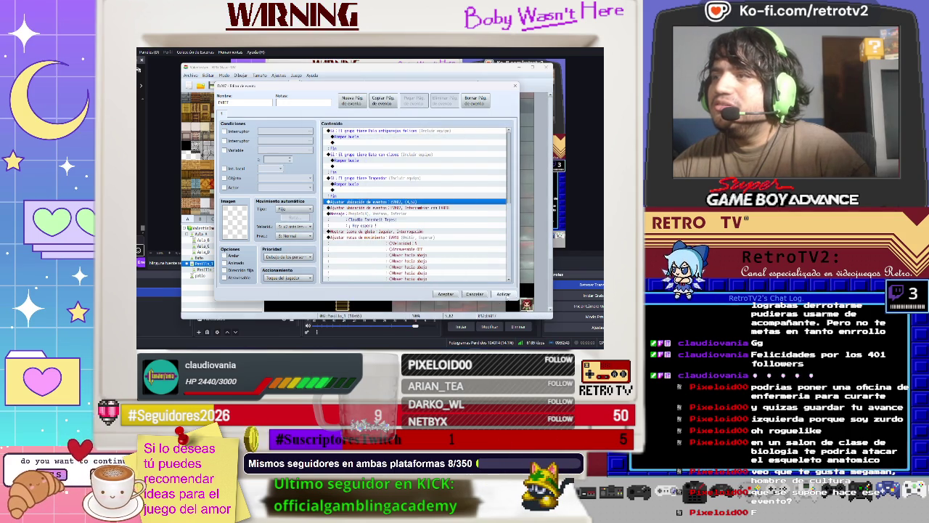
click(446, 295)
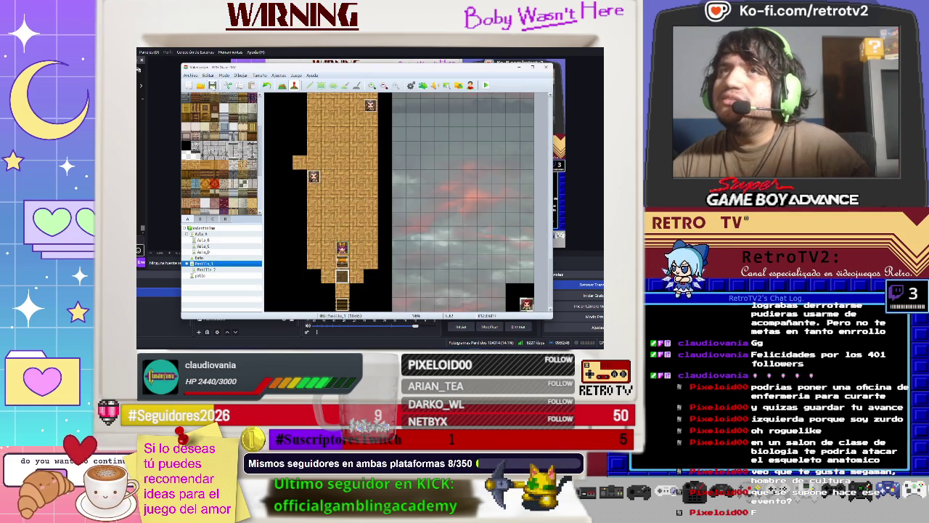
Step: Playtest a new game and advance through the NPC's lines and the pencil received message
click(486, 86)
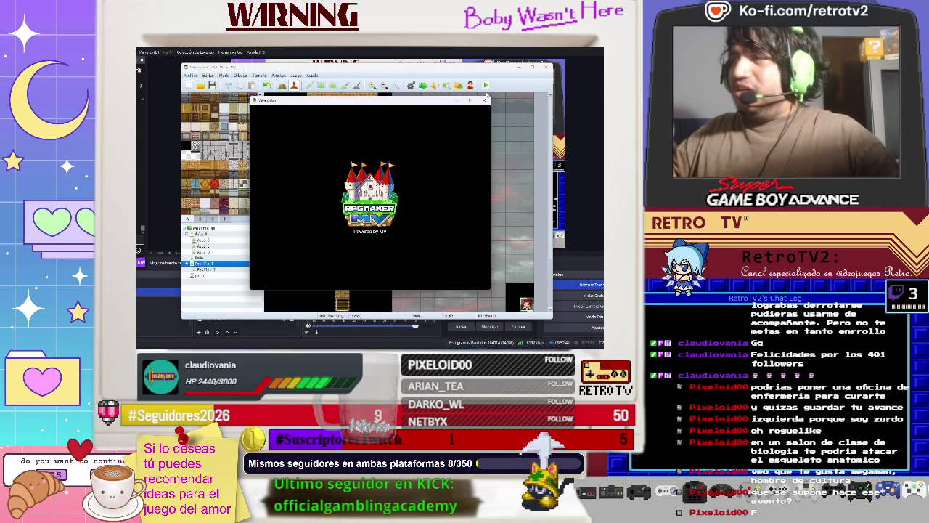
key(Return)
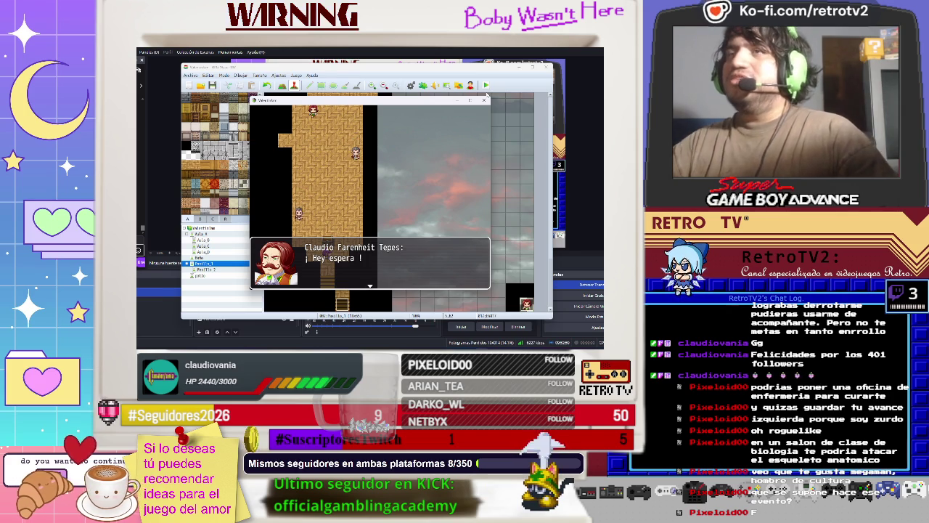
key(Return)
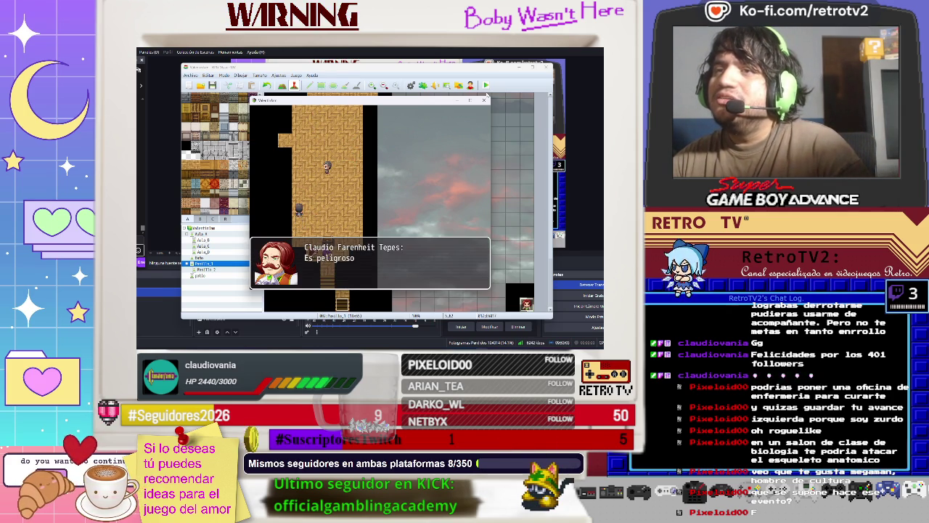
key(Return)
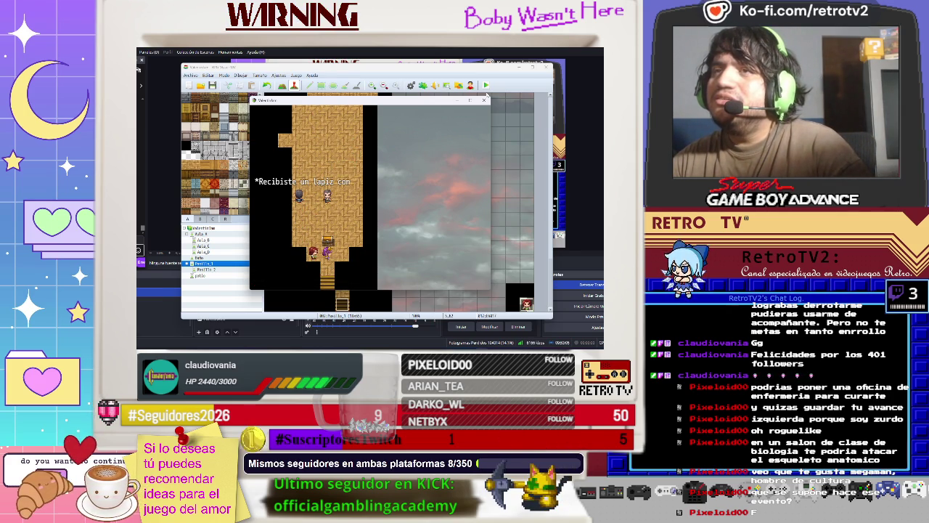
key(Return)
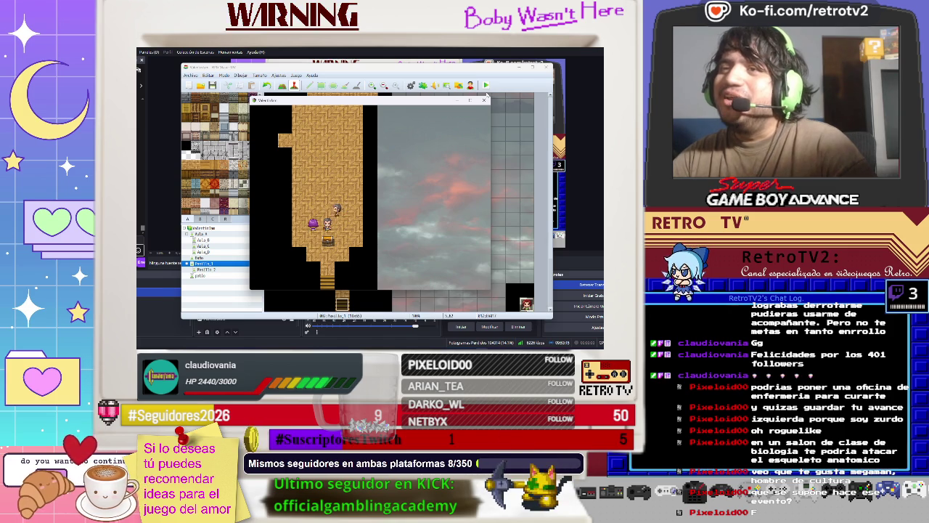
Step: Check the character's equipment screen from the pause menu, then return to the map
key(Escape)
key(Down)
key(Down)
key(Return)
key(Return)
key(Return)
key(Escape)
key(Escape)
key(Escape)
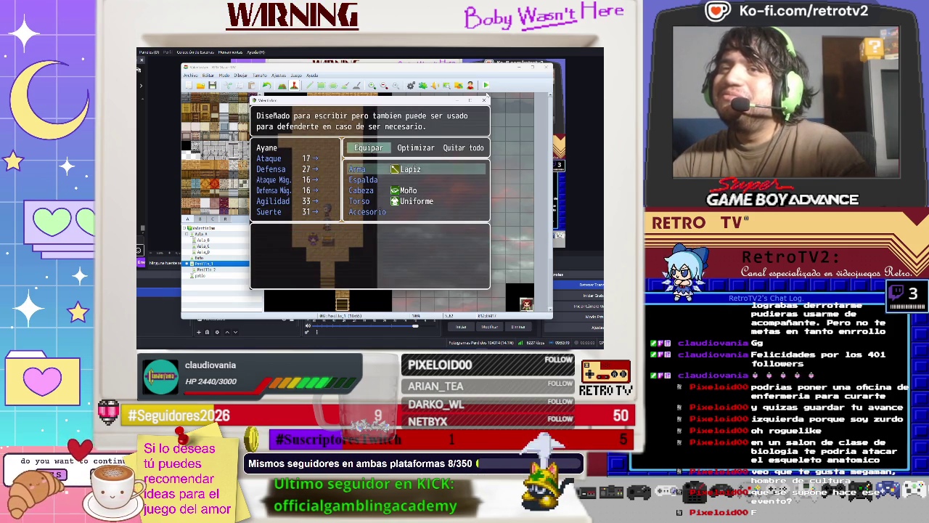
Step: Trigger the NPC cutscene again, dismiss its dialogue and pencil message, and close the test window
key(Right)
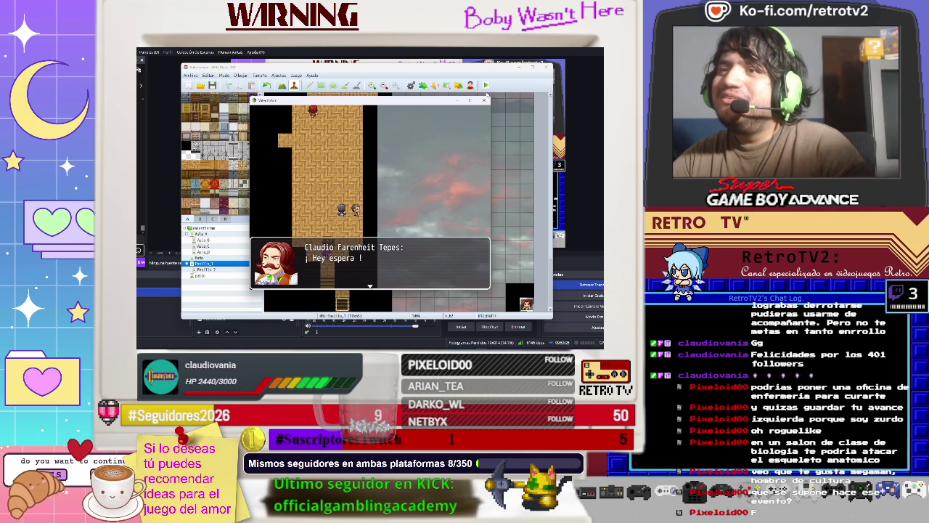
key(Return)
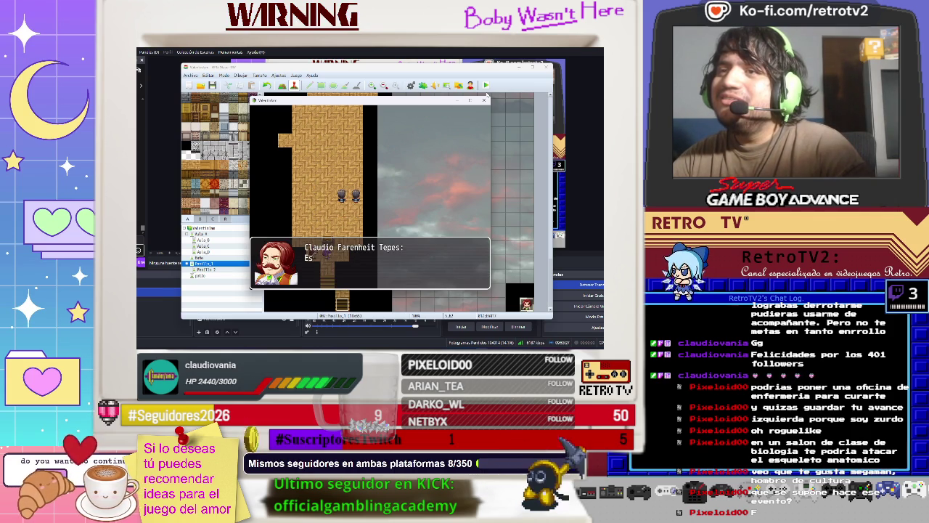
key(Return)
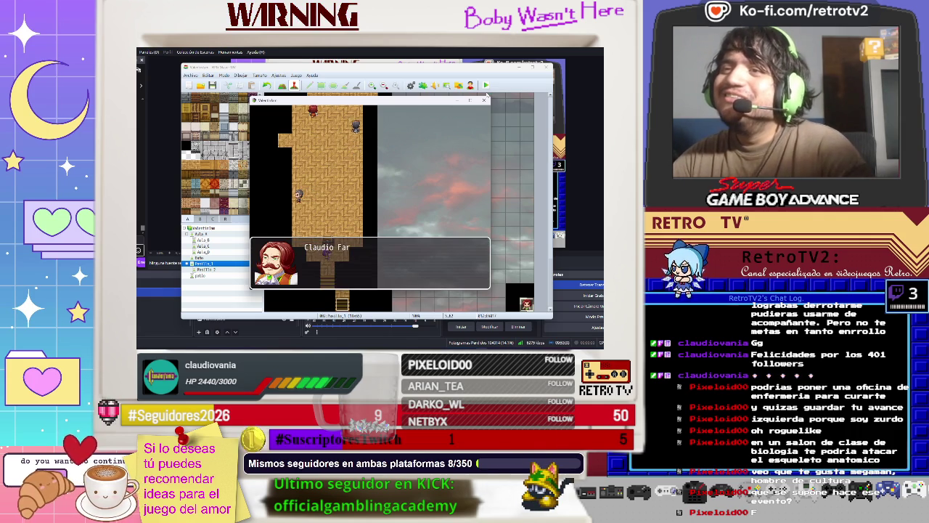
key(Return)
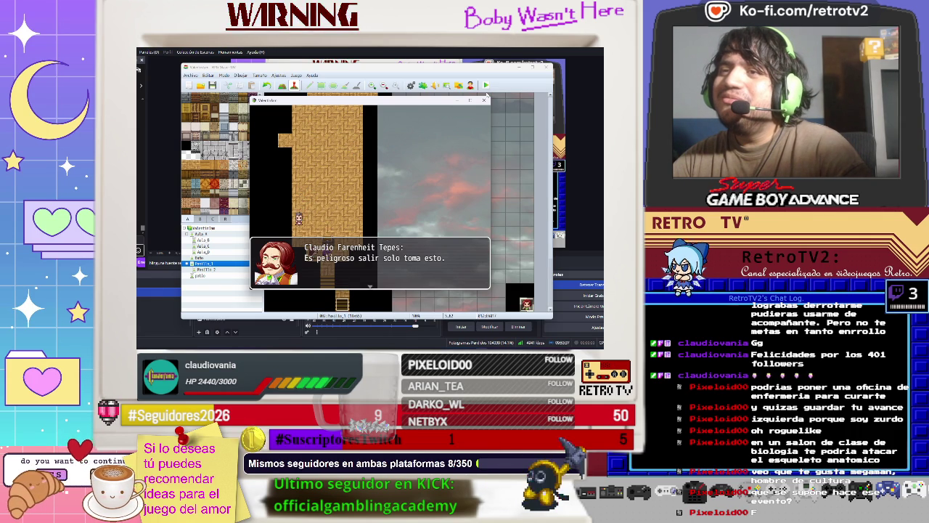
key(Return)
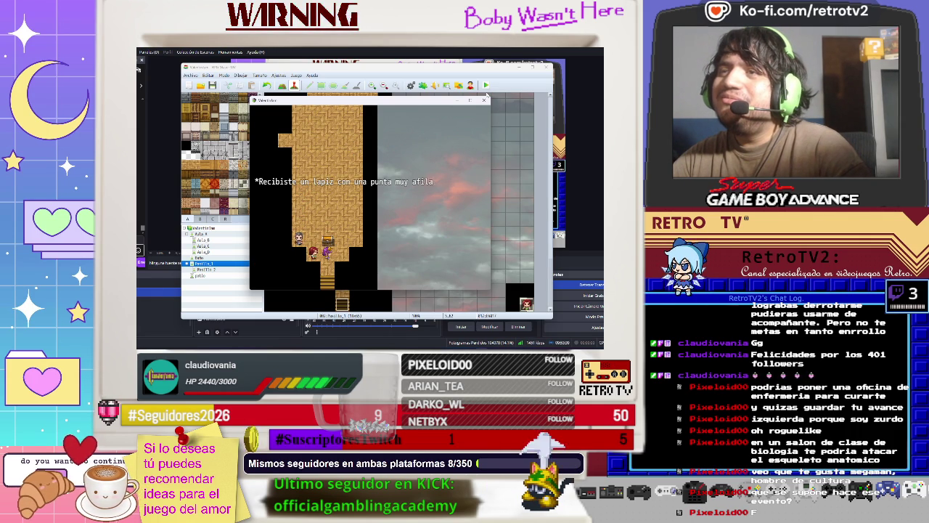
key(Return)
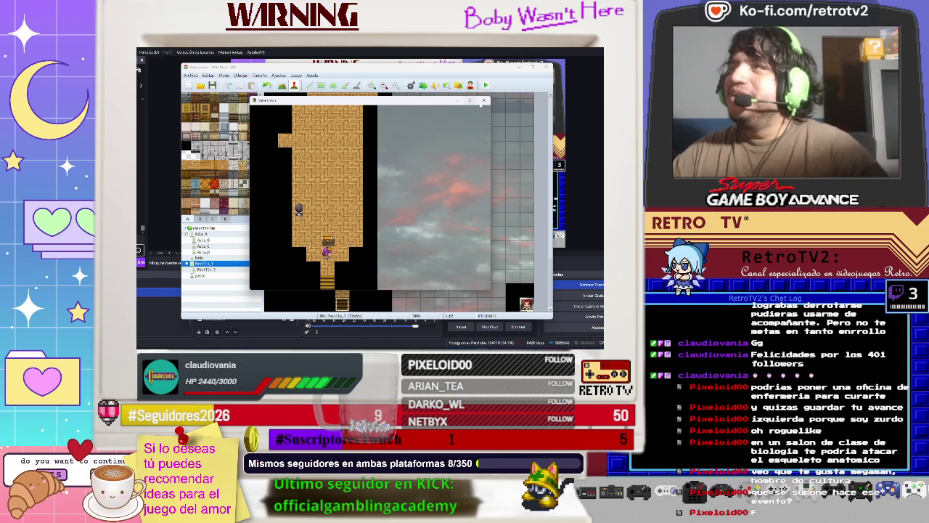
click(483, 101)
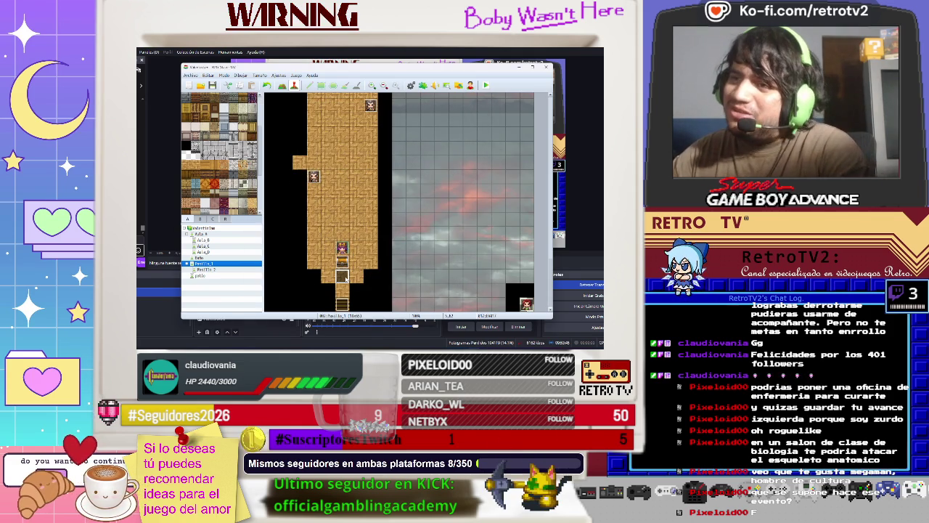
Step: Append a Borrar evento command to the end of the NPC's event and apply the changes
double_click(344, 277)
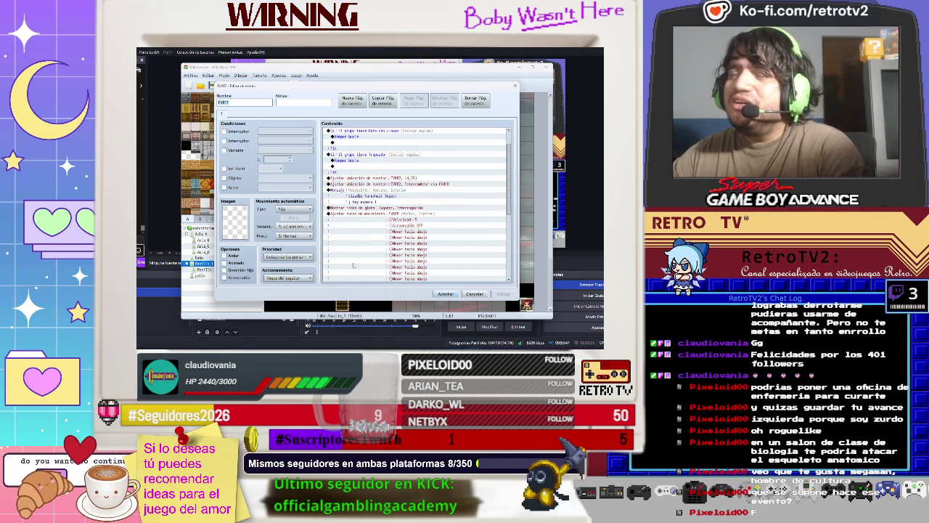
scroll(354, 266, down, 5)
scroll(353, 266, down, 4)
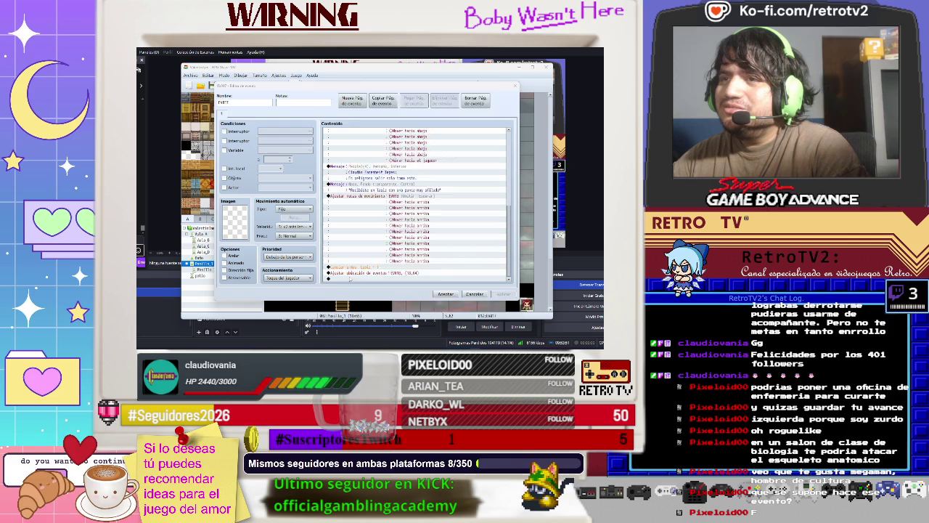
double_click(350, 278)
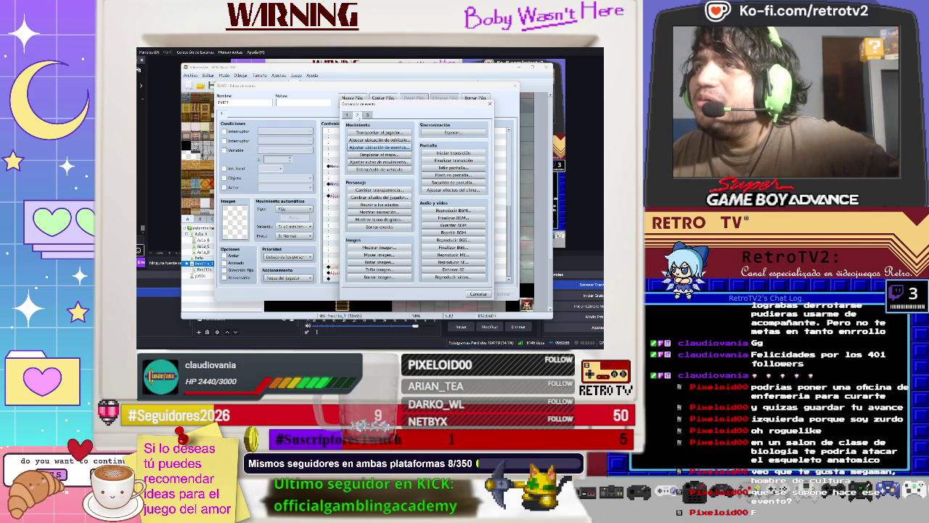
click(348, 115)
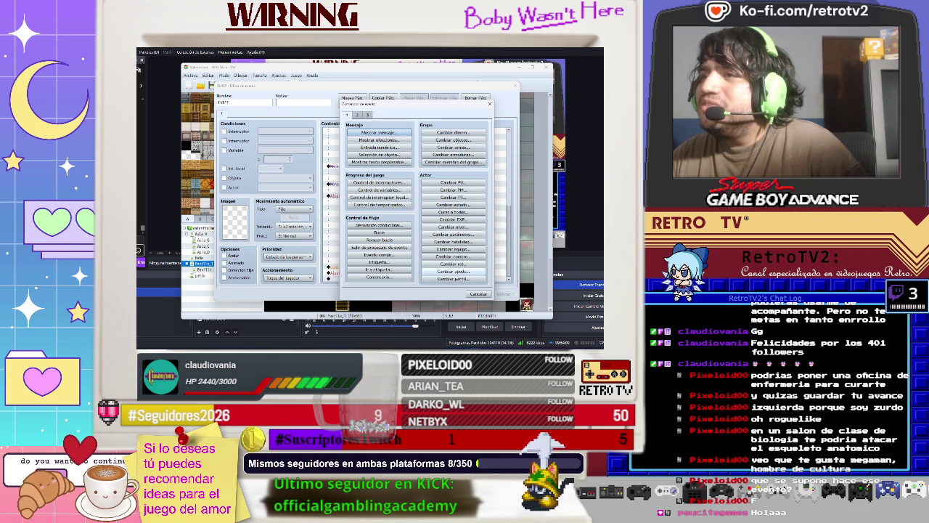
click(357, 114)
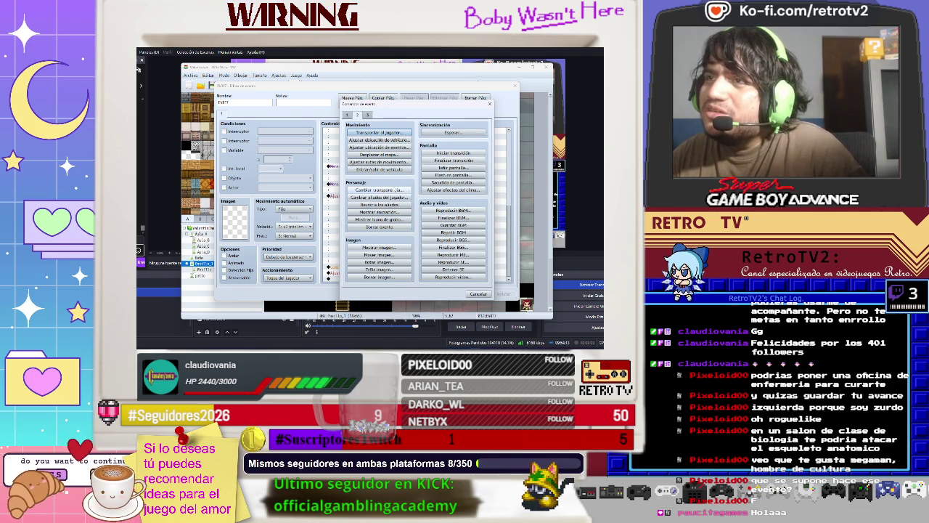
click(379, 227)
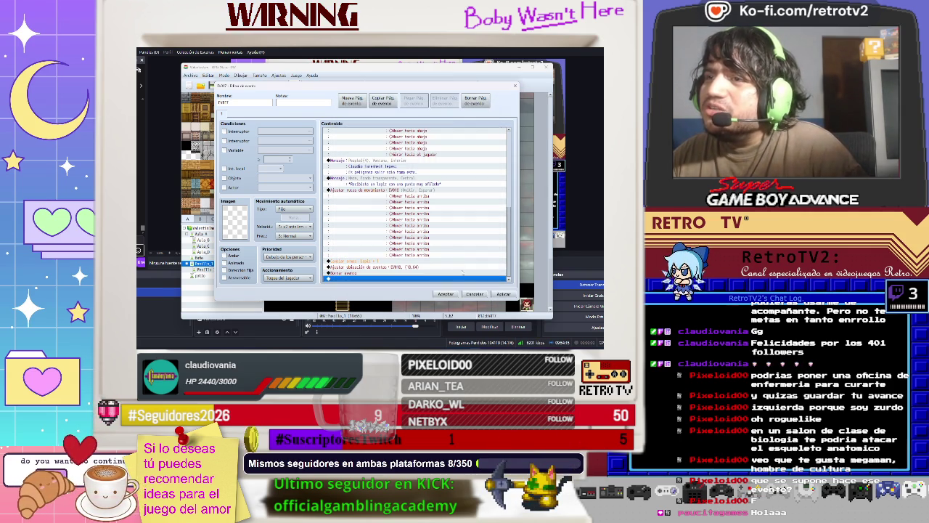
click(496, 294)
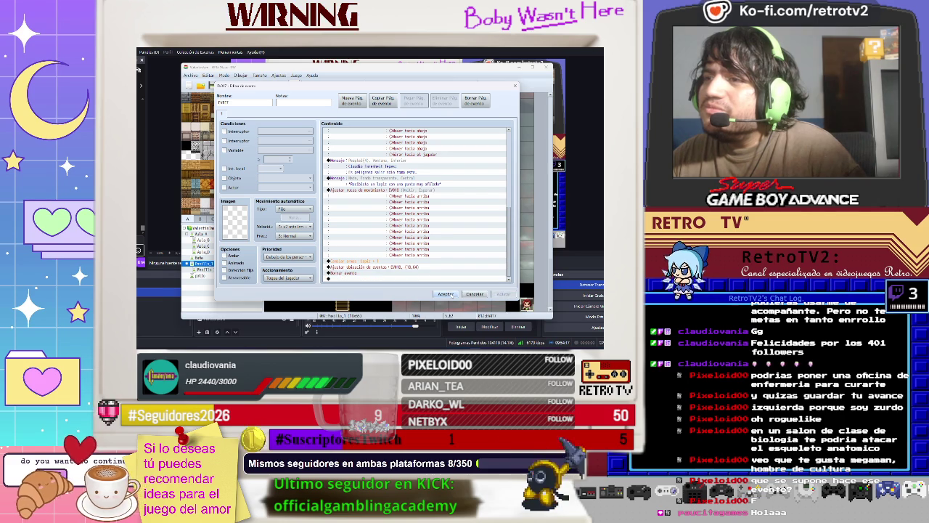
click(371, 190)
Step: In the NPC's return move route, add Atravesable OFF and move the four upward steps after it
right_click(369, 189)
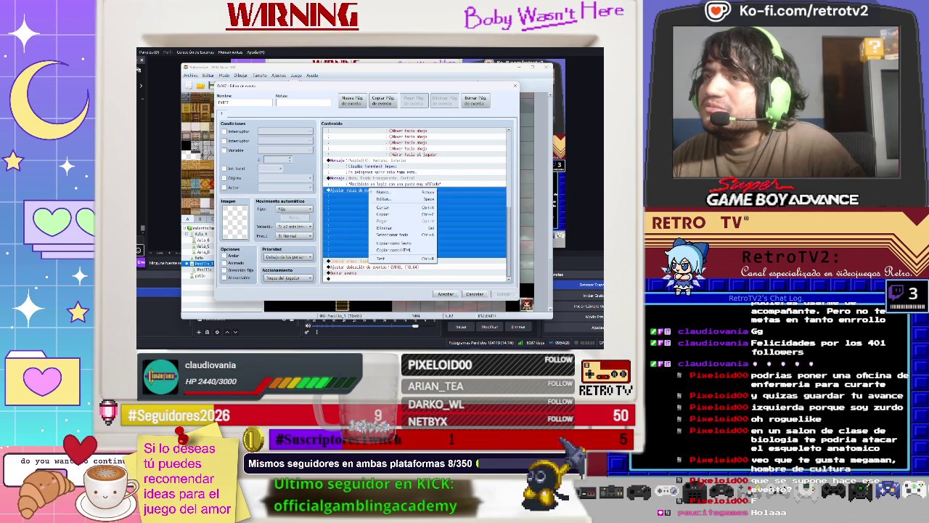
click(387, 199)
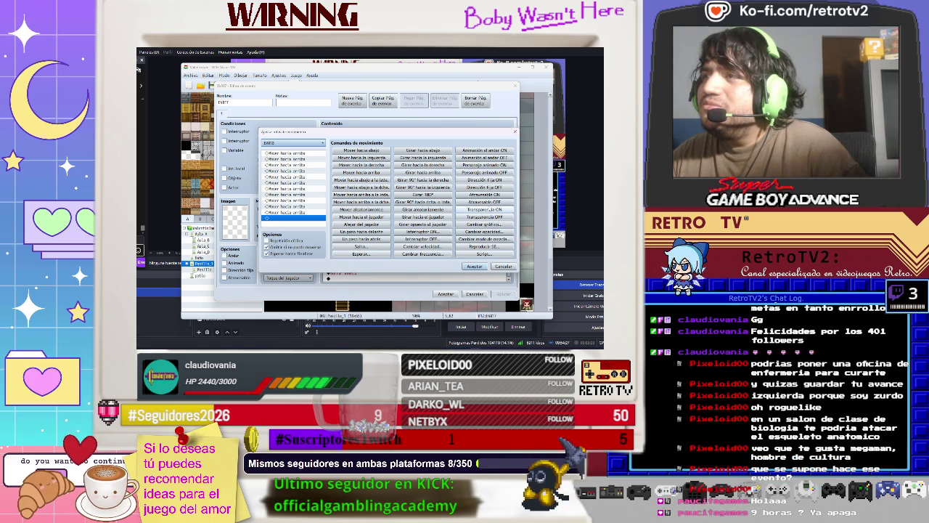
click(484, 201)
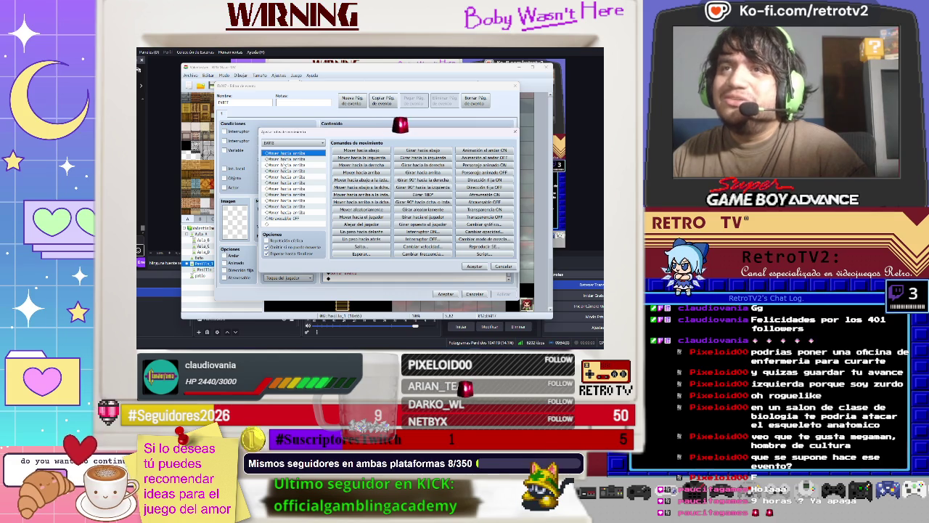
drag(287, 153, 300, 212)
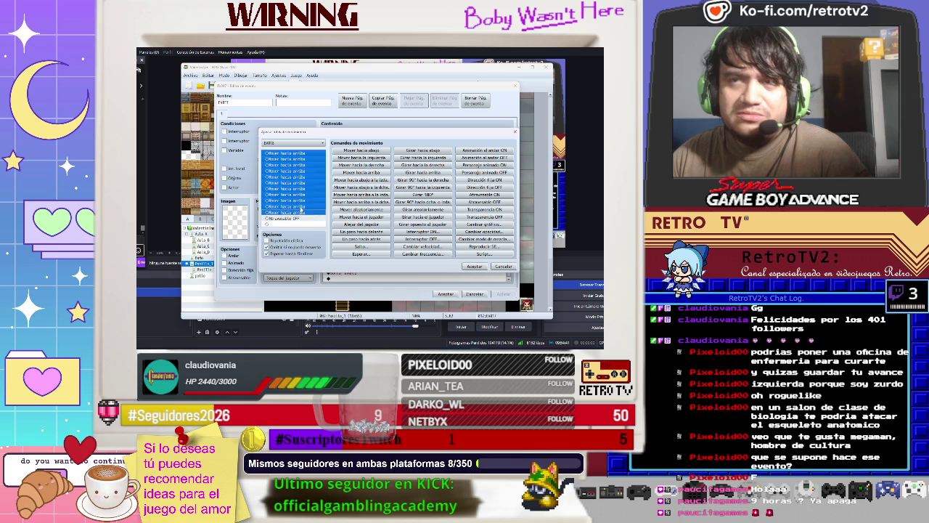
key(ctrl+x)
key(Down)
key(ctrl+v)
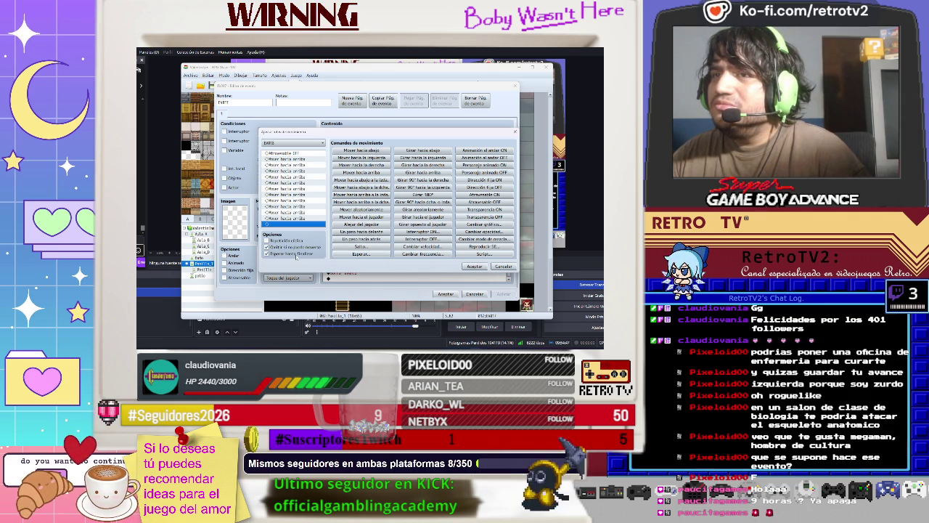
Step: Discard the move route edits, close the NPC event and launch a new playtest with Ctrl+R
click(267, 254)
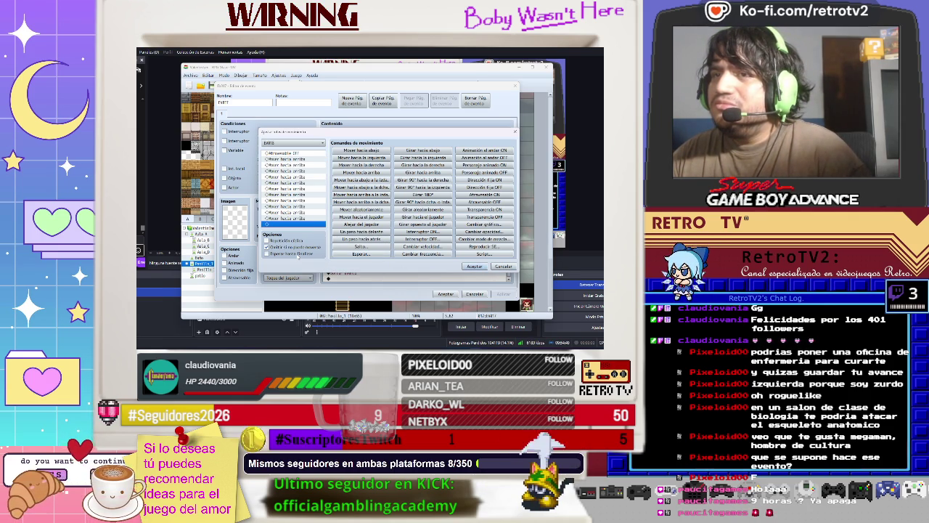
click(512, 266)
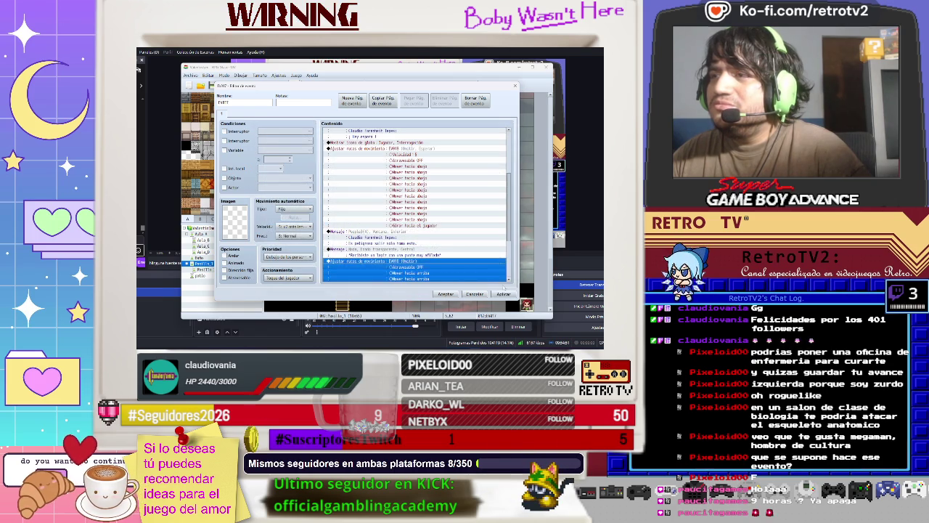
click(446, 294)
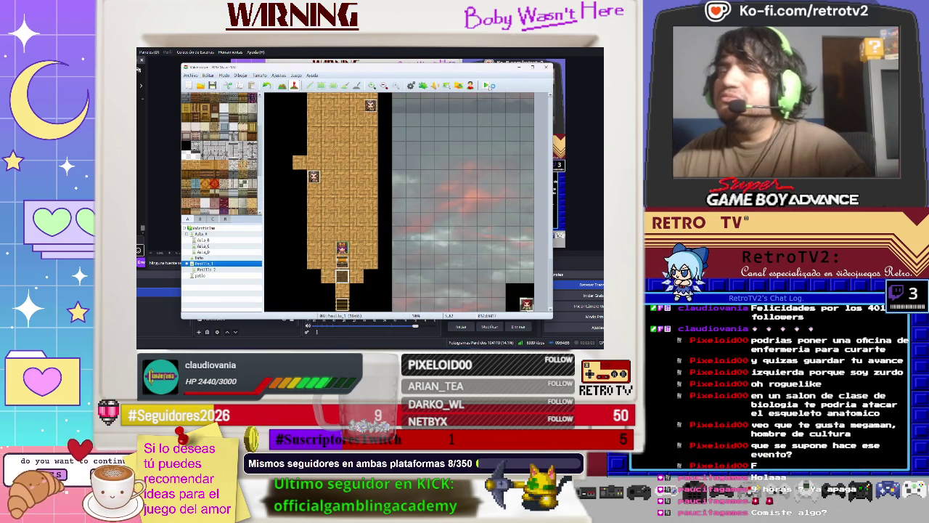
key(ctrl+r)
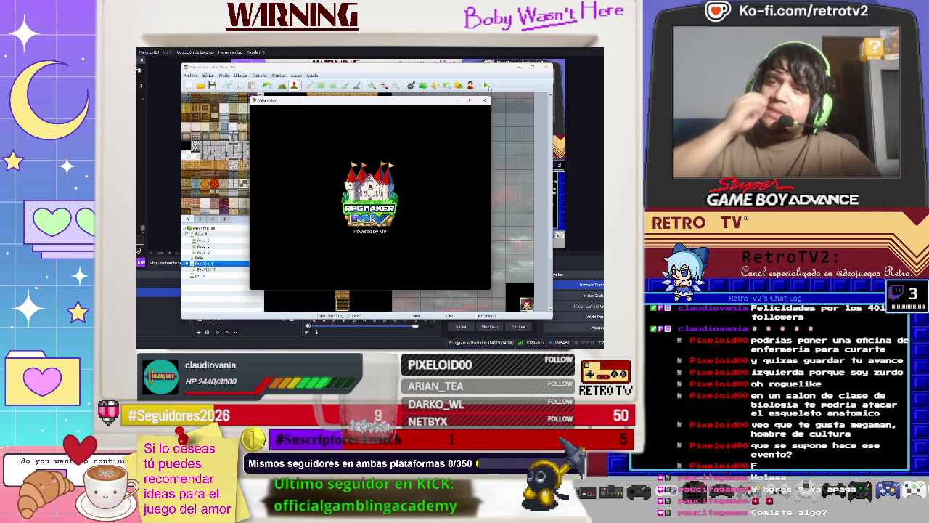
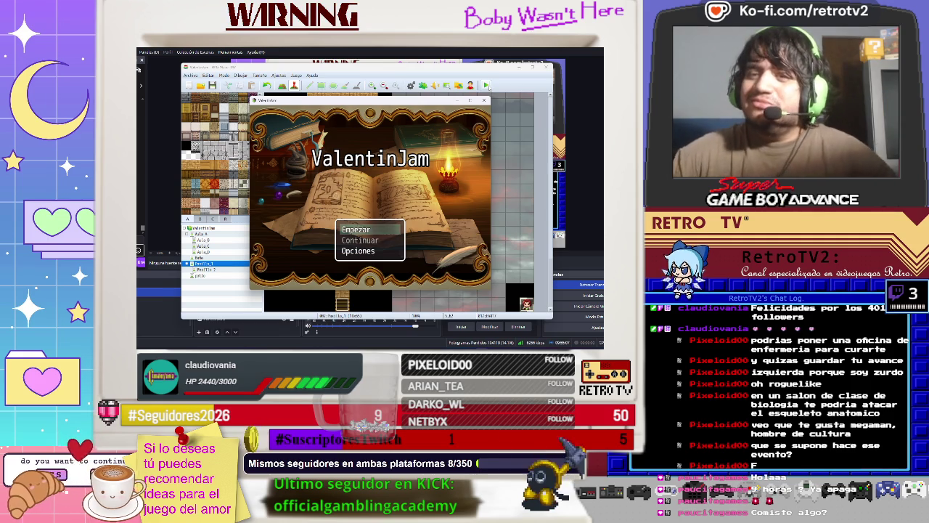
Step: Start a new game, read the NPC's message, and walk down to town and back inside
key(Return)
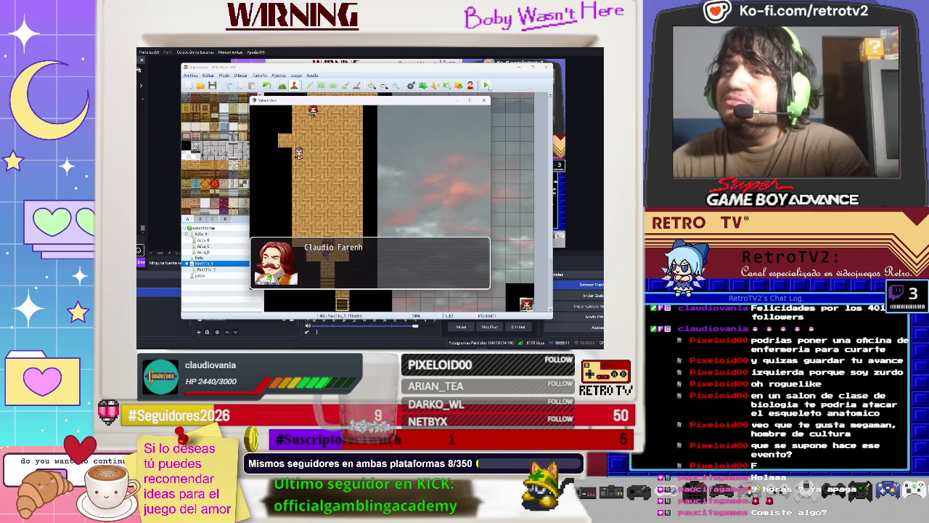
key(Return)
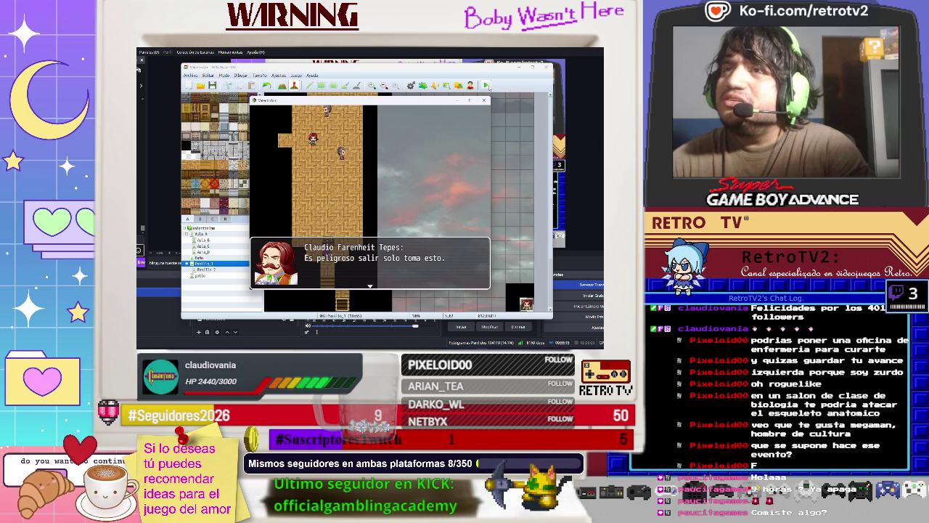
key(Return)
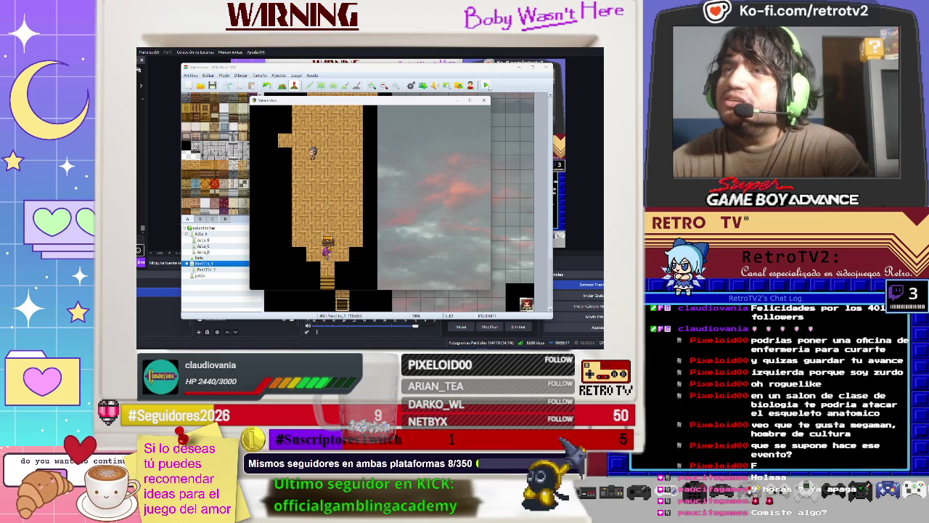
key(Left)
key(Left)
key(Left)
key(Down)
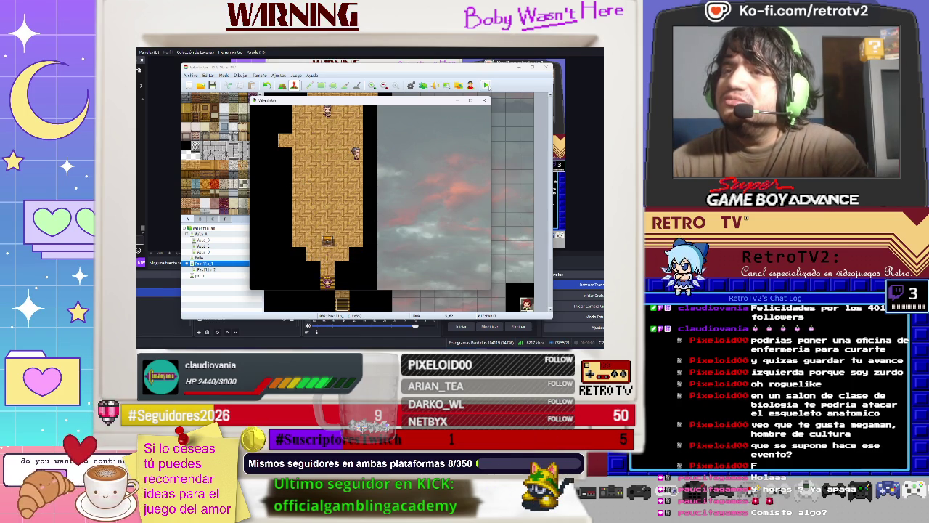
key(Up)
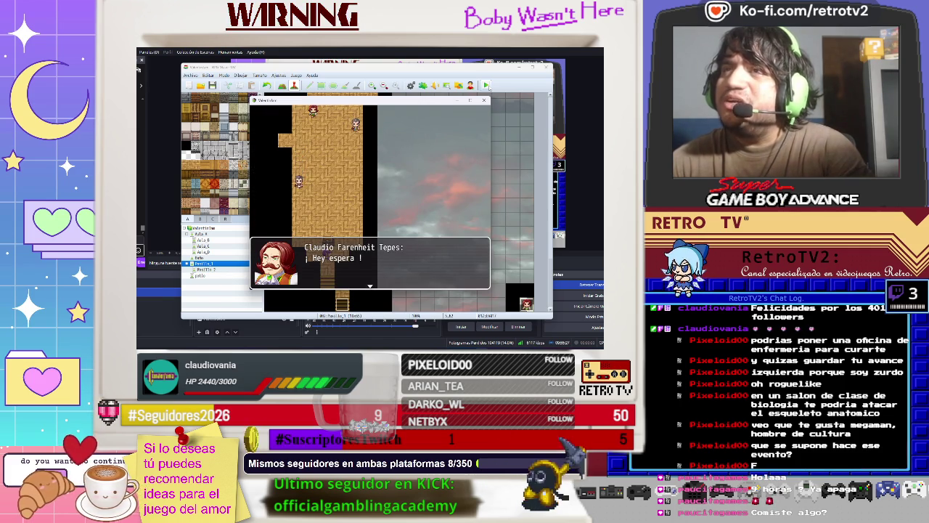
Step: Read the '¡Hey espera!' dialogue through to the pencil-received message
key(Return)
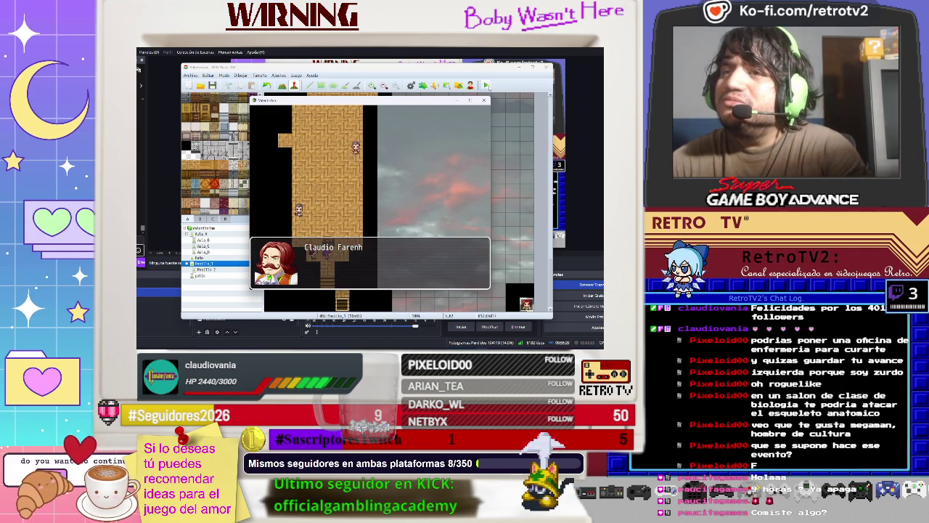
key(Return)
key(Return)
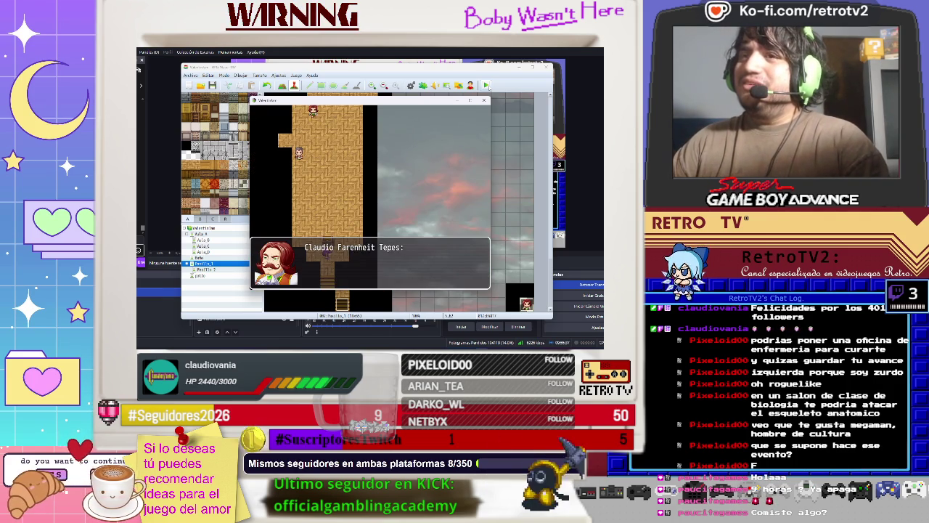
key(Return)
key(Return)
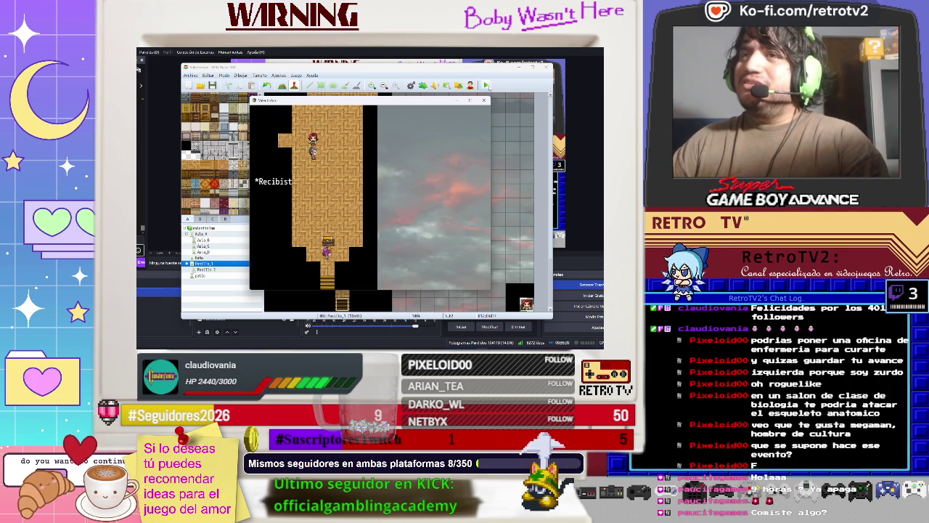
key(Return)
Step: Walk onto the stairs, replay the NPC's pencil dialogue, and end the playtest
key(Down)
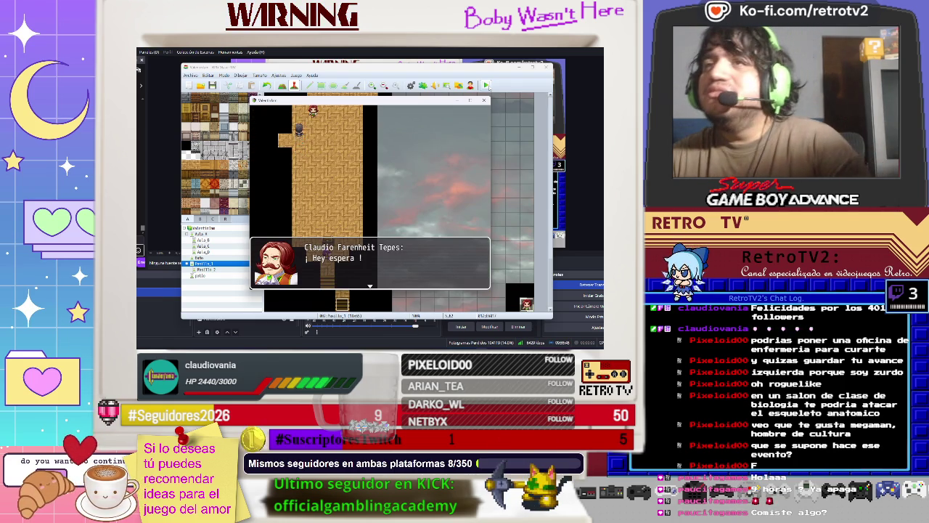
key(Return)
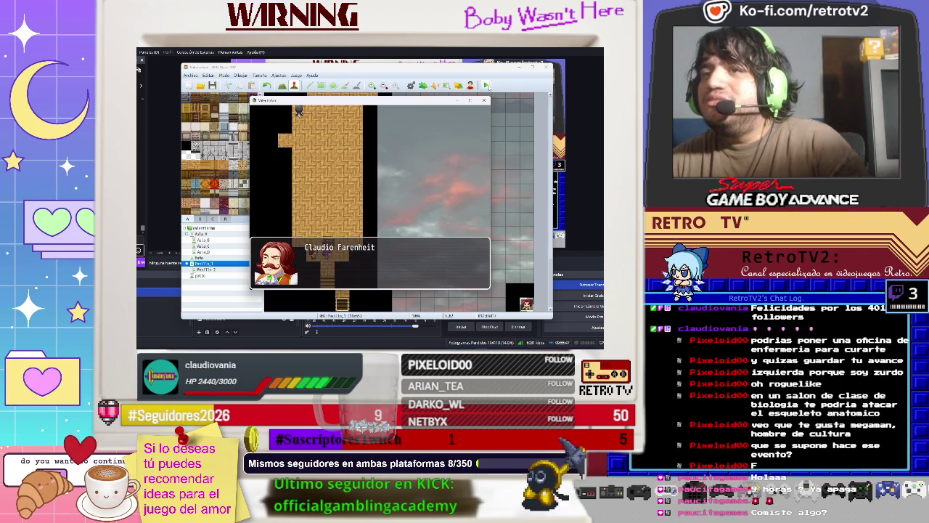
key(Return)
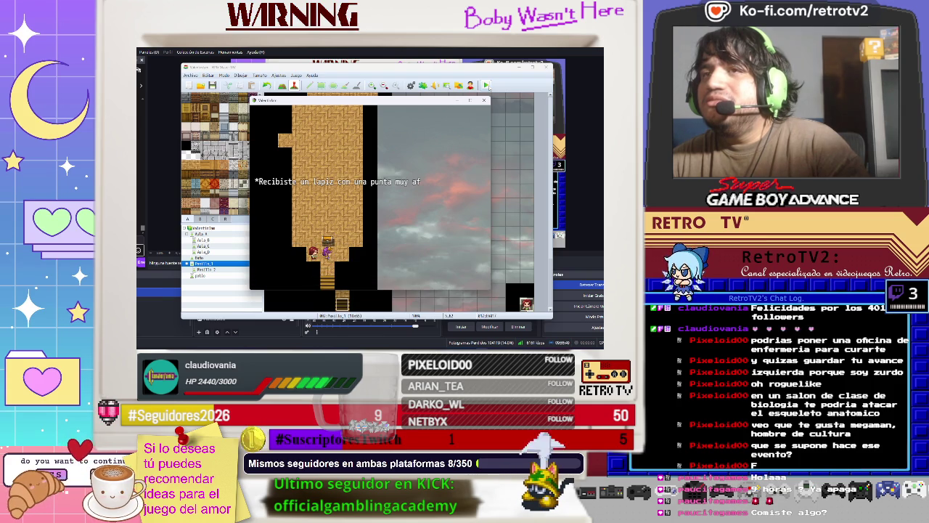
key(Return)
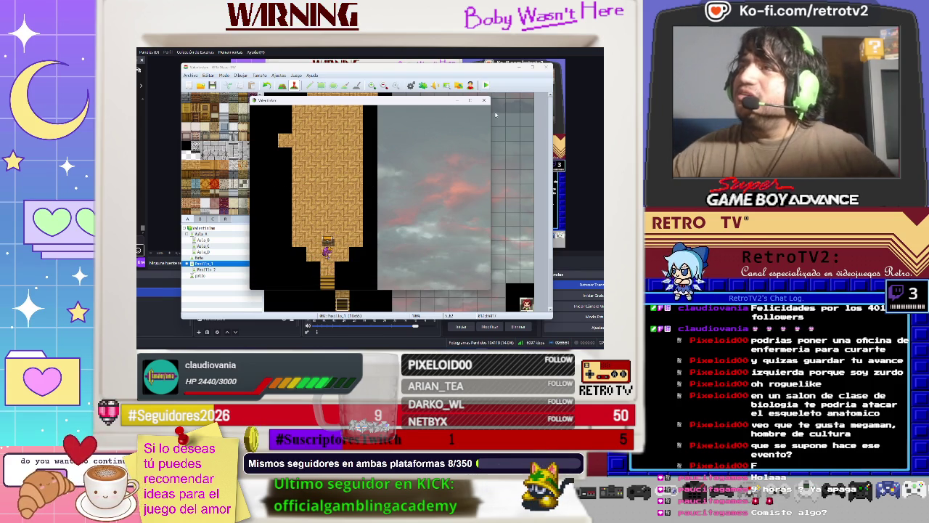
click(484, 101)
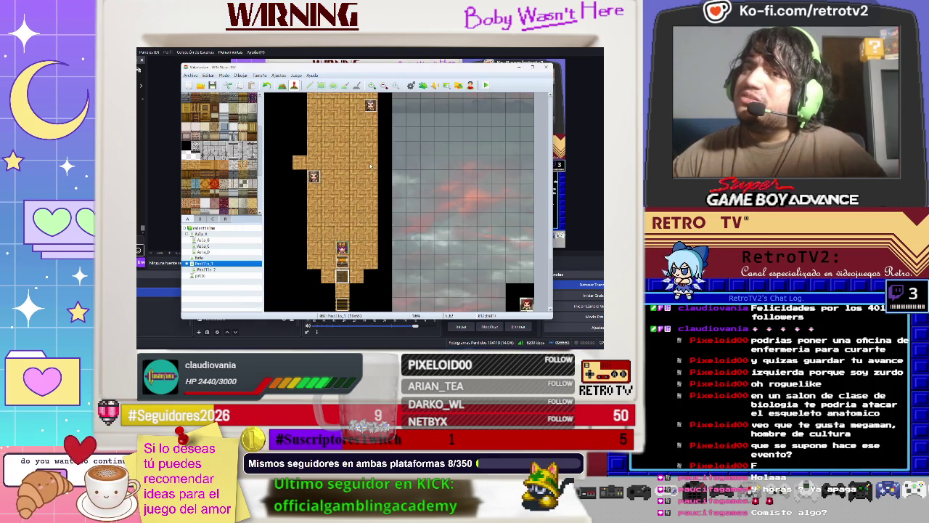
Step: Revise the first Ajustar ruta de movimiento route in the NPC's pencil event
double_click(344, 277)
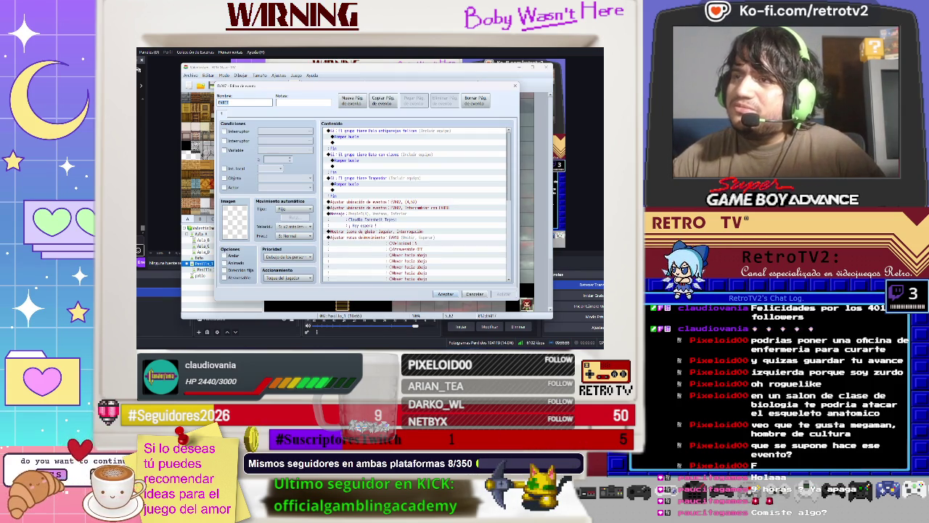
click(363, 237)
right_click(363, 238)
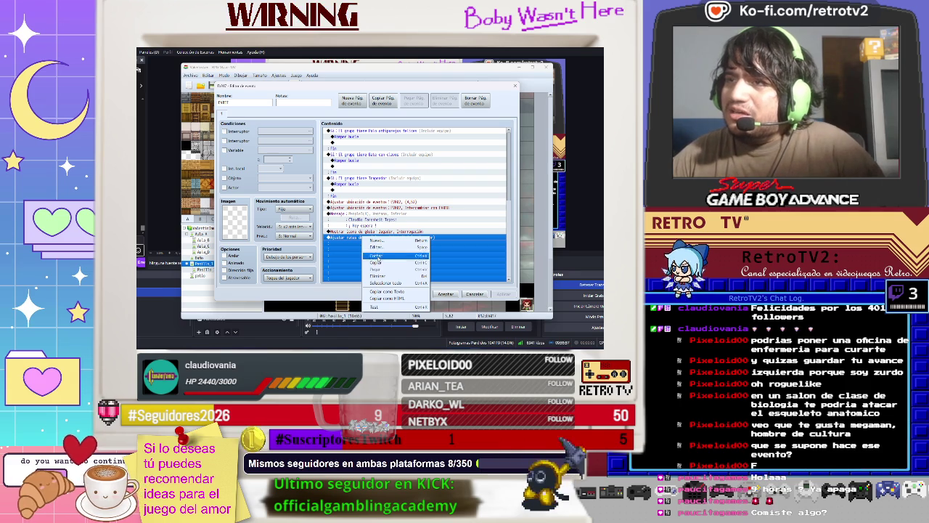
click(379, 248)
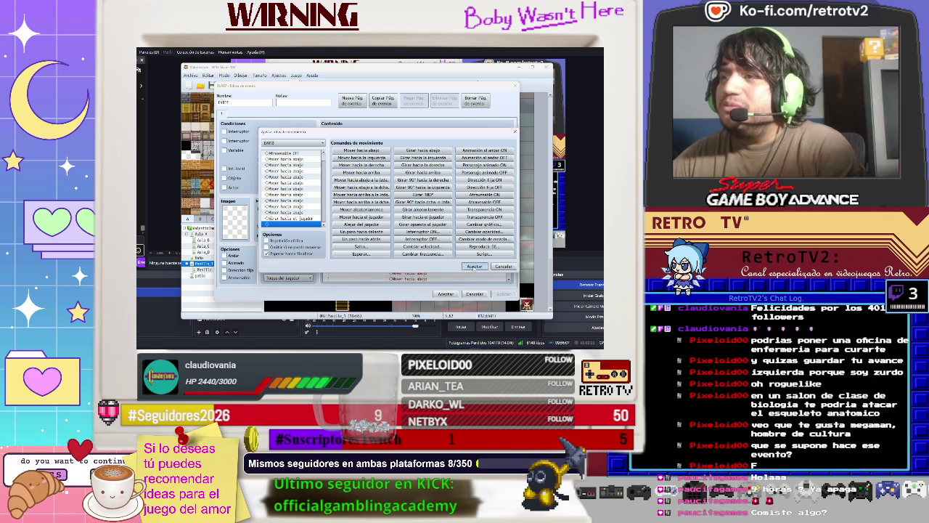
click(474, 267)
scroll(361, 190, down, 2)
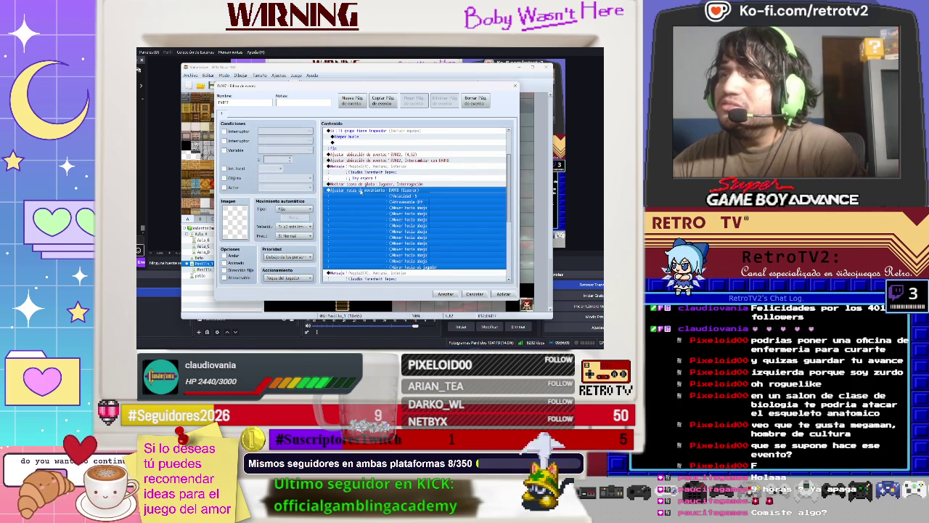
double_click(361, 190)
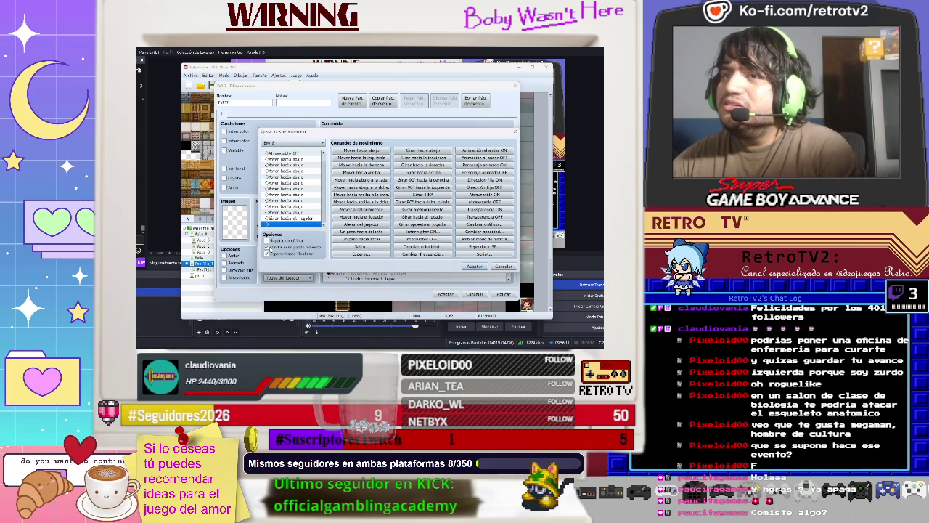
click(474, 266)
Step: Edit the lower movement route, then save and close the NPC event
scroll(359, 255, down, 3)
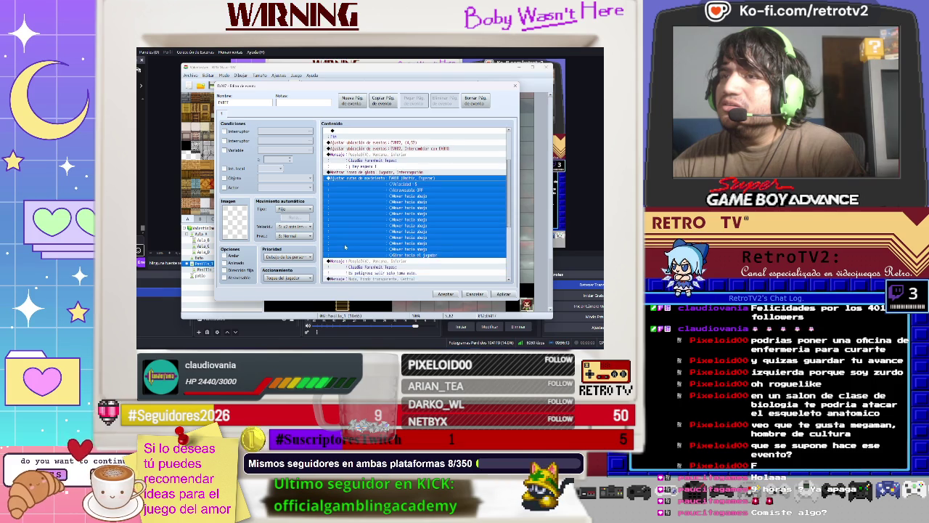
right_click(359, 251)
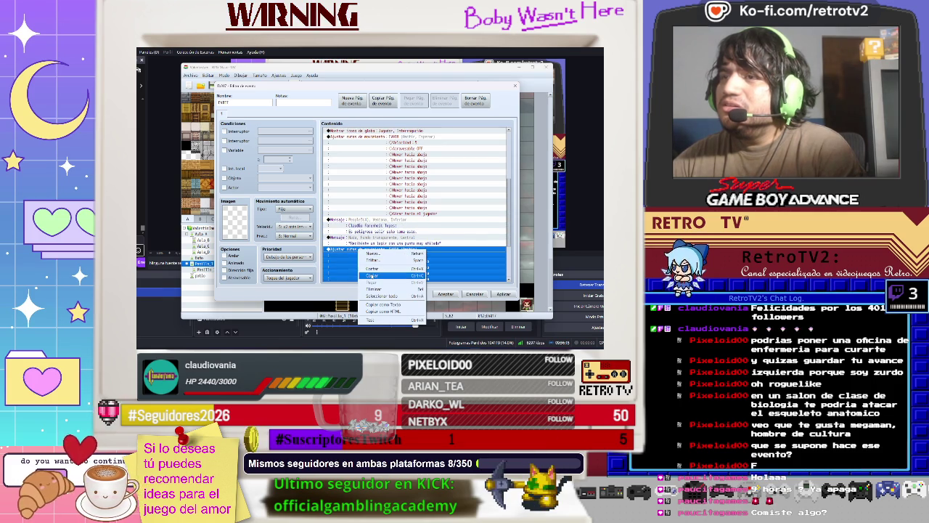
click(373, 260)
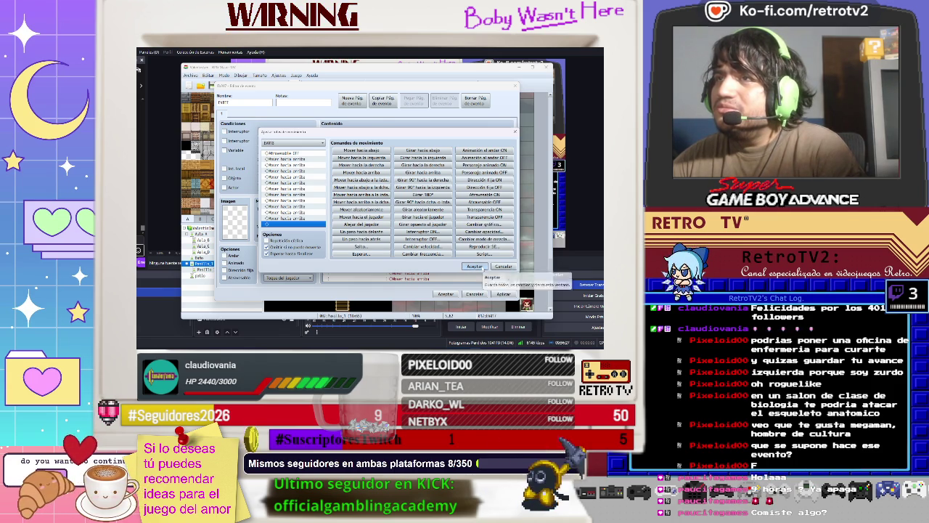
click(485, 269)
click(446, 294)
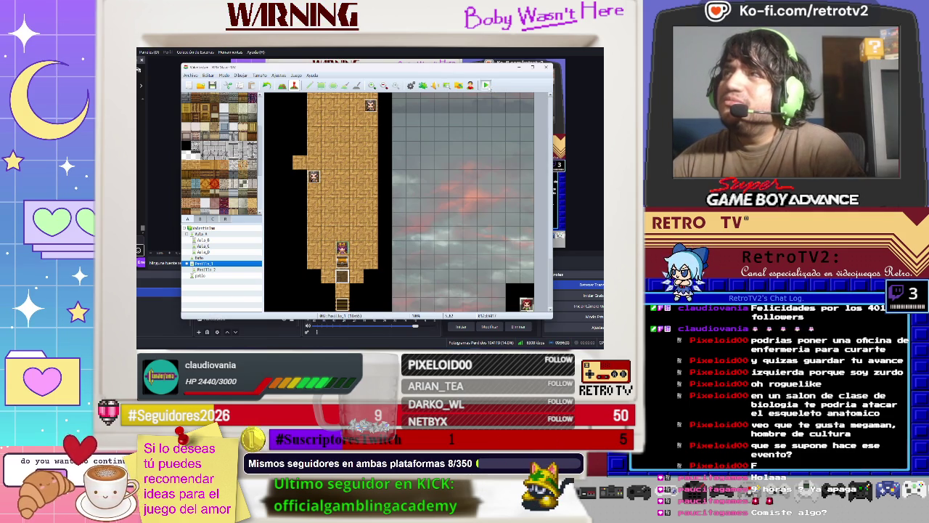
Step: Playtest a new game through the 'Es peligroso salir solo toma esto.' and '¡Hey espera!' lines
click(486, 85)
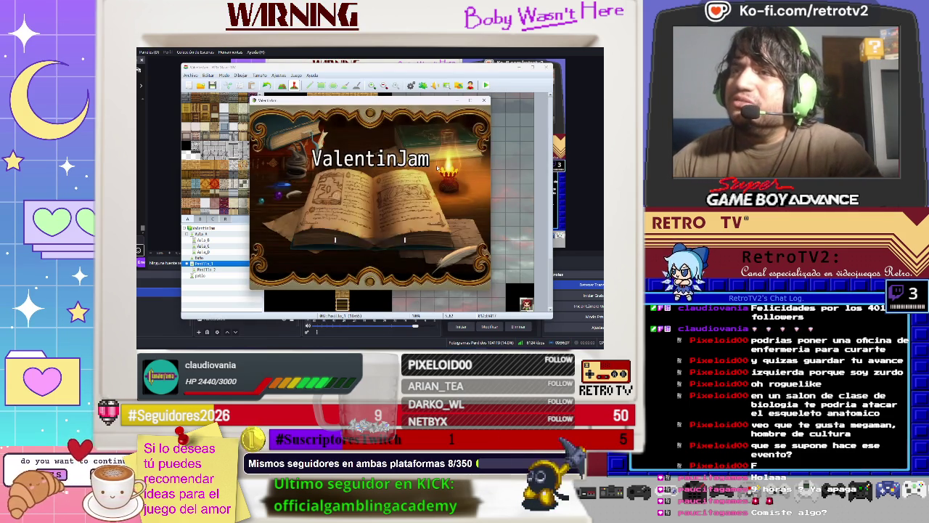
key(Return)
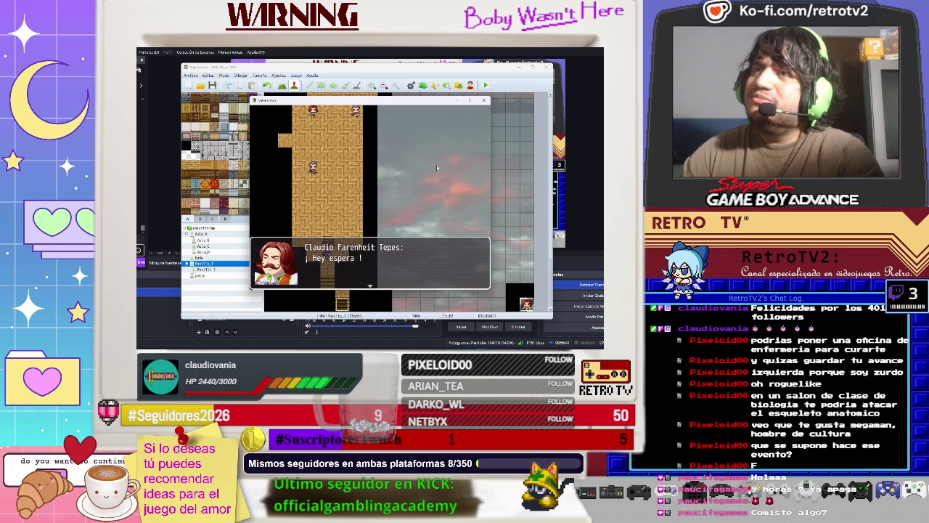
key(Return)
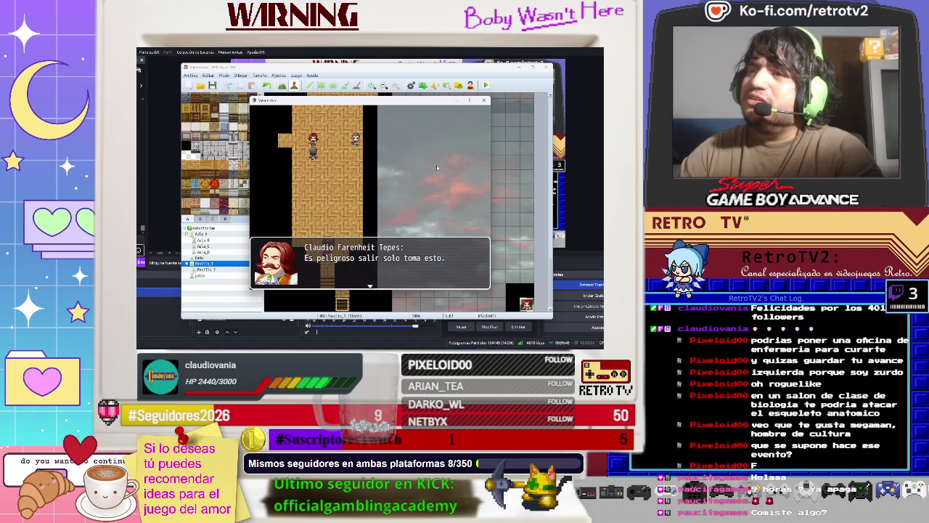
key(Return)
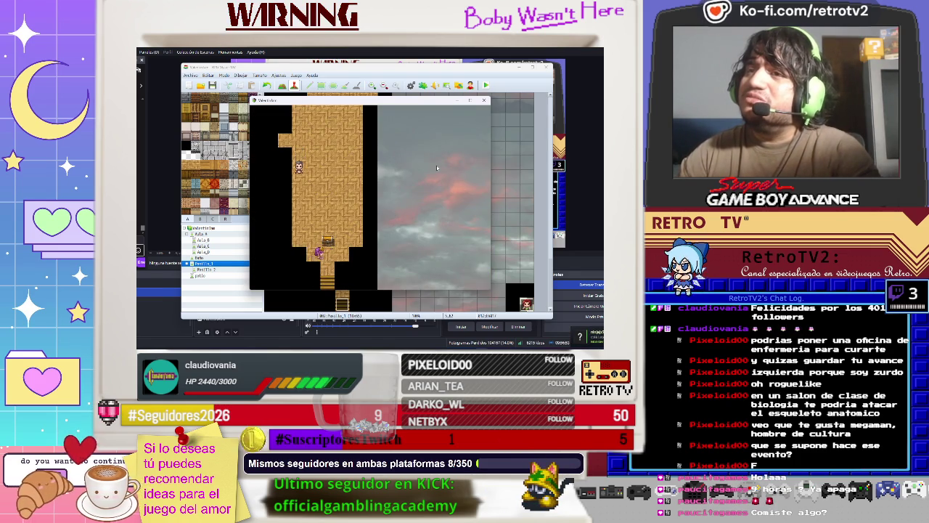
key(Return)
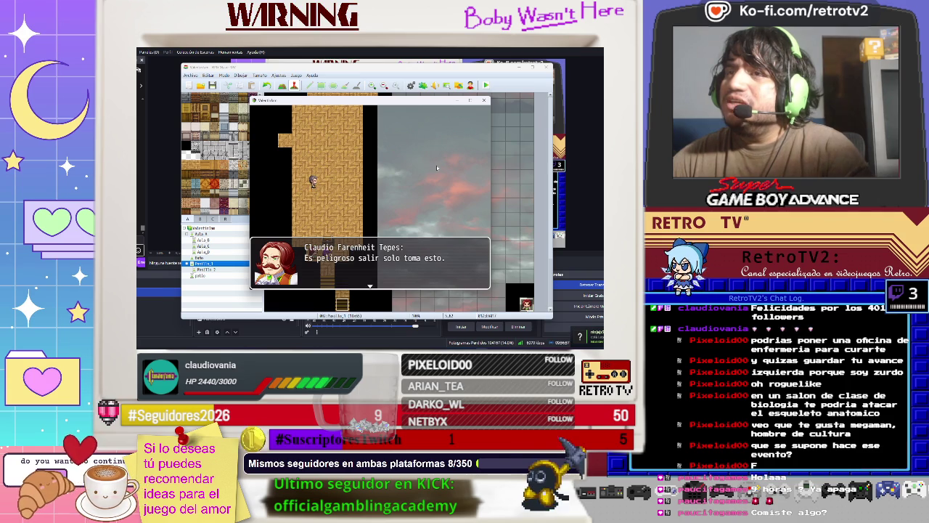
key(Return)
key(Return)
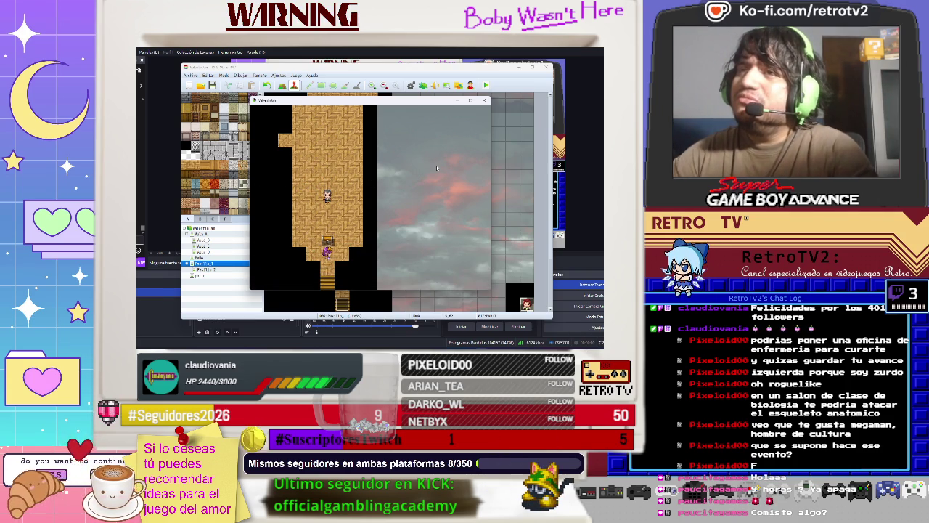
Step: Open Equipar from the in-game menu to view Ayane's Moño and Uniforme
key(Escape)
key(Down)
key(Down)
key(Return)
key(Return)
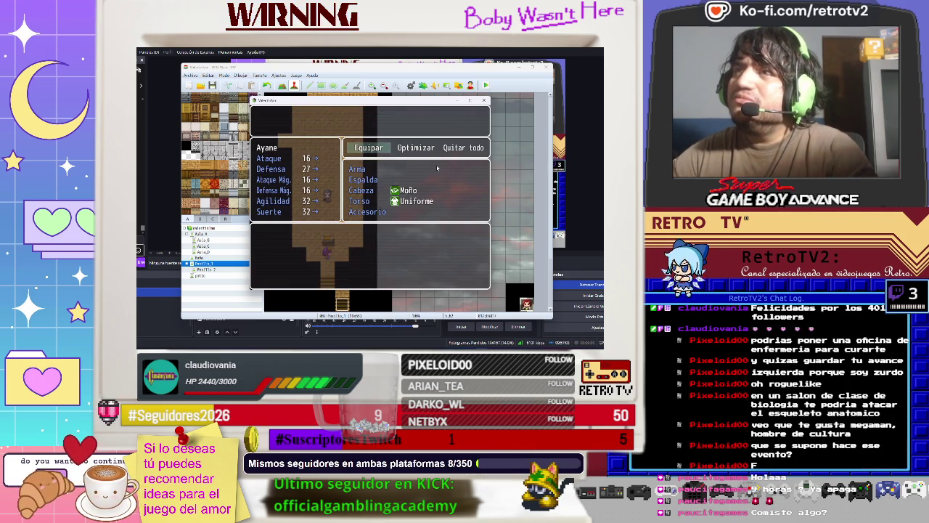
mouse_move(405, 342)
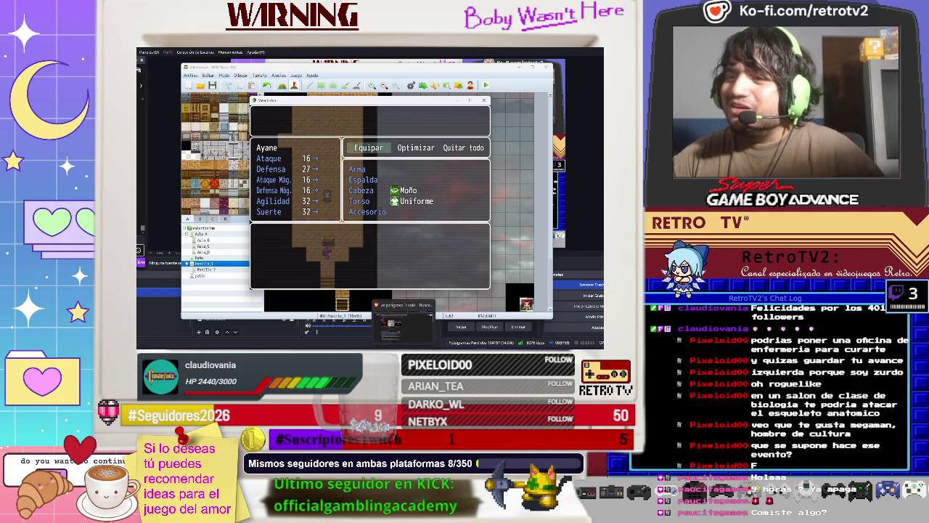
click(399, 319)
Step: Pause the theremin video on YouTube and search 'chiptune 1 hour city'
click(247, 49)
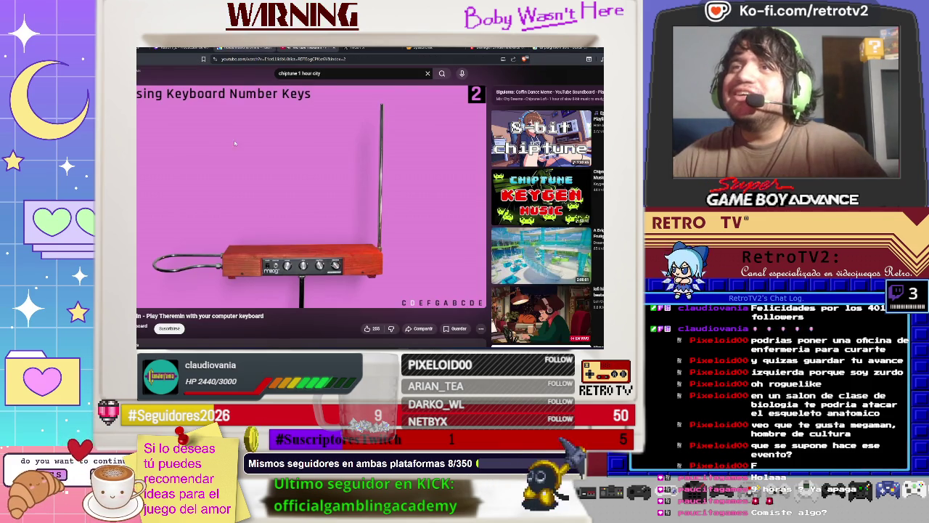
click(267, 200)
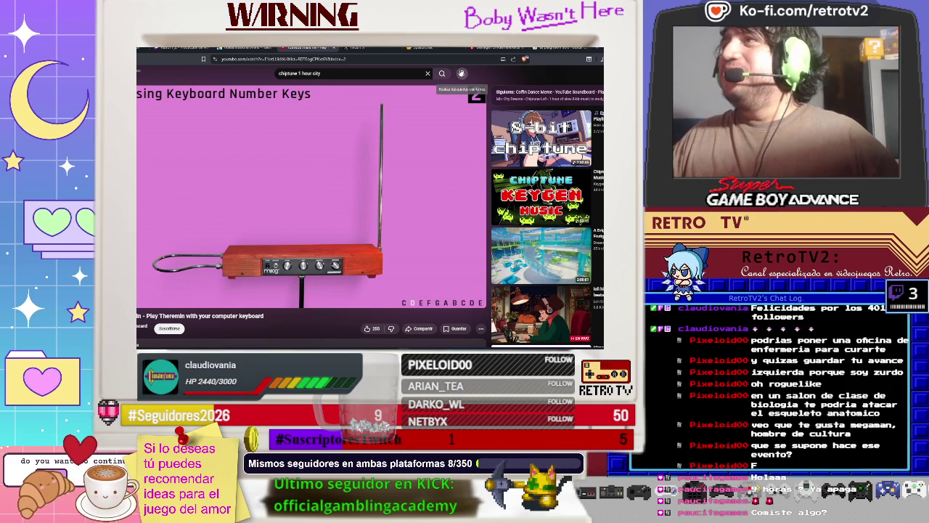
click(441, 73)
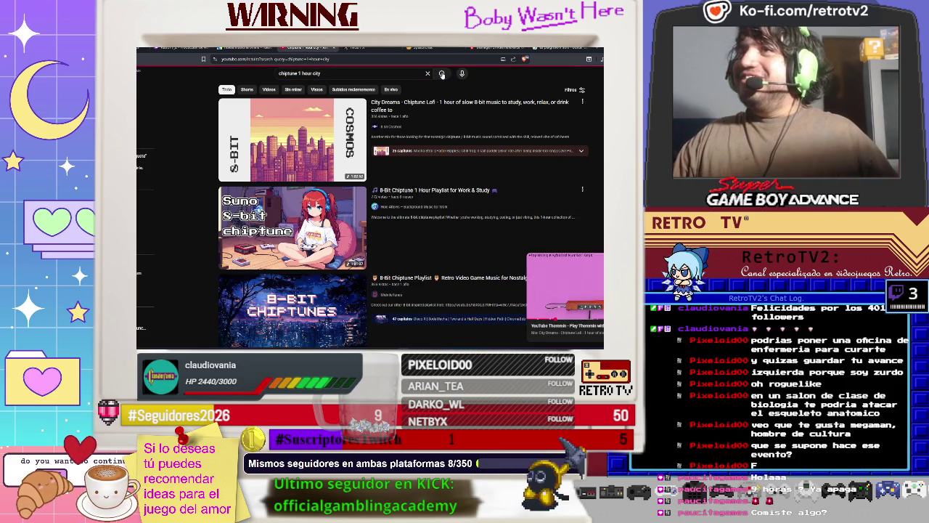
click(597, 259)
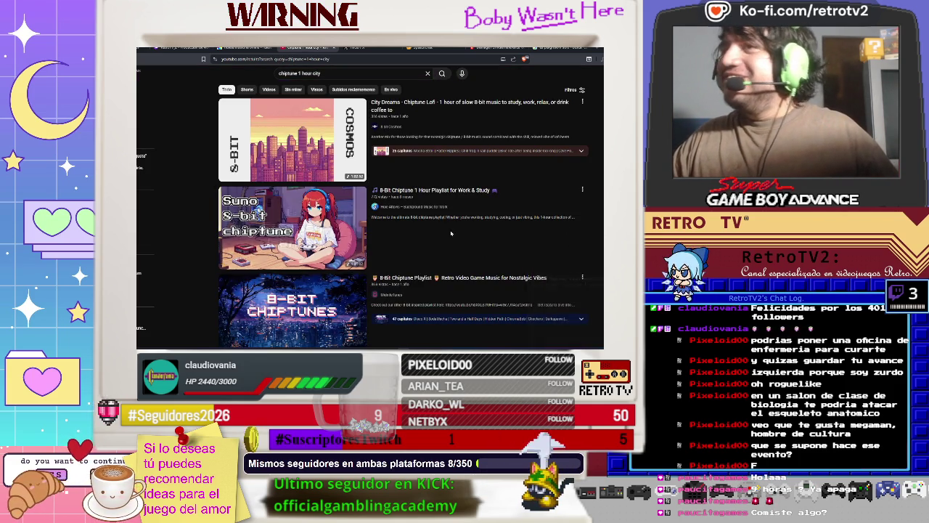
Step: Play the Pleasant Moments chiptune video at 33% volume, then start a game playtest
scroll(449, 247, down, 5)
scroll(448, 247, down, 10)
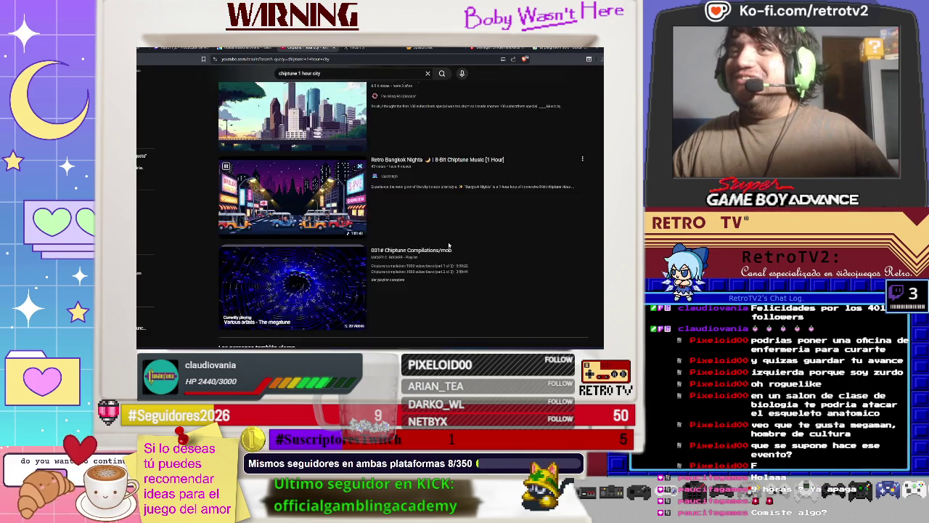
scroll(449, 247, down, 5)
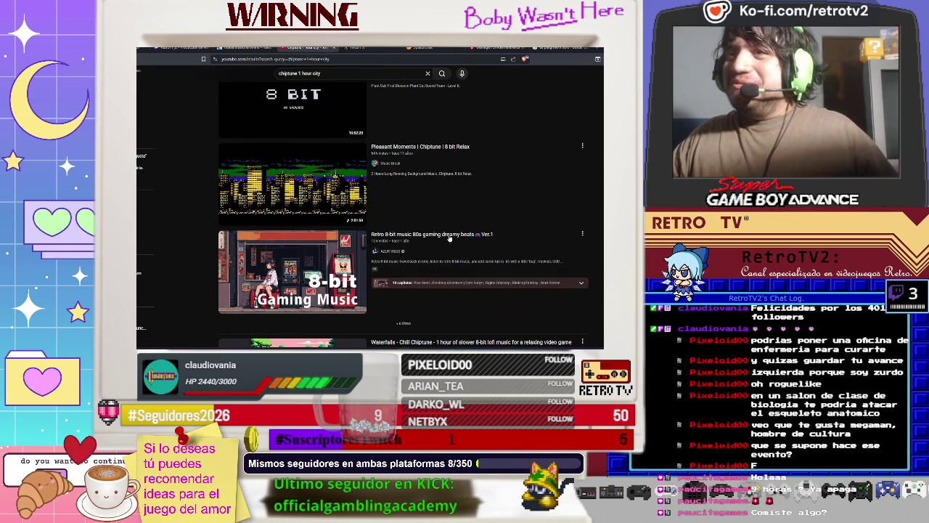
click(440, 151)
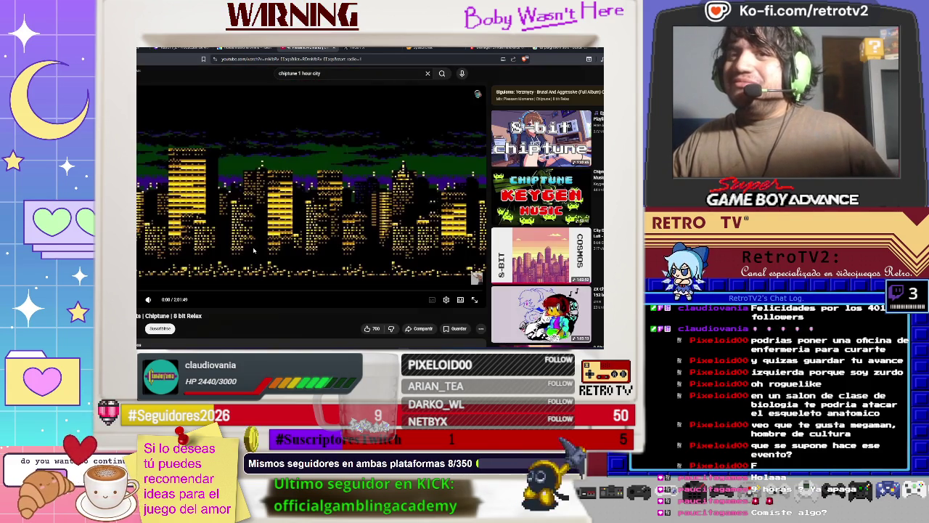
key(Down)
key(Down)
key(Down)
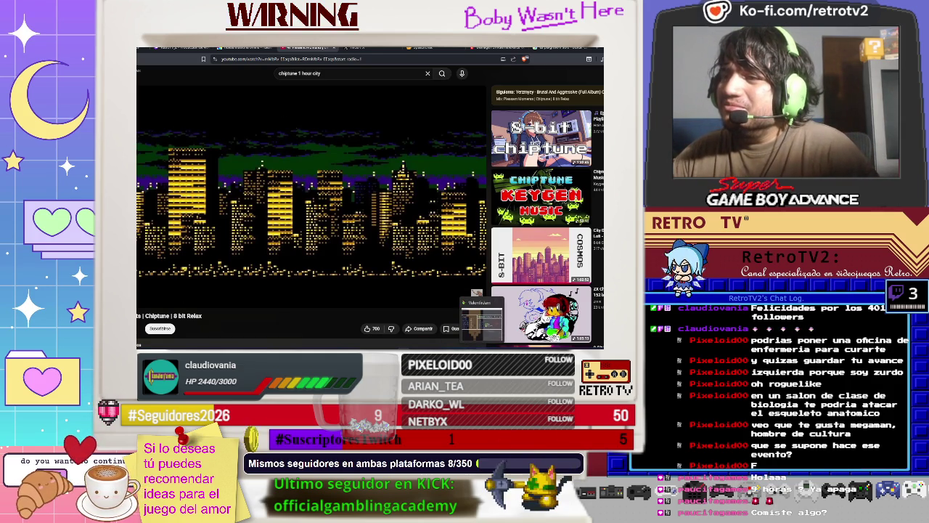
click(482, 320)
key(F12)
key(Return)
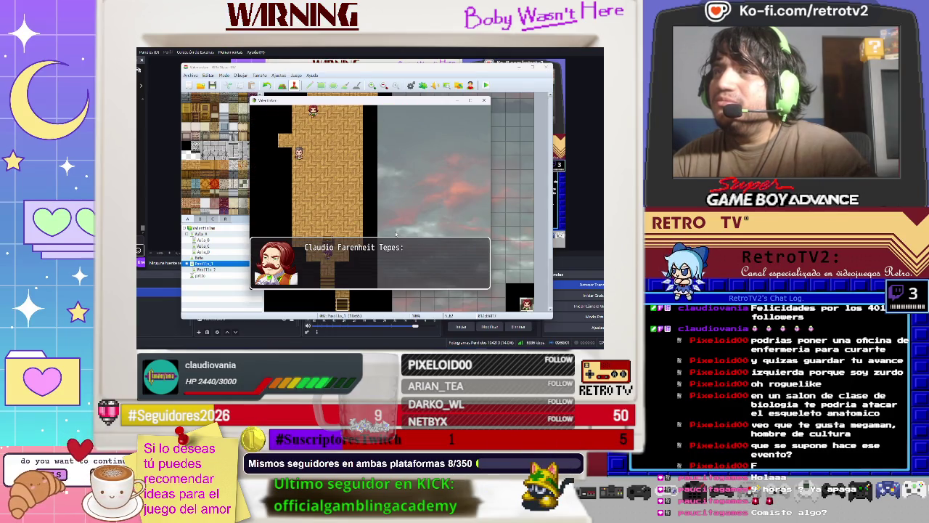
Step: Receive the pencil from the NPC and check Ayane's equipment screen
key(Return)
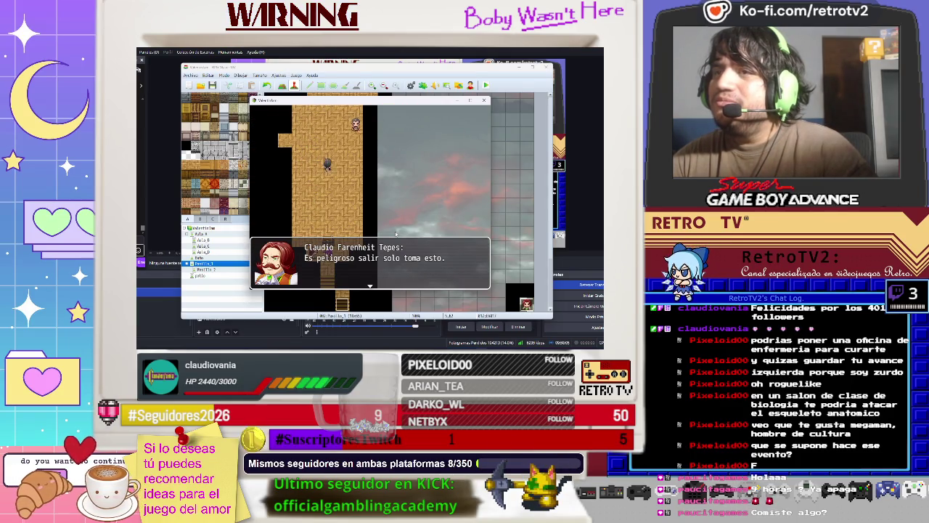
key(Return)
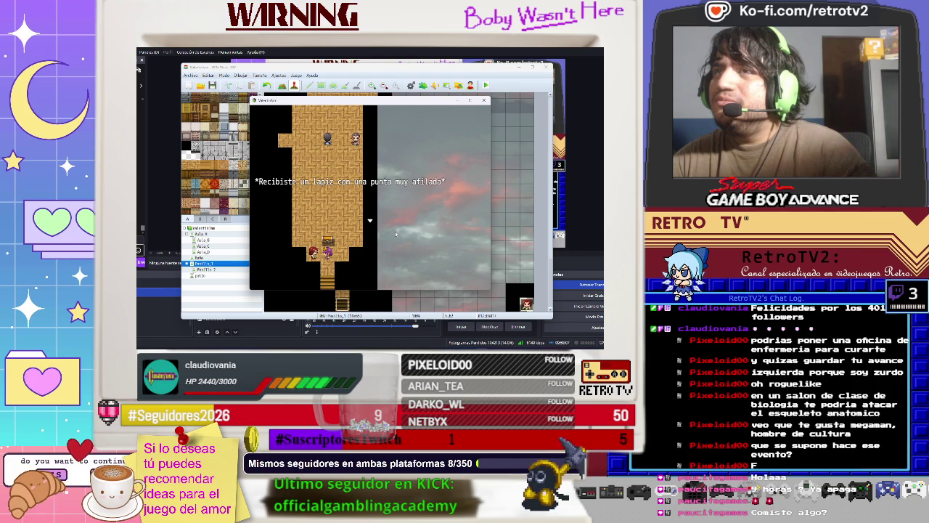
key(Return)
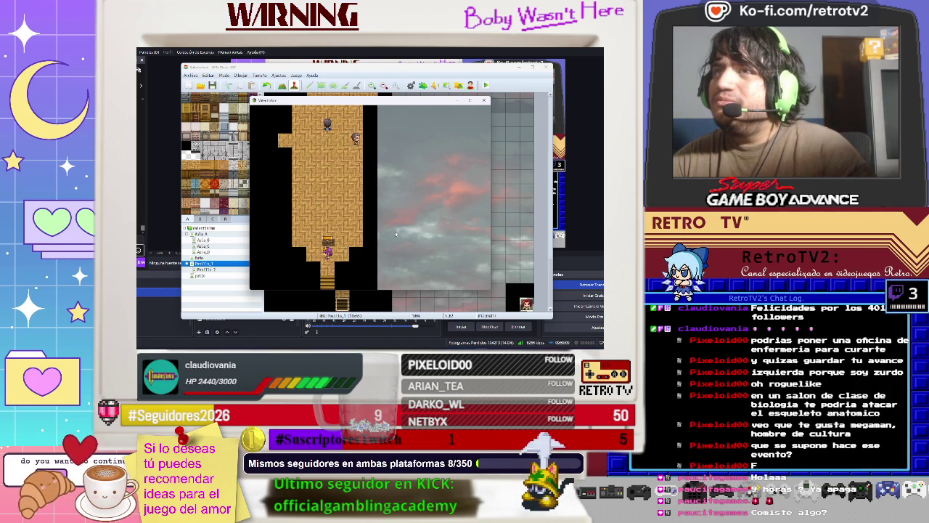
key(Escape)
key(Down)
key(Down)
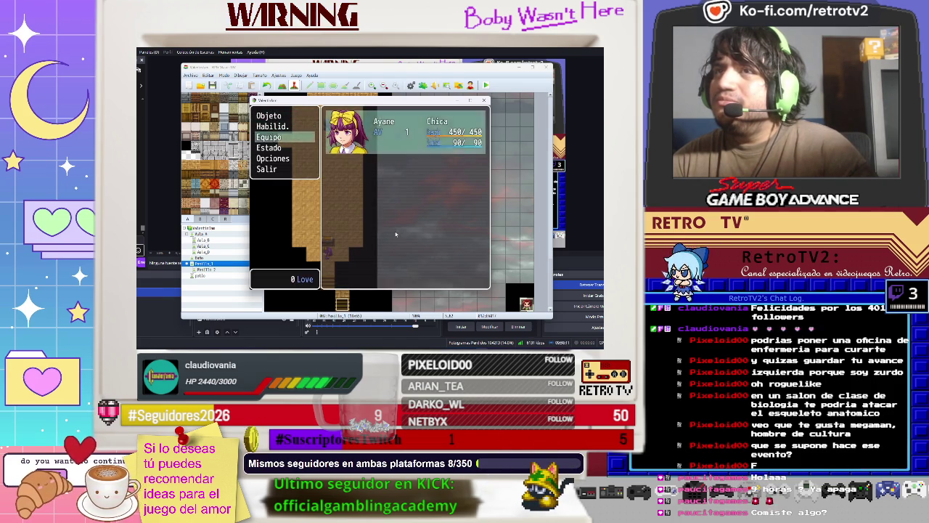
key(Return)
key(Return)
key(Escape)
key(Escape)
key(Escape)
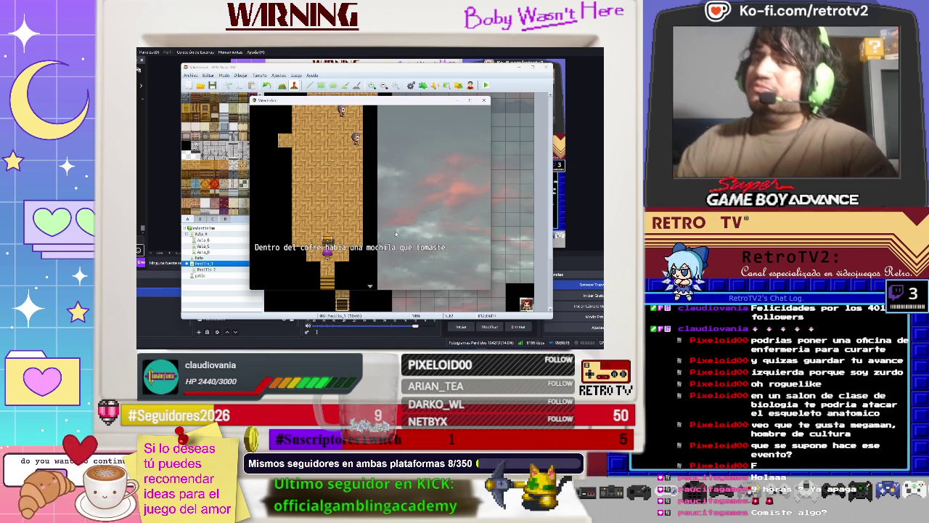
Step: Walk down to town and back, find the chest empty, and end the playtest
key(Down)
key(Down)
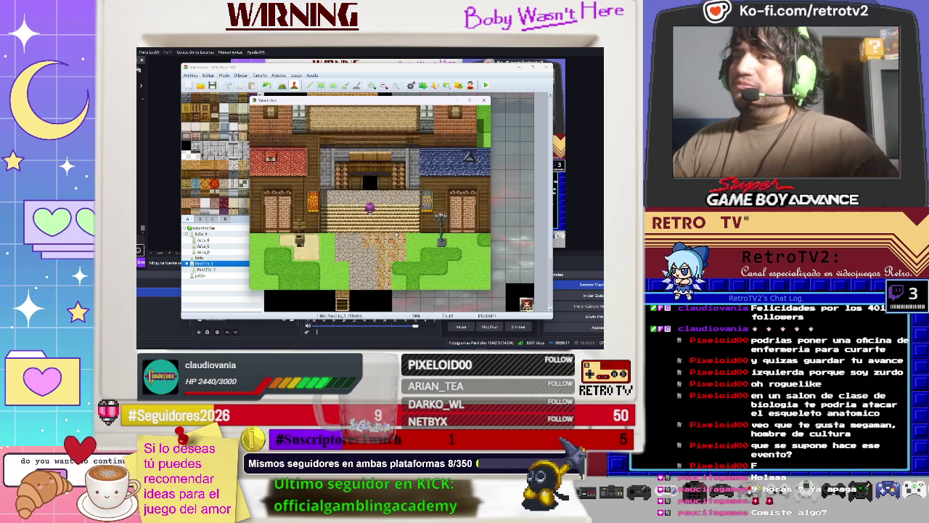
key(Up)
key(Return)
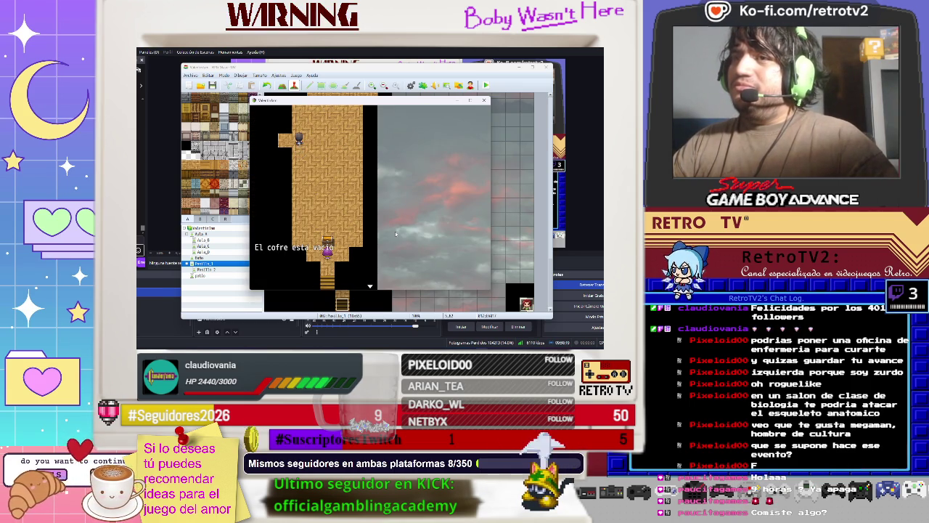
key(Return)
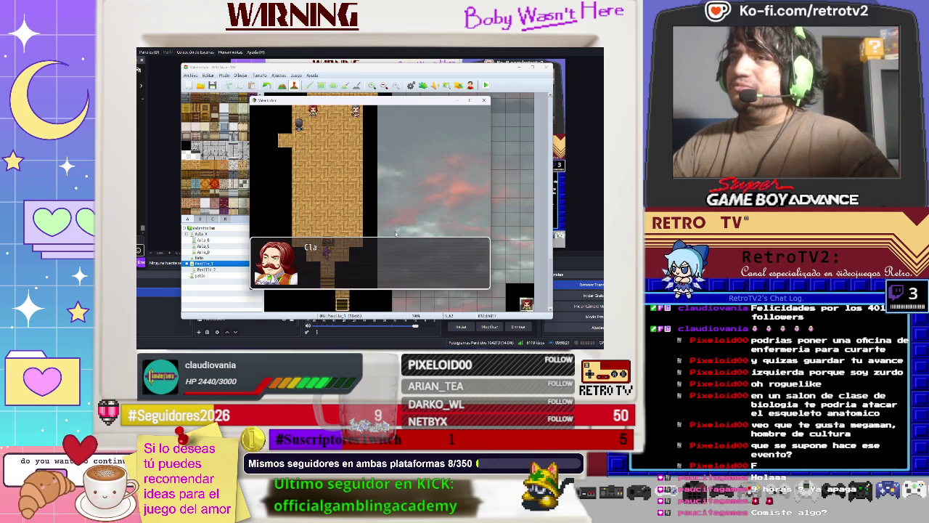
key(Return)
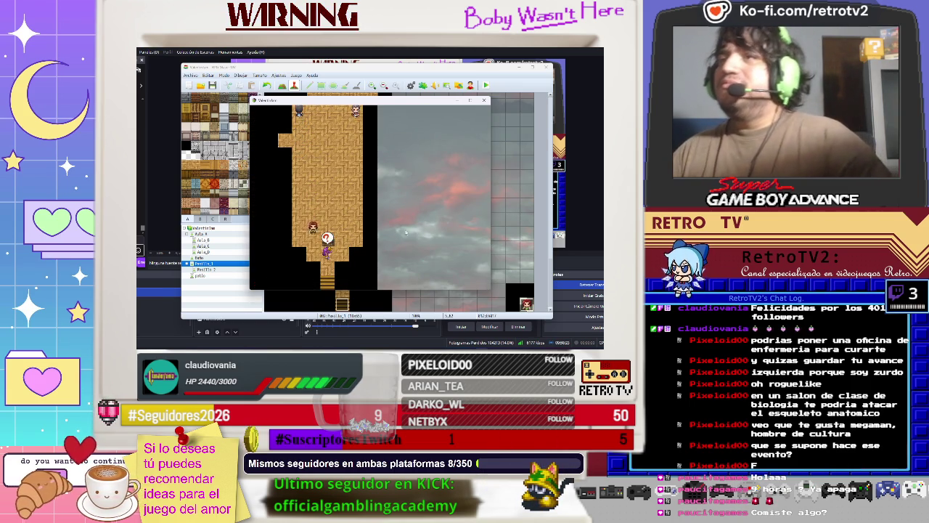
click(485, 102)
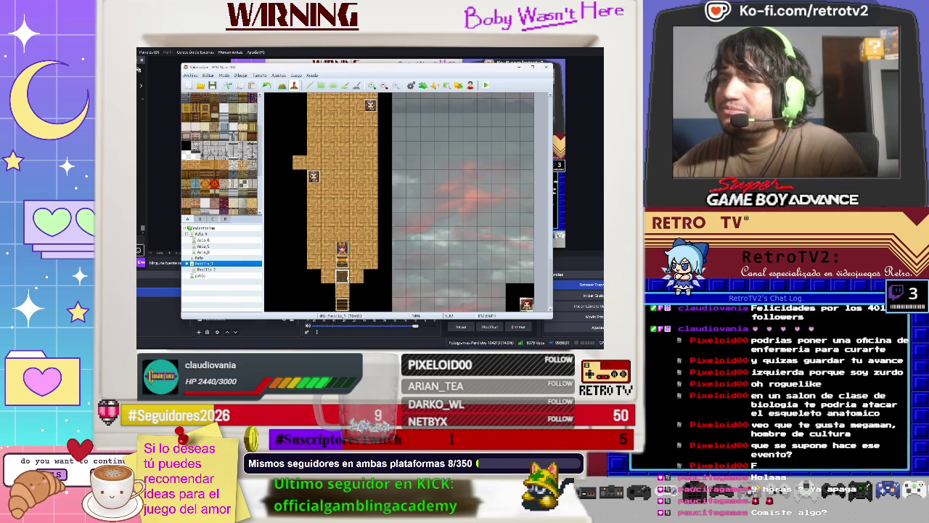
Step: In the patio town map's Pasillo_1 door event, insert a command after the transfer
click(218, 270)
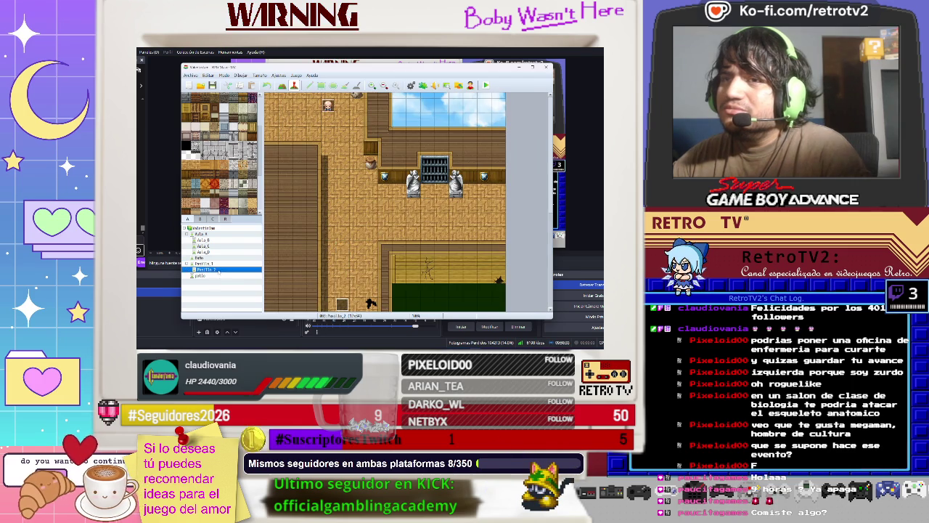
click(212, 277)
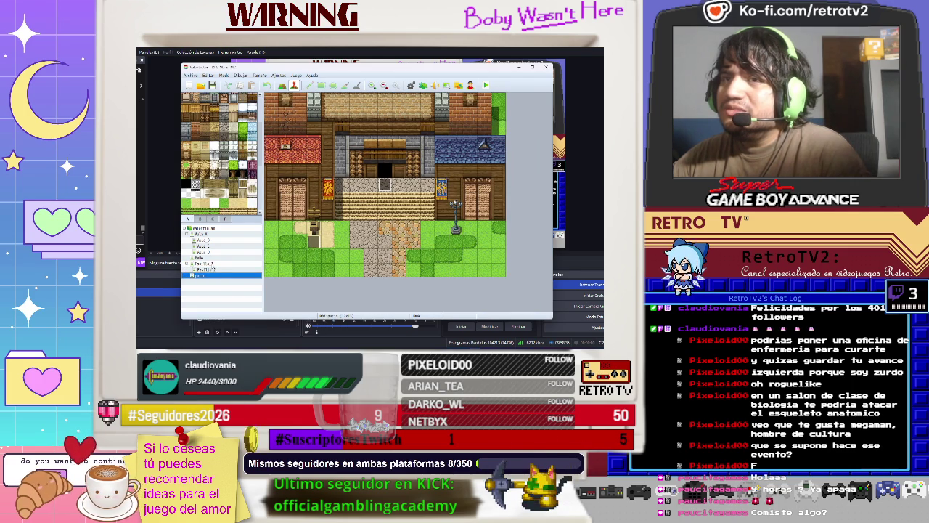
double_click(384, 184)
click(358, 137)
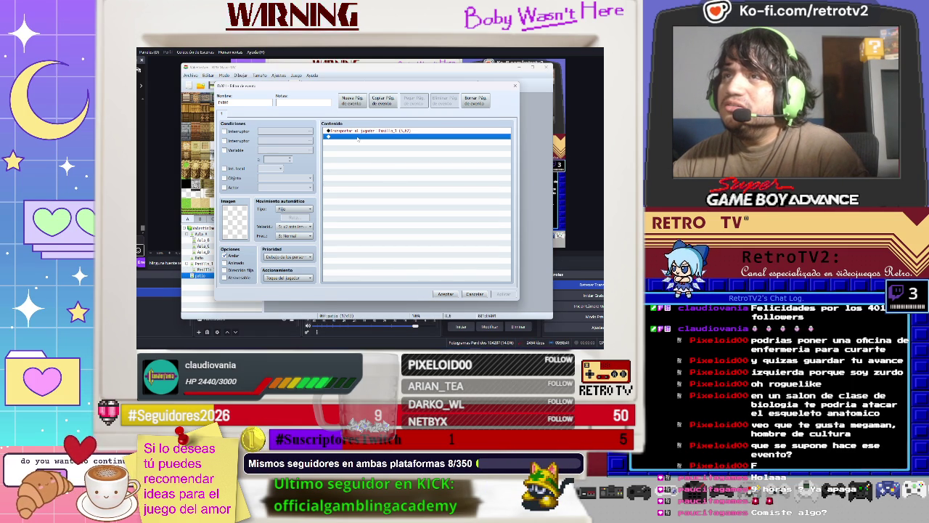
double_click(358, 137)
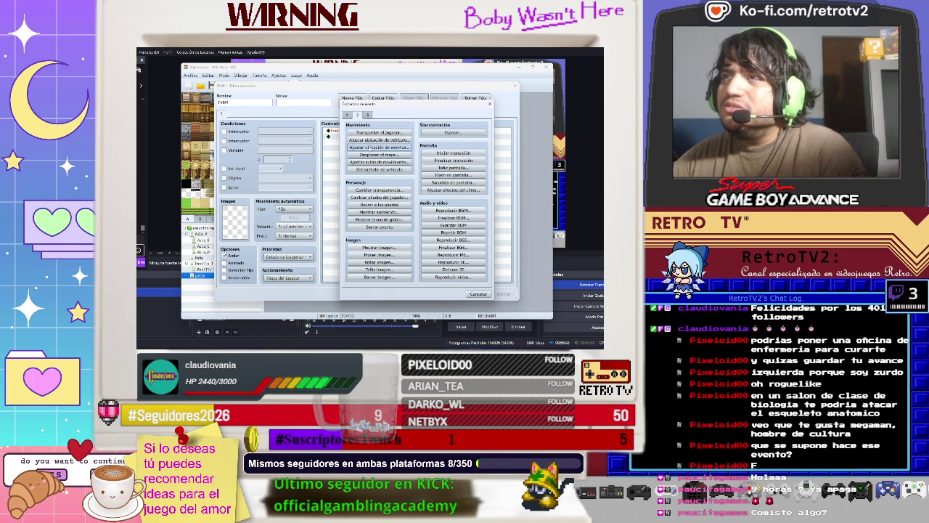
Step: Try Set Event Location with variables and event-swap options, then cancel it
click(379, 146)
click(401, 157)
click(386, 165)
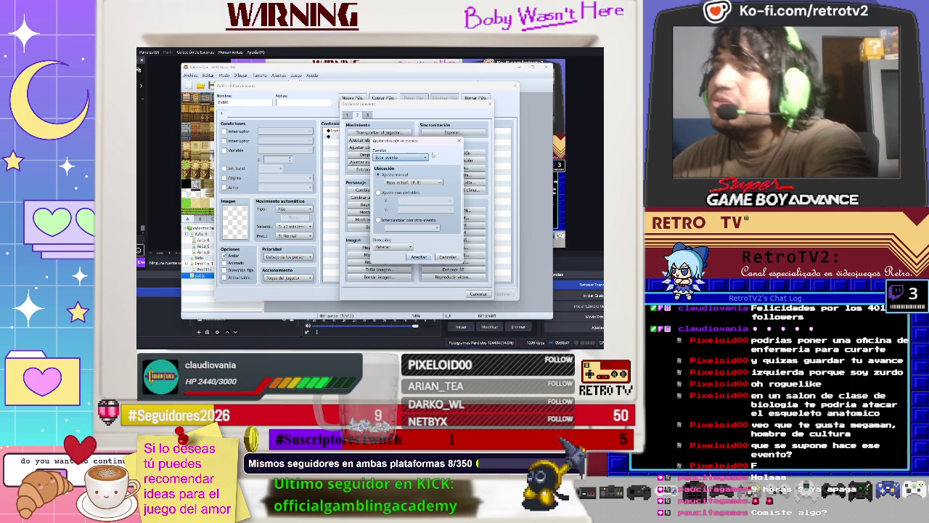
click(379, 192)
click(380, 220)
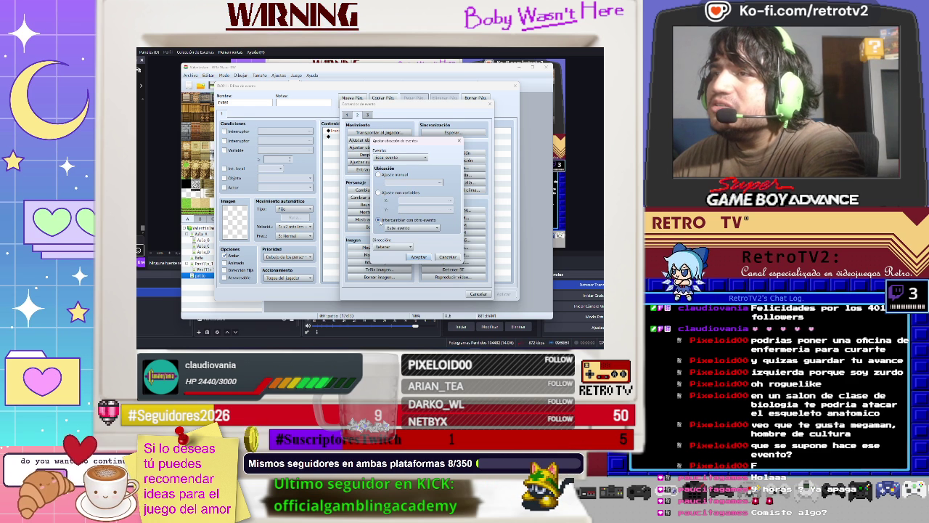
click(425, 229)
click(410, 235)
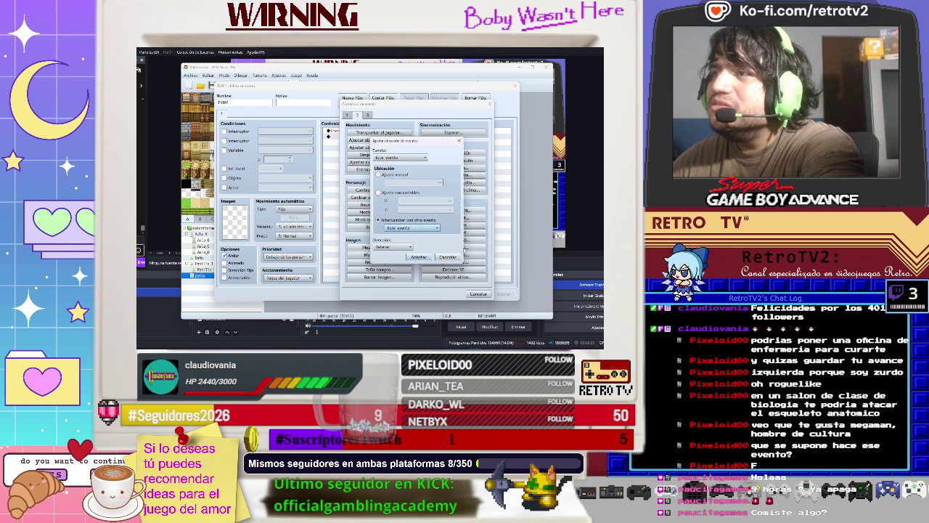
click(448, 257)
click(479, 293)
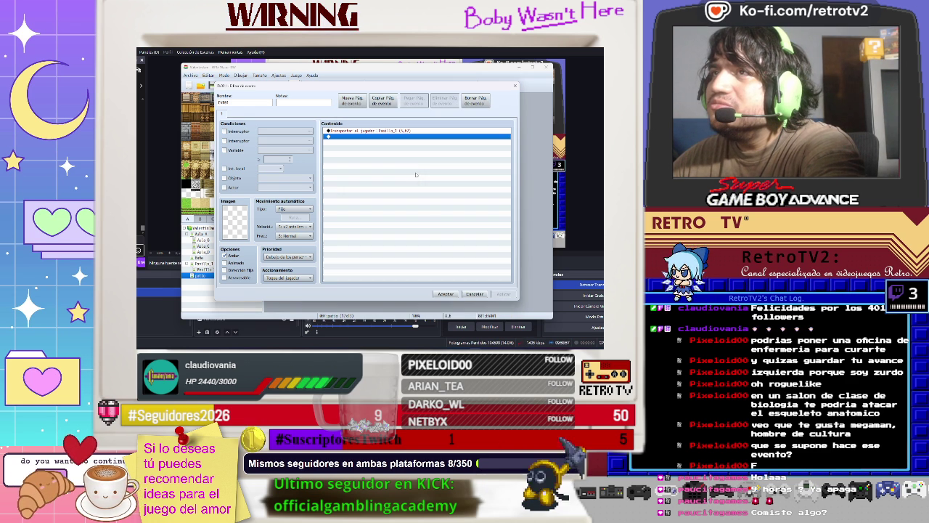
Step: Confirm the door event editor and launch a playtest
right_click(361, 138)
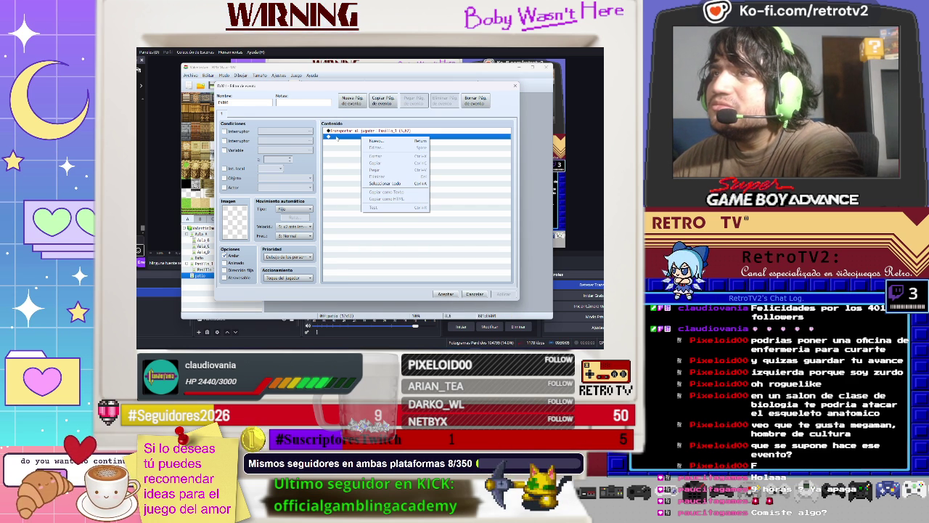
click(451, 296)
click(448, 294)
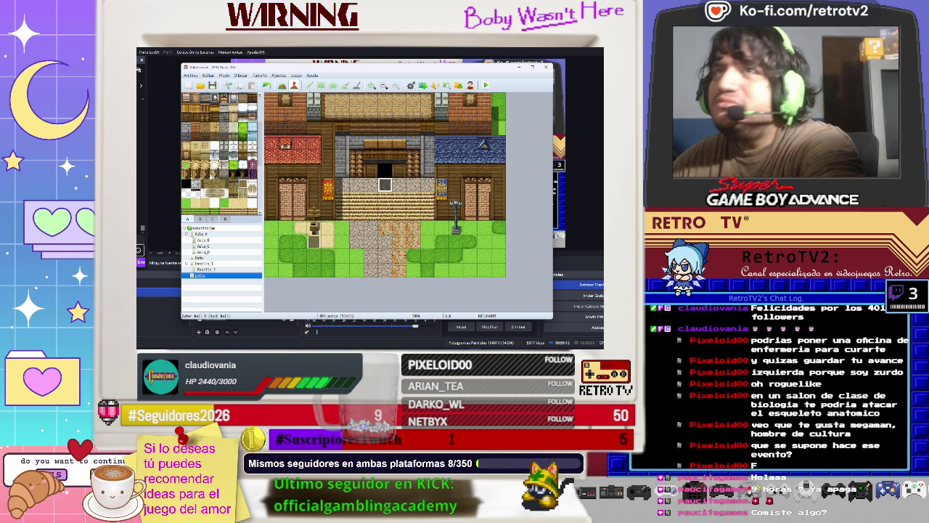
click(490, 86)
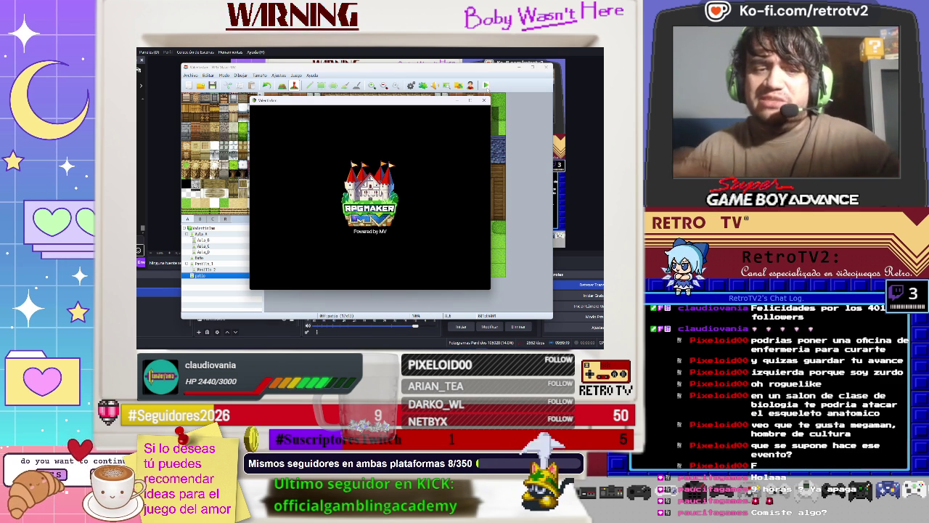
Step: Start a new game, receive the sharp pencil, and walk down the stairs off the map
key(Return)
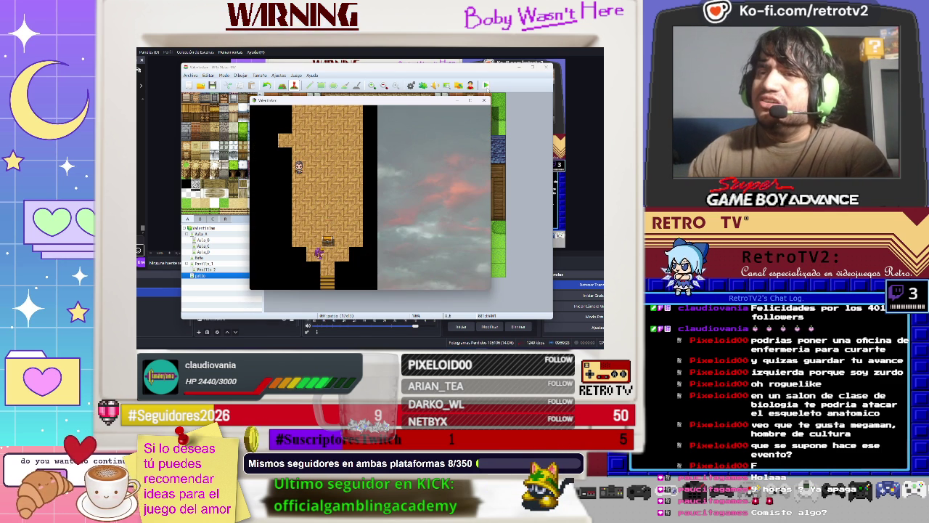
key(Return)
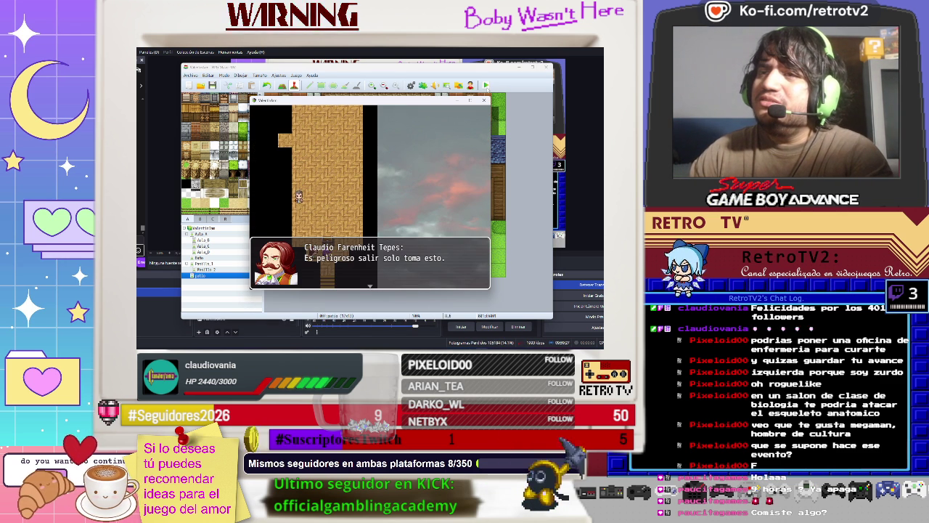
key(Return)
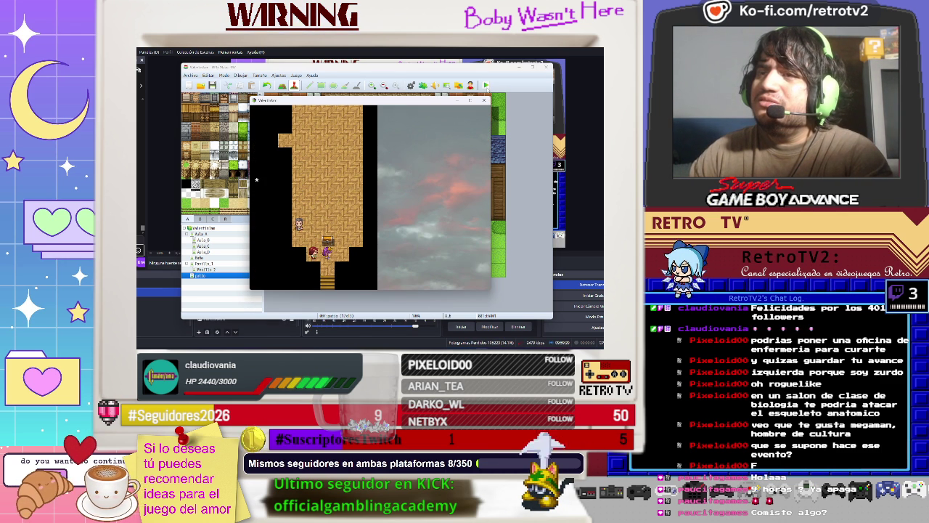
key(Return)
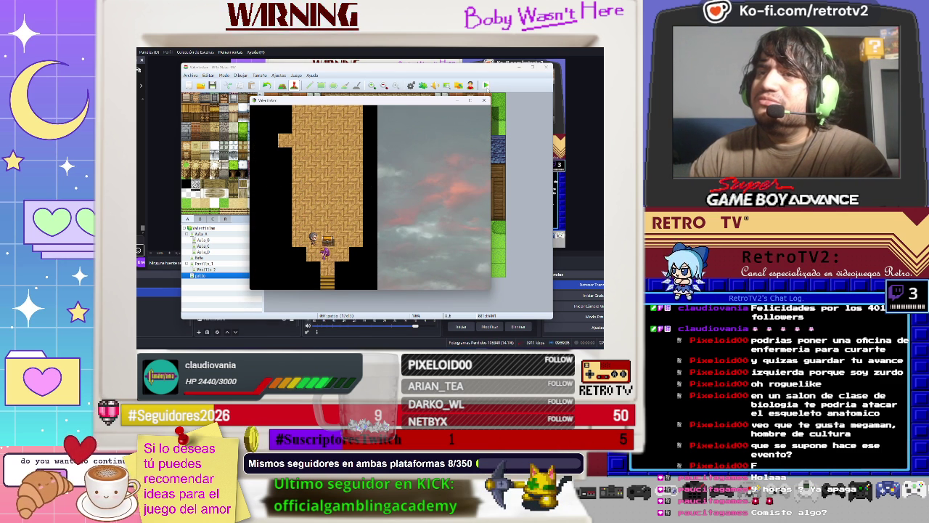
key(Down)
Step: View Ayane's Estado screen, close the playtest, and minimize the editor
key(Escape)
key(Down)
key(Down)
key(Down)
key(Return)
key(Return)
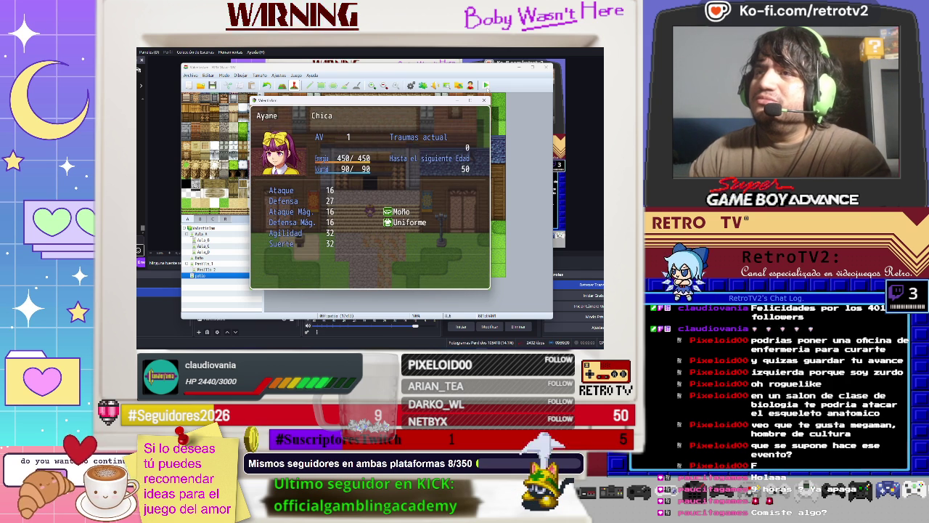
key(Escape)
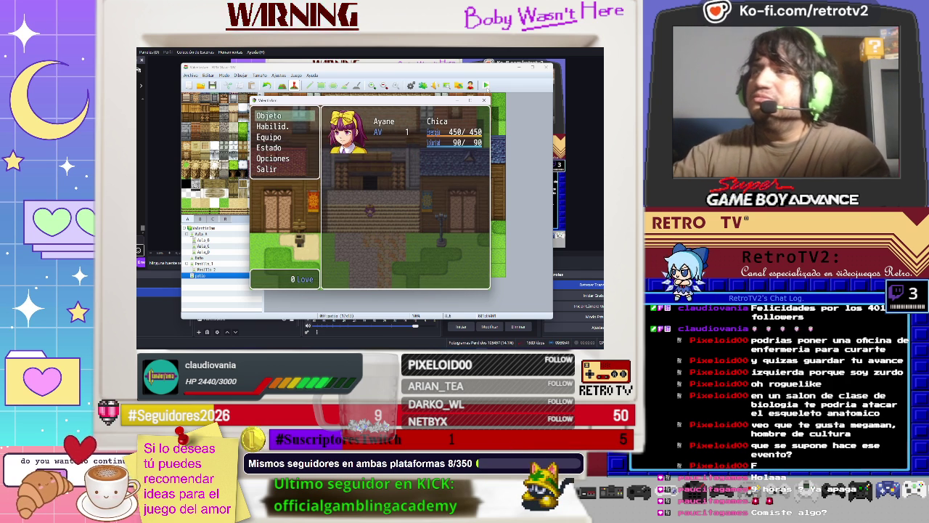
key(Escape)
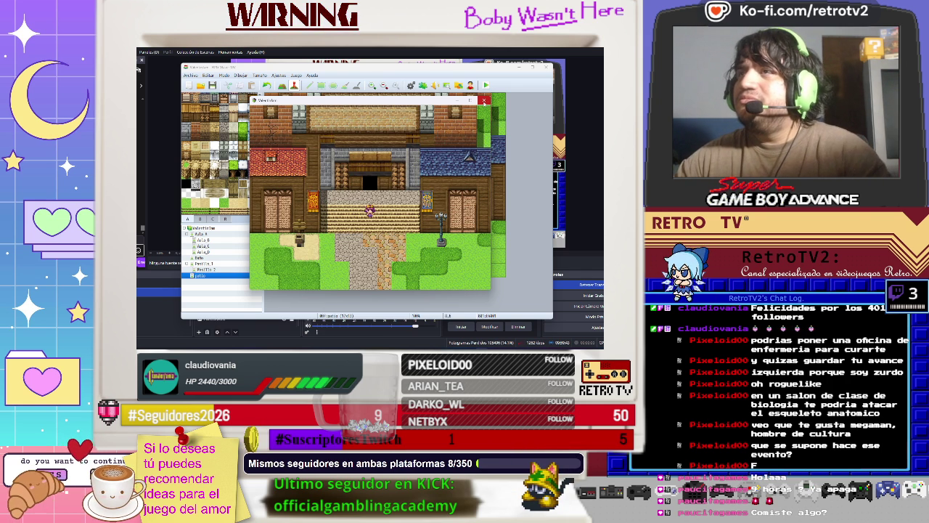
click(483, 100)
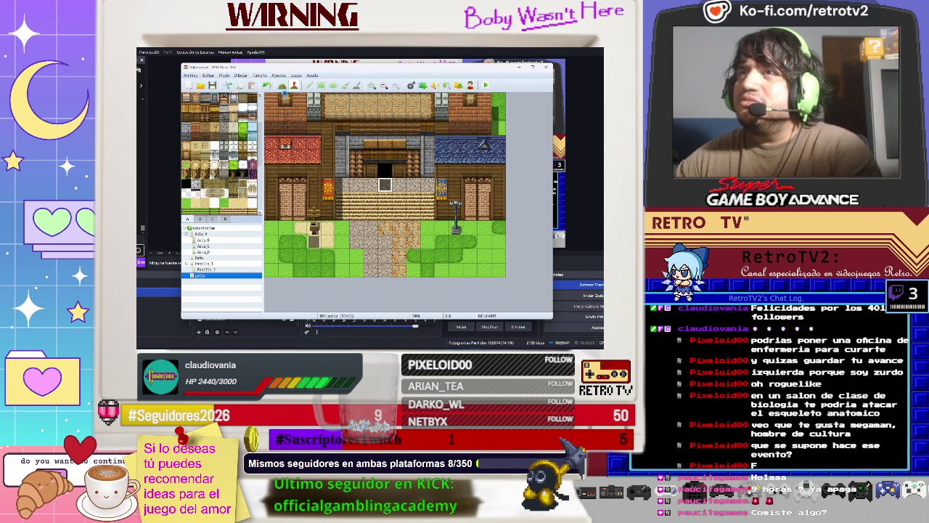
click(421, 332)
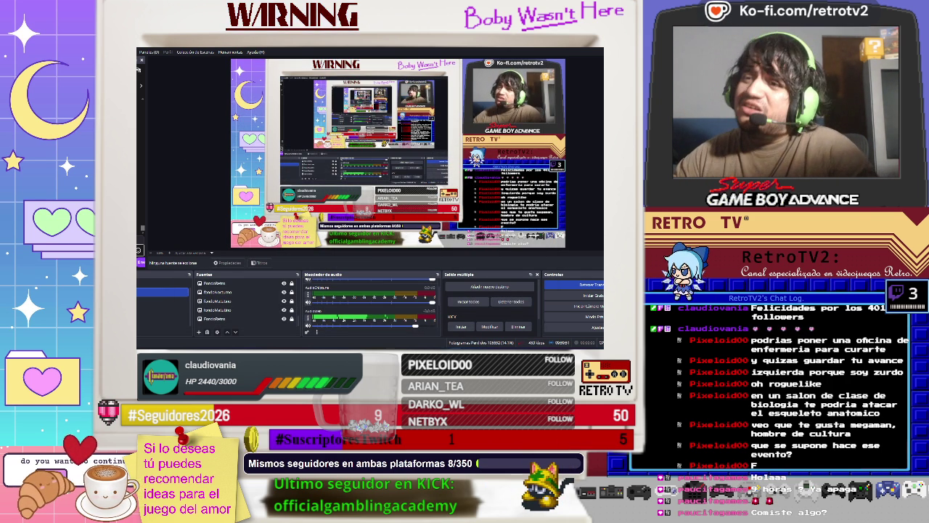
Step: Alt-Tab to the Steam library and back to the RPG Maker MV editor
key(alt+Tab)
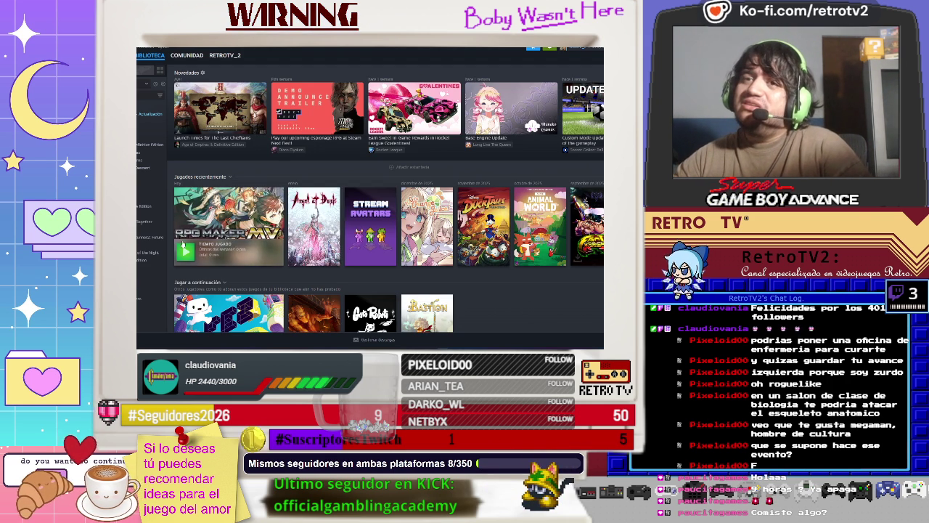
mouse_move(318, 226)
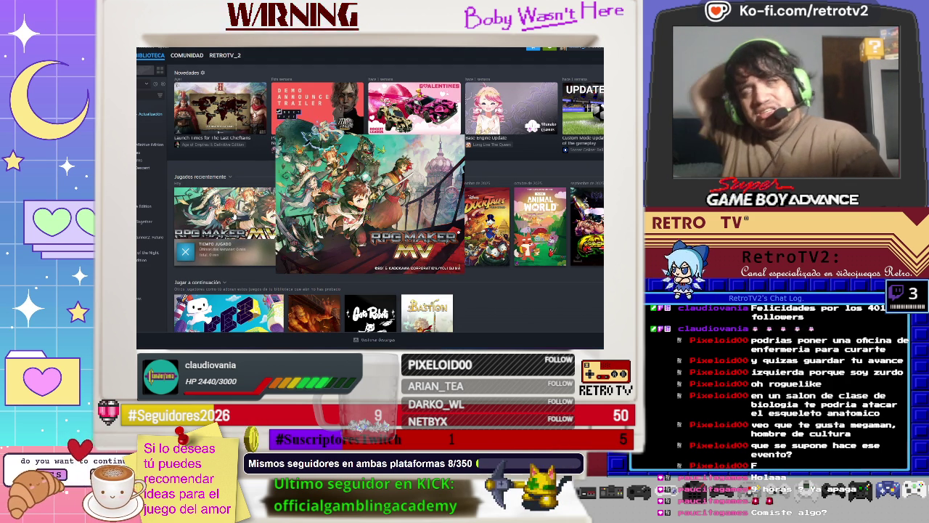
key(alt+Tab)
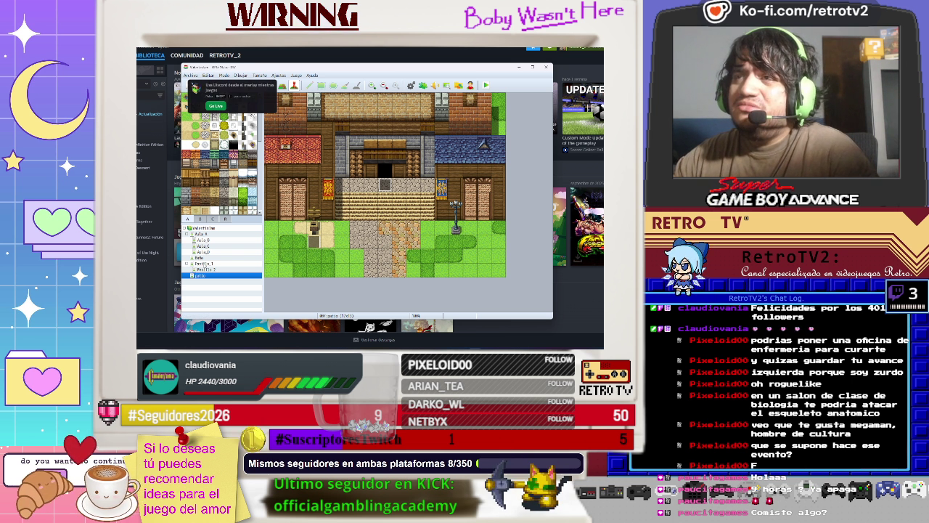
Step: In the database Weapons tab, inspect Lapiz, Bate con clavos and Cartas del tarot
click(279, 75)
click(294, 87)
click(214, 126)
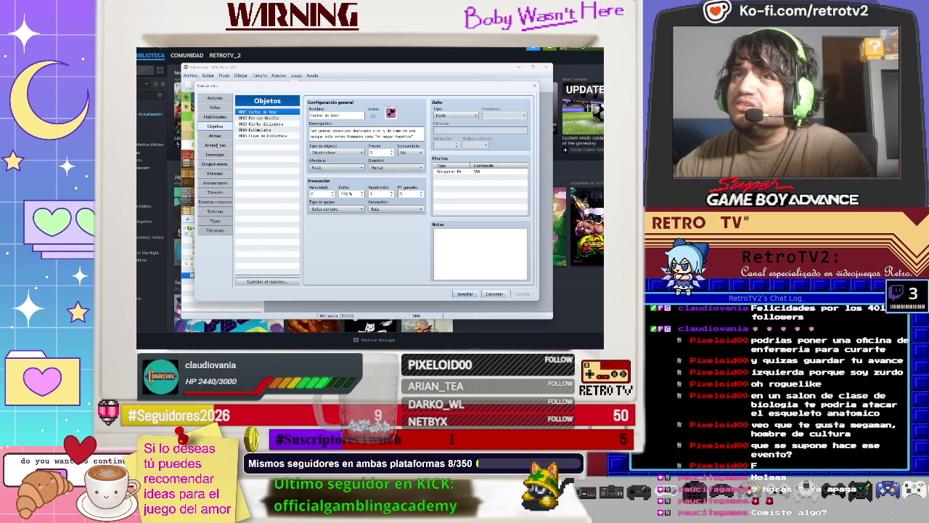
click(215, 136)
click(249, 135)
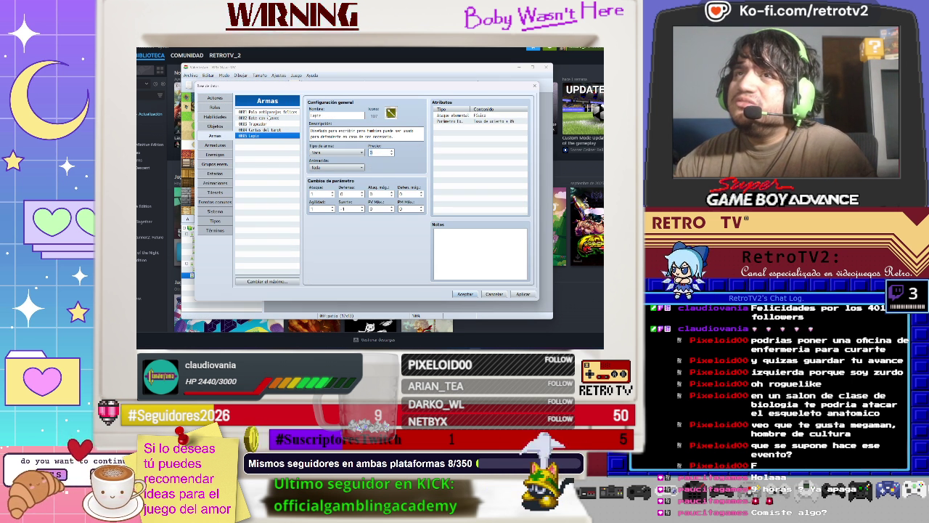
click(269, 118)
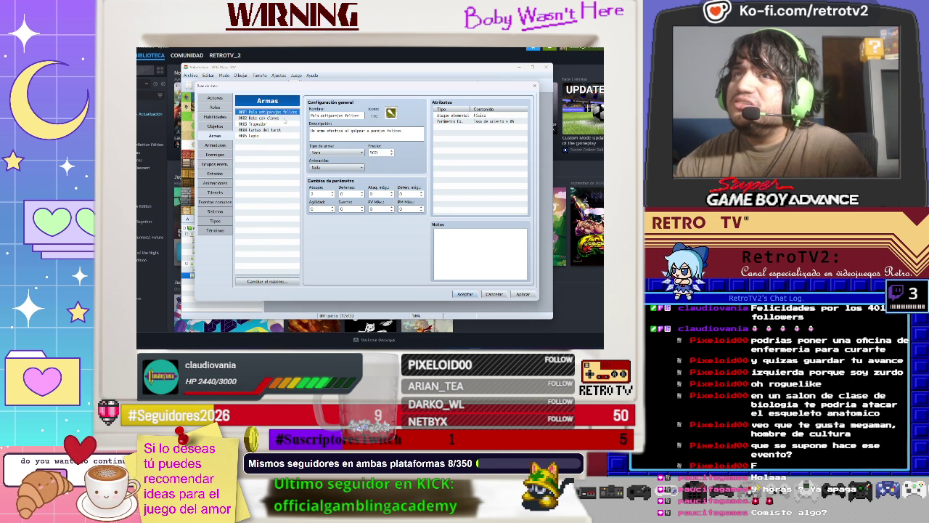
click(273, 124)
click(268, 130)
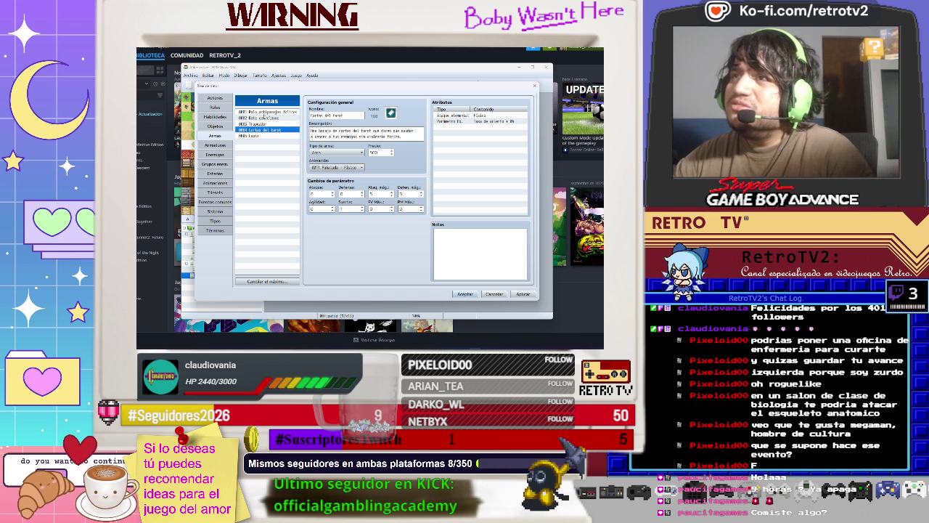
Step: Apply the changes, check weapon types, review Trapeador and Lapiz, and close the database
click(523, 294)
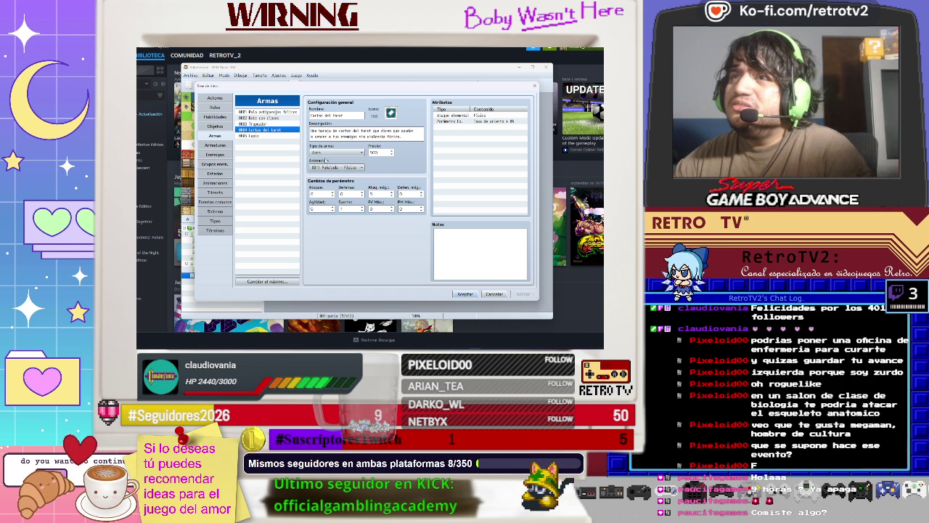
click(336, 153)
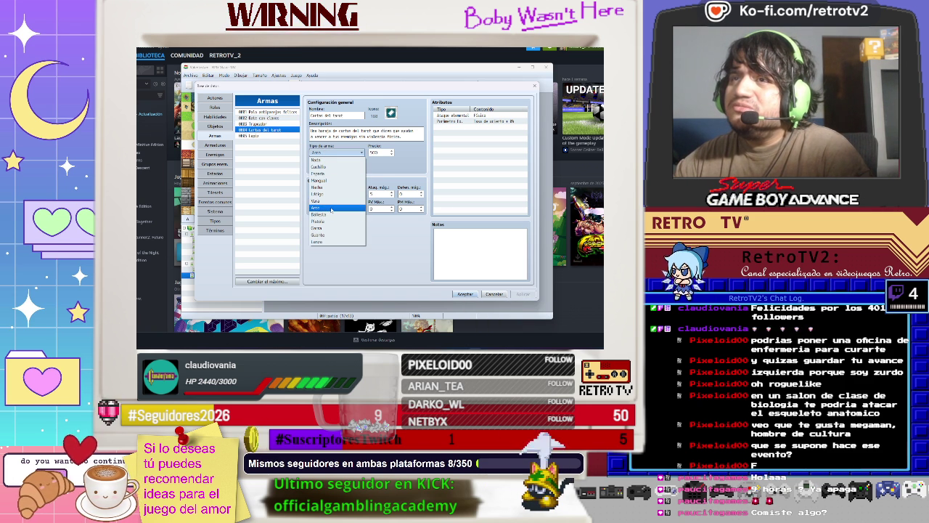
click(332, 208)
click(277, 125)
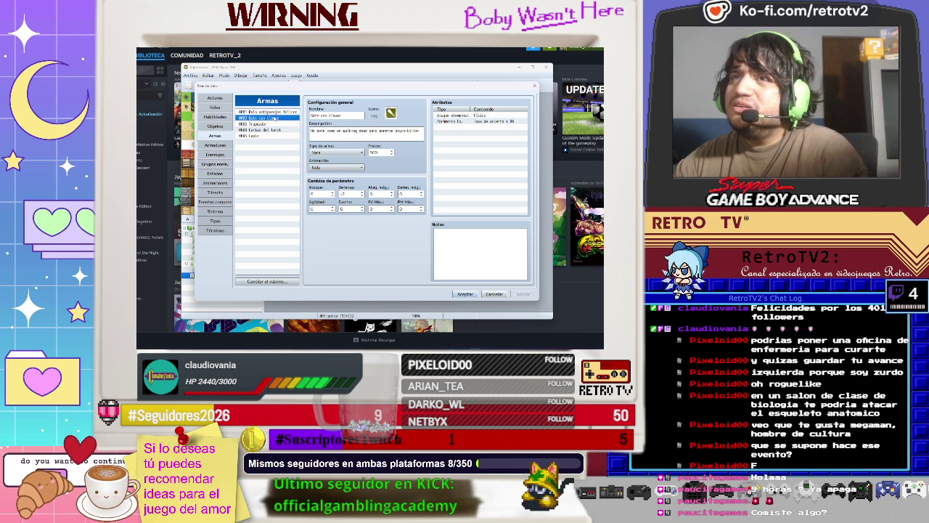
click(276, 135)
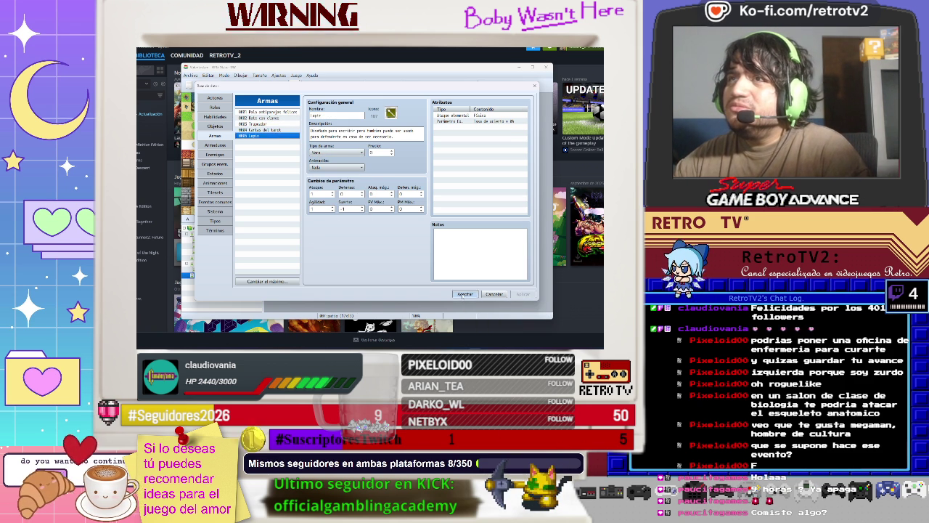
click(463, 294)
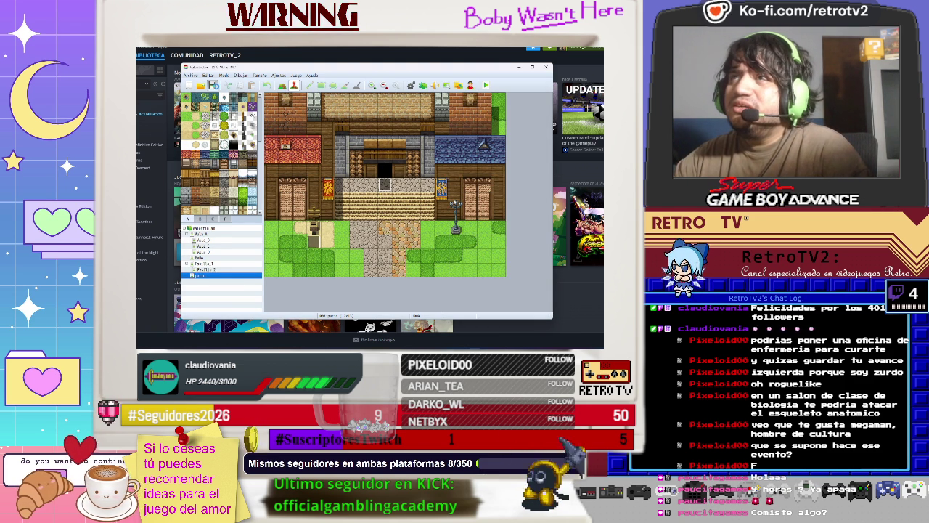
Step: Set the player's start position on an Aula_A floor tile, then save and playtest
click(218, 235)
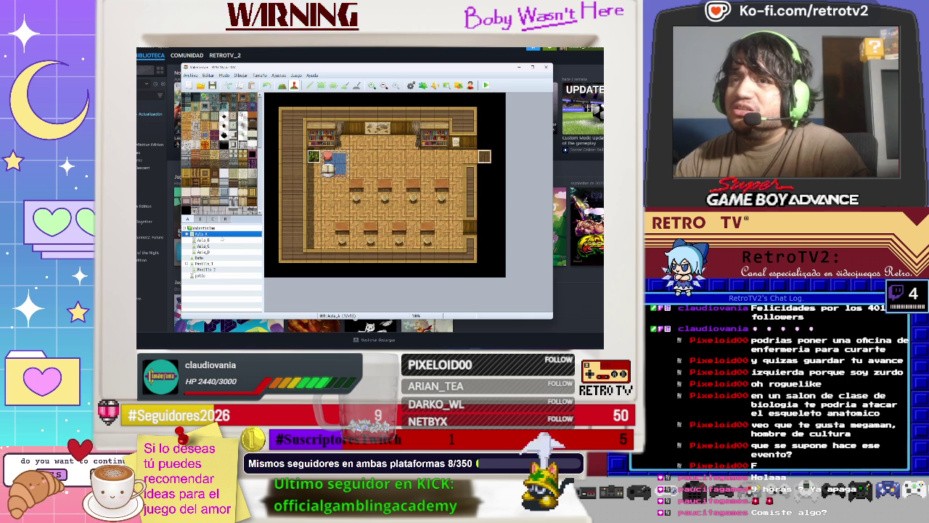
right_click(373, 198)
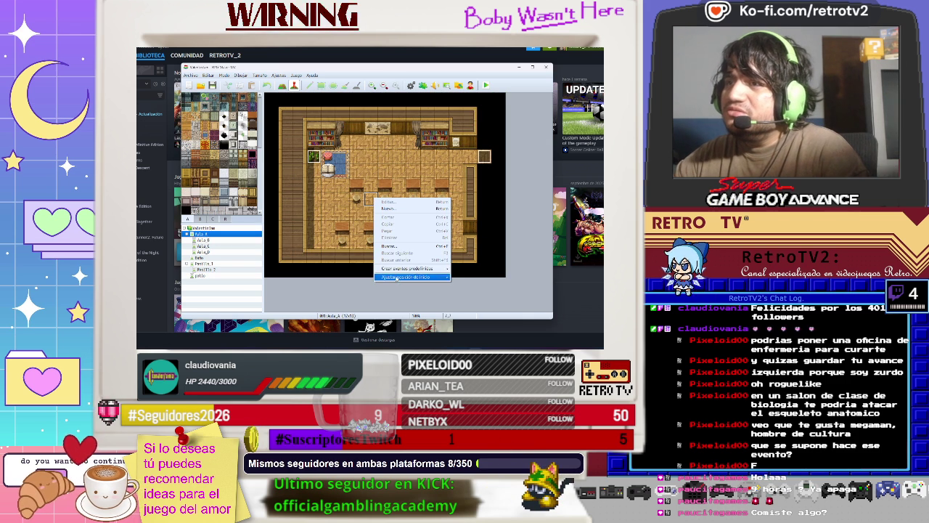
mouse_move(410, 277)
click(463, 277)
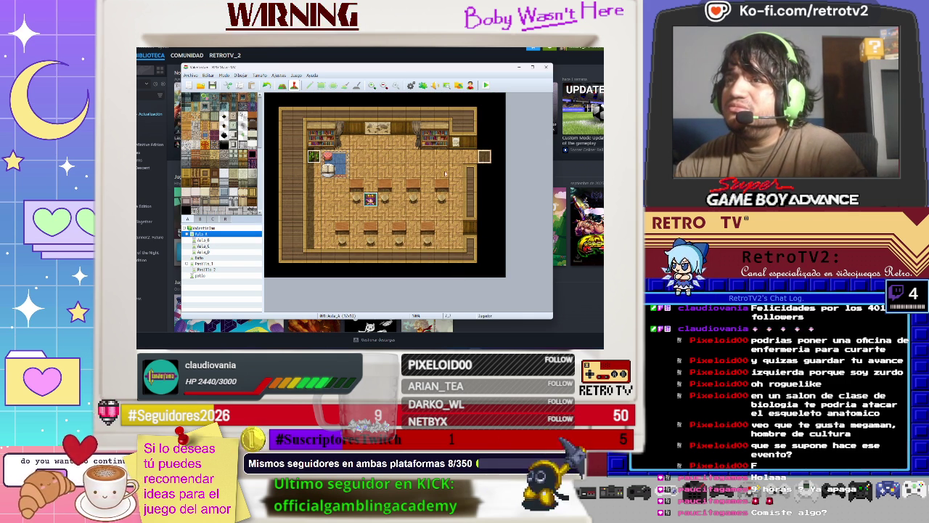
click(486, 85)
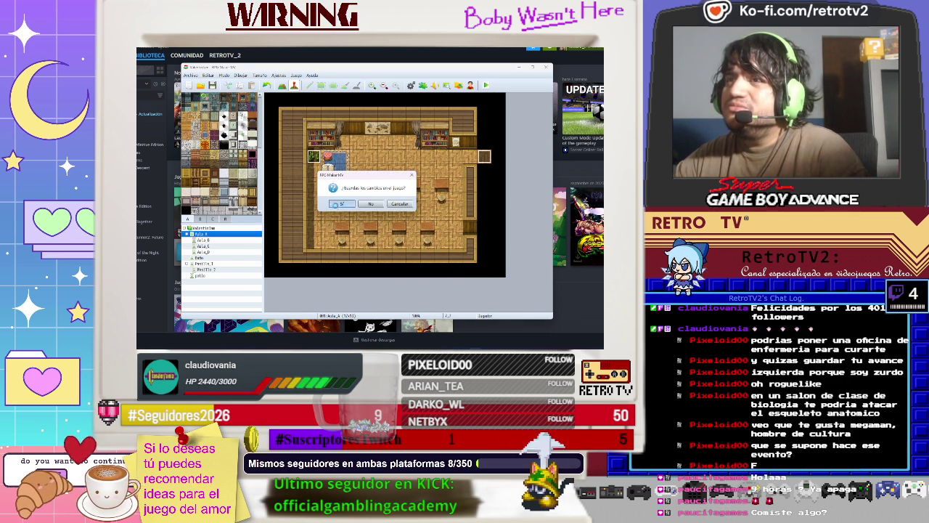
click(340, 204)
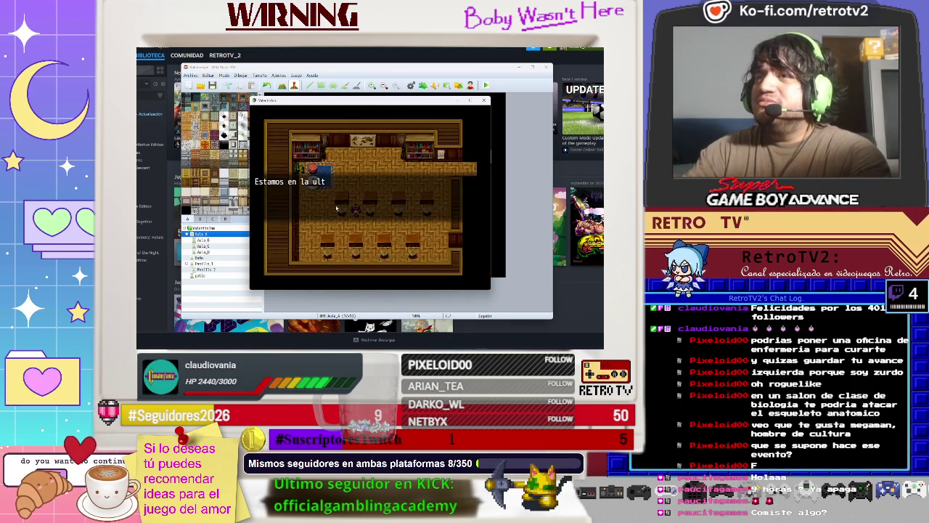
Step: Start the playtest, walk east into the sky corridor, and return to the classroom
key(Return)
key(Return)
key(Return)
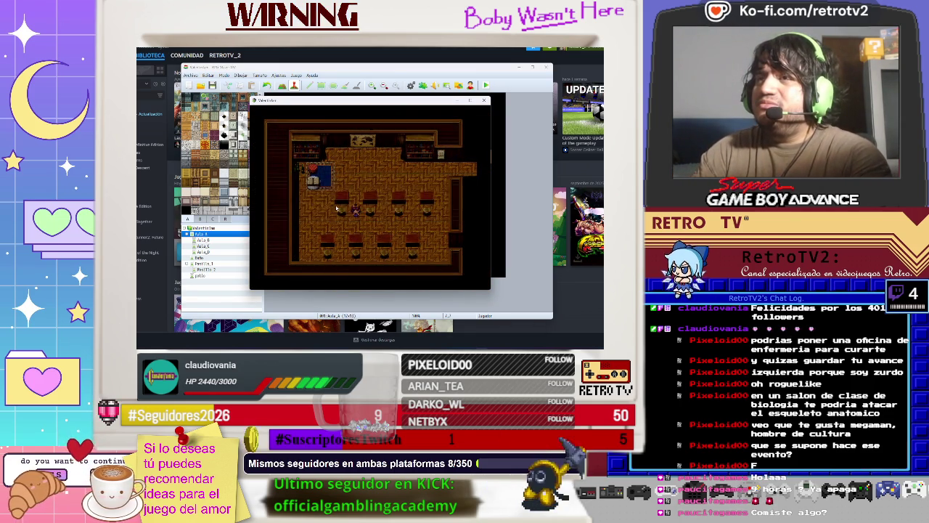
key(Right)
key(Up)
key(Up)
key(Up)
key(Right)
key(Right)
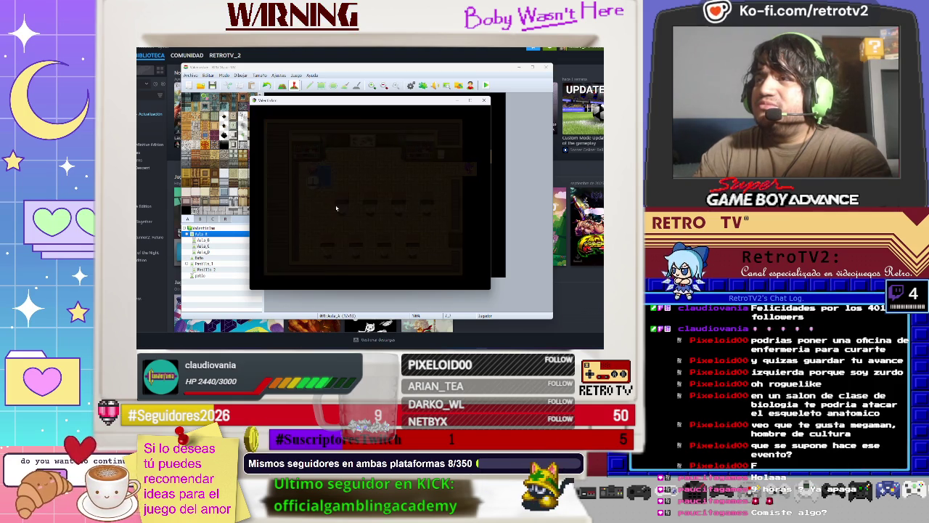
key(Down)
key(Down)
key(Up)
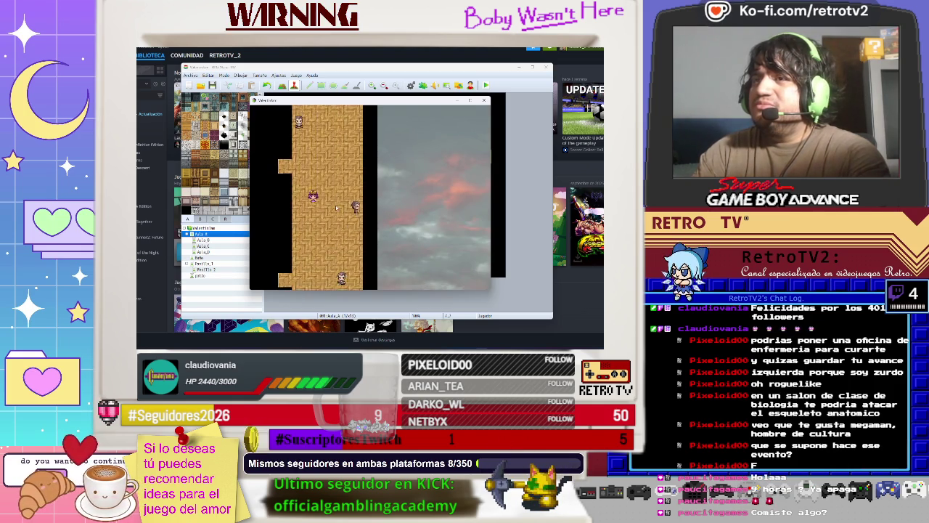
key(Up)
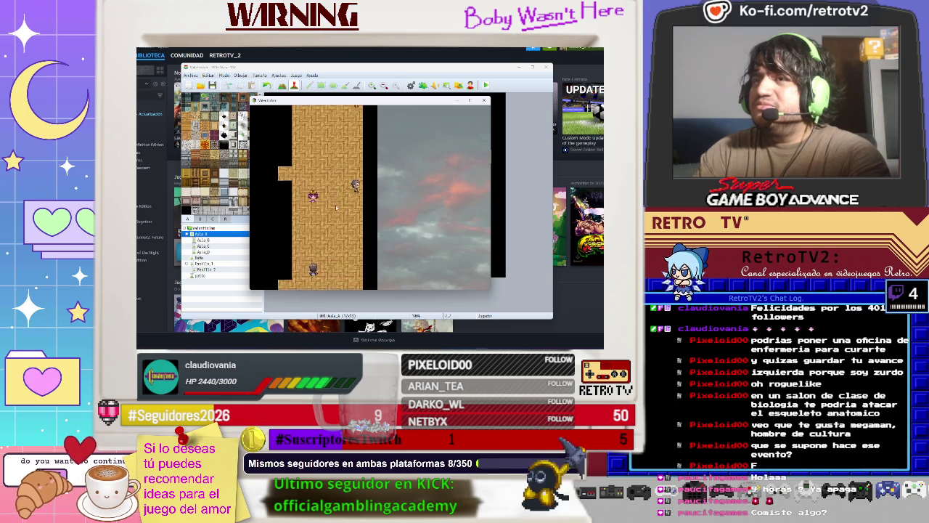
key(Left)
Step: Pick up the weapon lying on the classroom floor and bring up the game menu
key(Down)
key(Down)
key(Down)
key(Return)
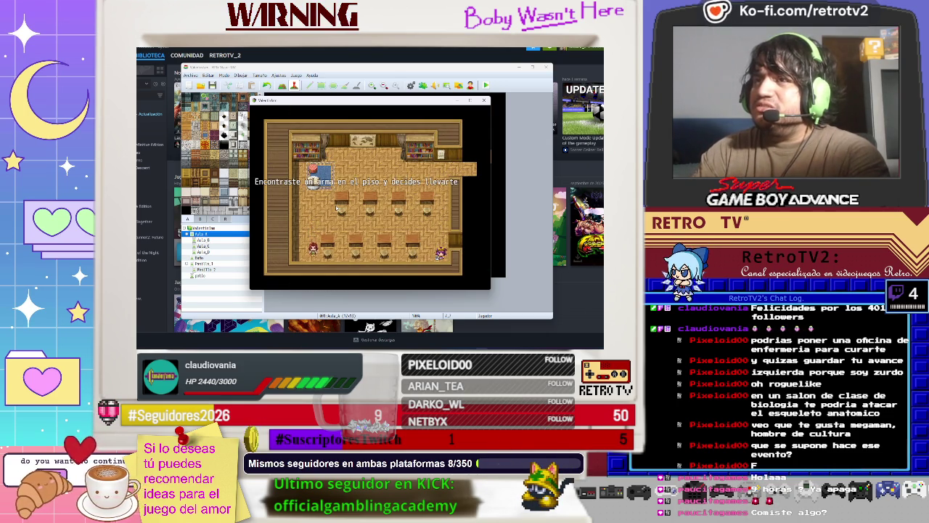
key(Escape)
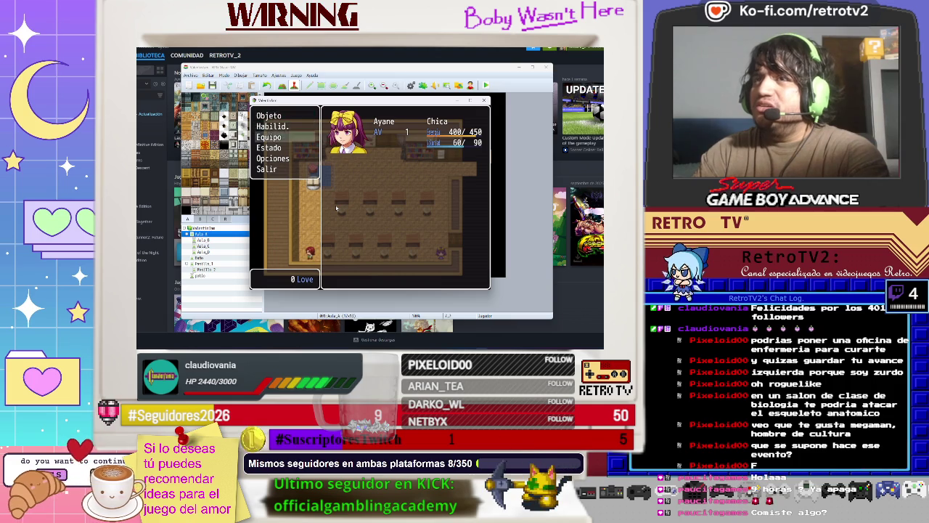
Step: Equip Ayane with the Palo antiparejas felices in the Arma slot
key(Return)
key(Return)
key(Return)
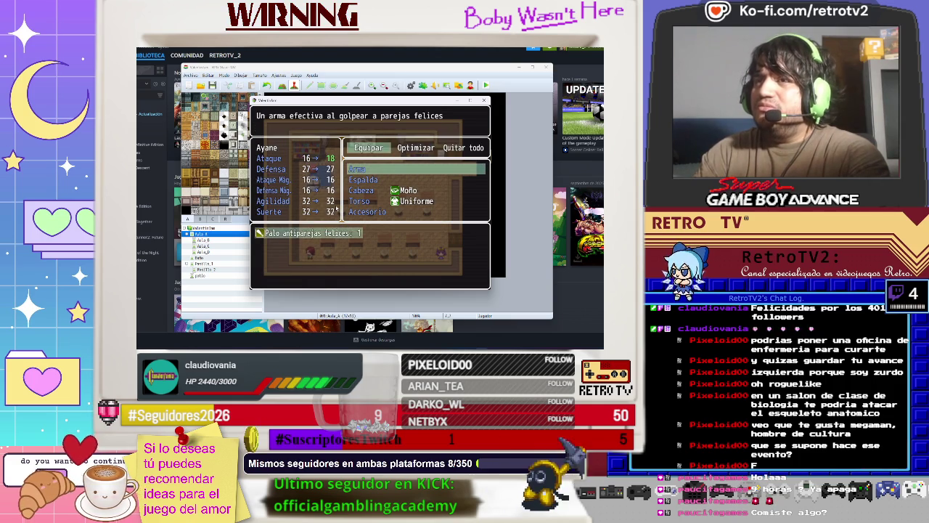
key(Return)
key(Escape)
key(Escape)
Step: Walk through the doorway and up the corridor to the chest by the stairs
key(Up)
key(Up)
key(Up)
key(Right)
key(Up)
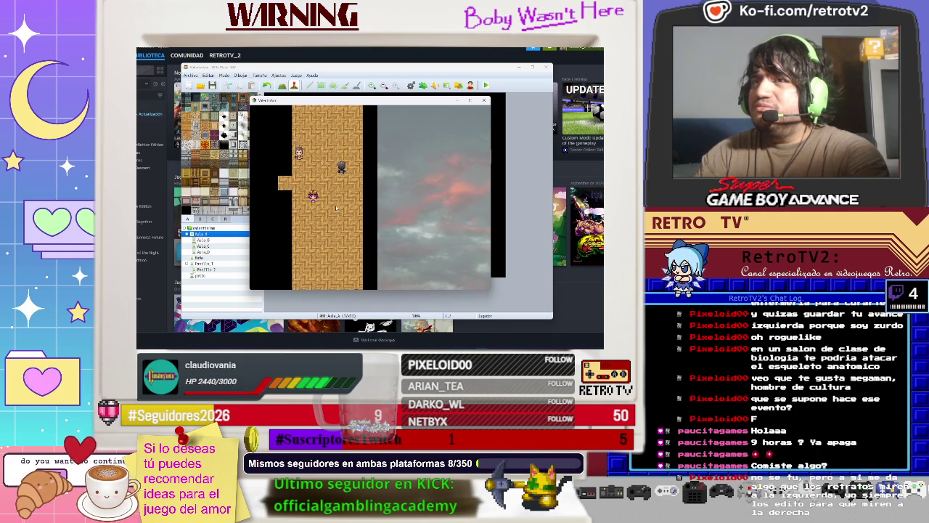
key(Up)
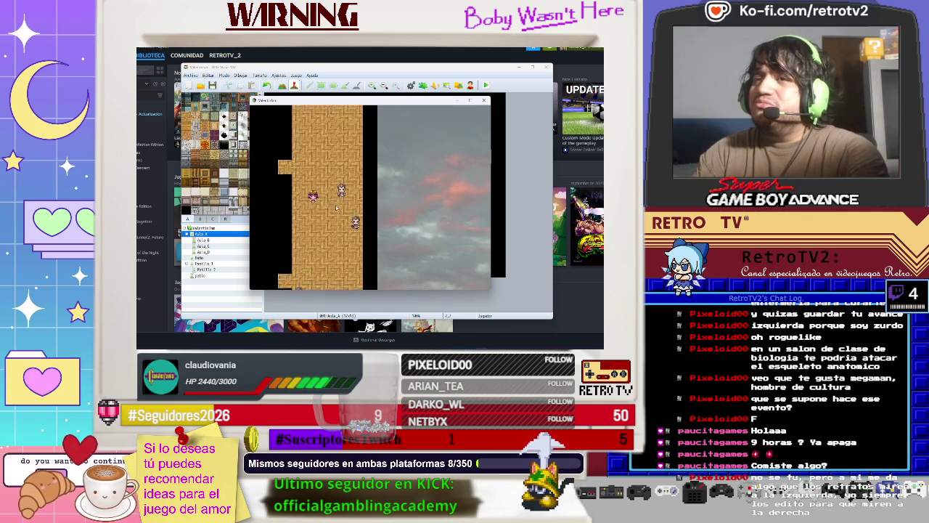
key(Down)
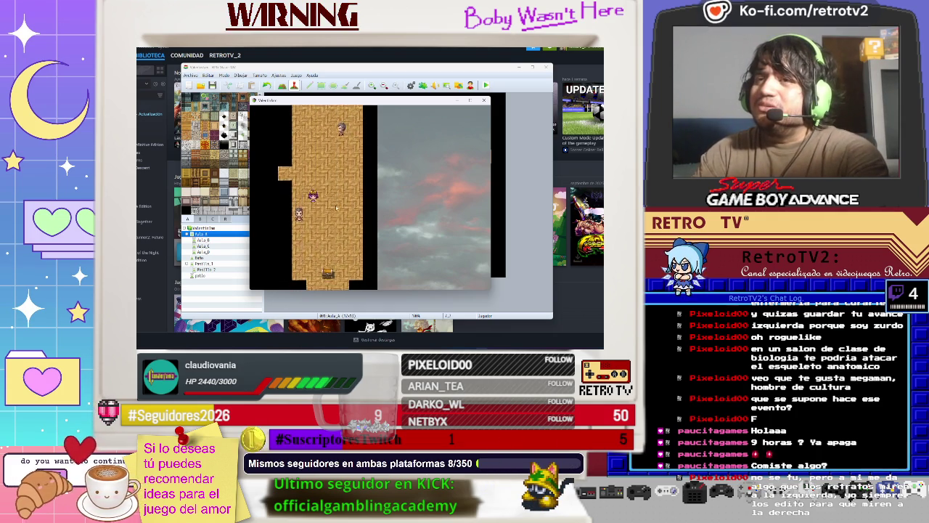
key(Right)
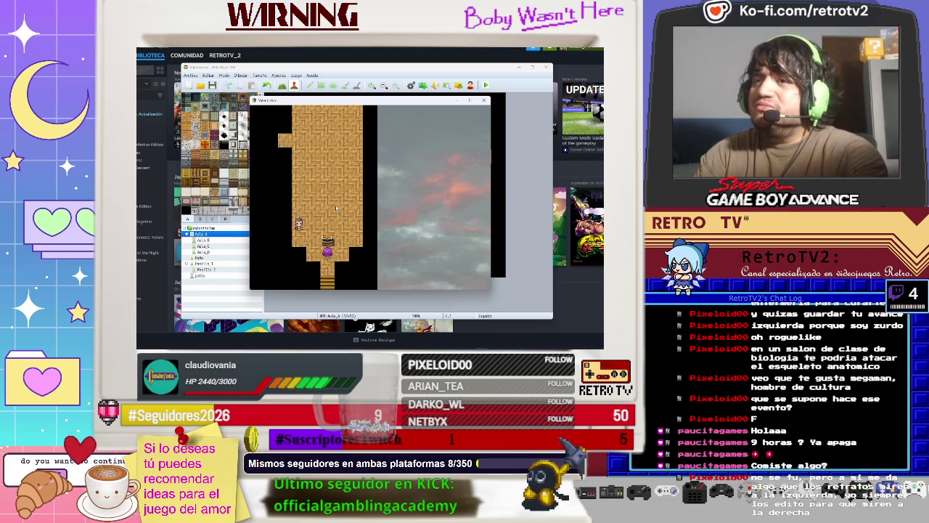
Step: Put the Mochila in Ayane's Espalda slot, then walk out of the corridor into town
key(Escape)
key(Down)
key(Down)
key(Return)
key(Return)
key(Return)
key(Down)
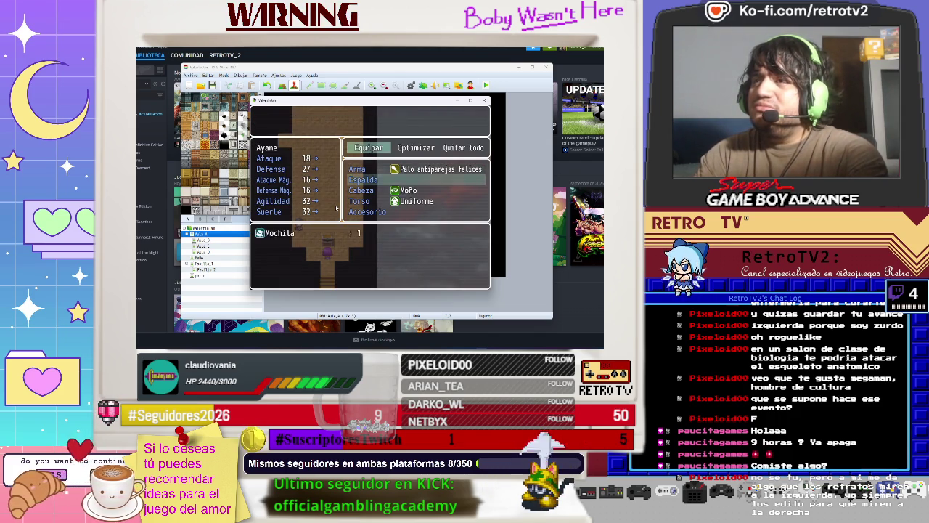
key(Return)
key(Return)
key(Up)
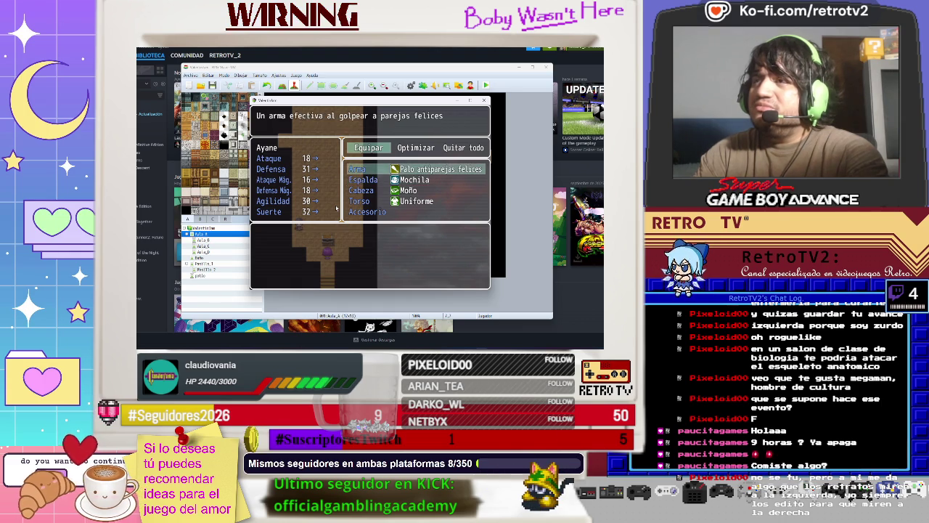
key(Down)
key(Down)
key(Up)
key(Up)
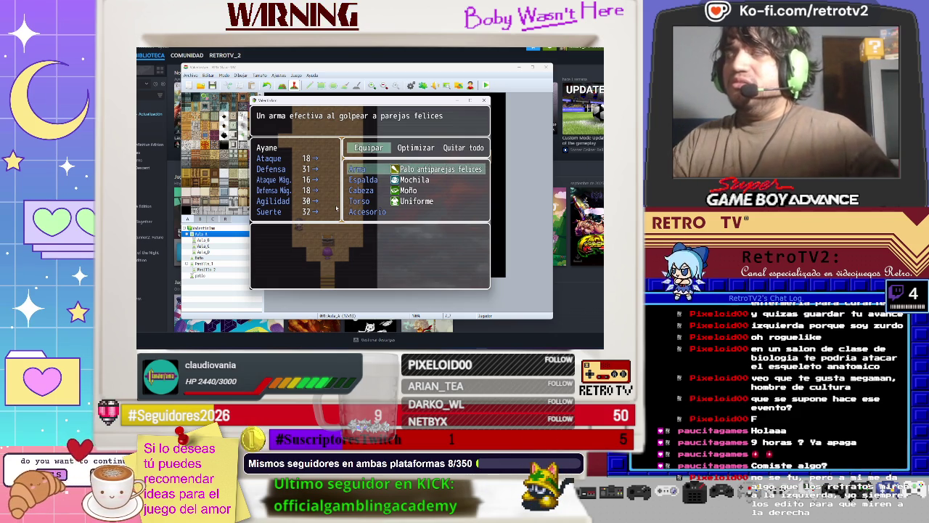
key(Escape)
key(Escape)
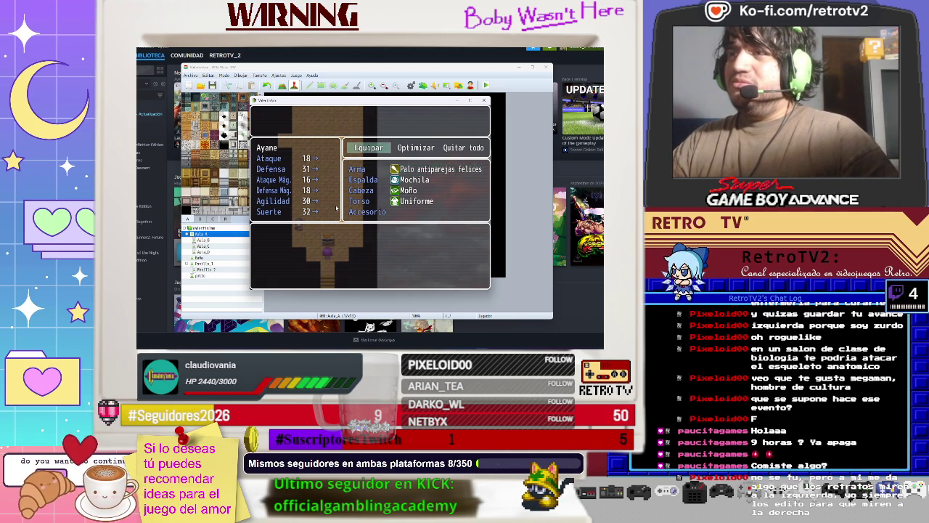
key(Down)
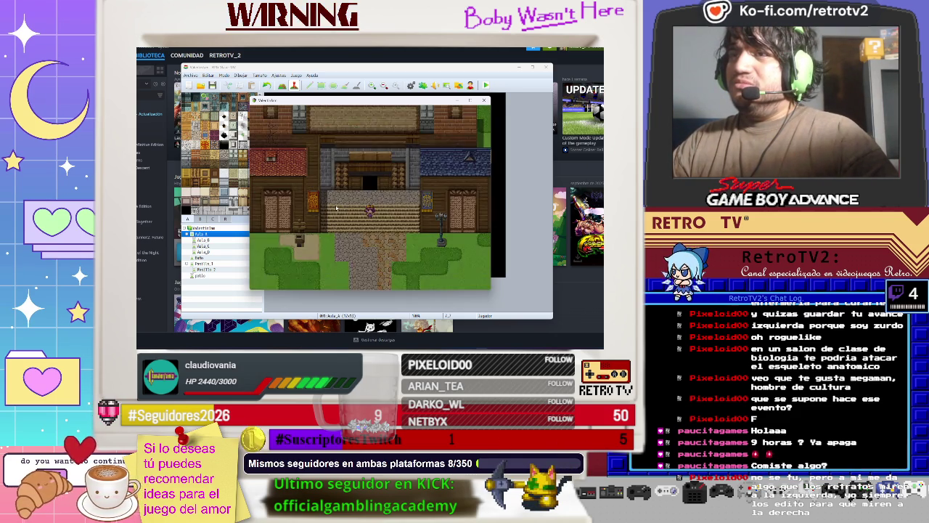
Step: Walk back into the corridor, exit to town again, and check Ayane's Estado screen
key(Up)
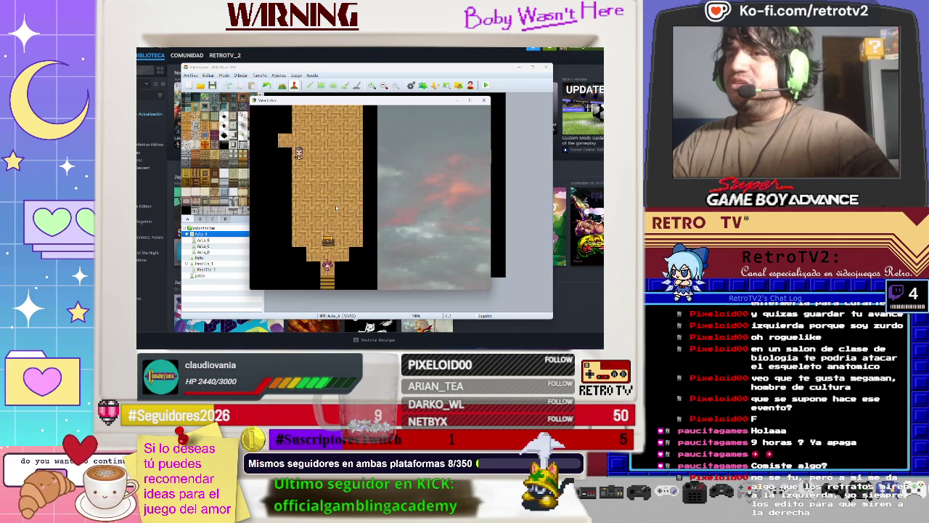
key(Down)
key(Escape)
key(Down)
key(Down)
key(Down)
key(Return)
key(Return)
key(Escape)
key(Escape)
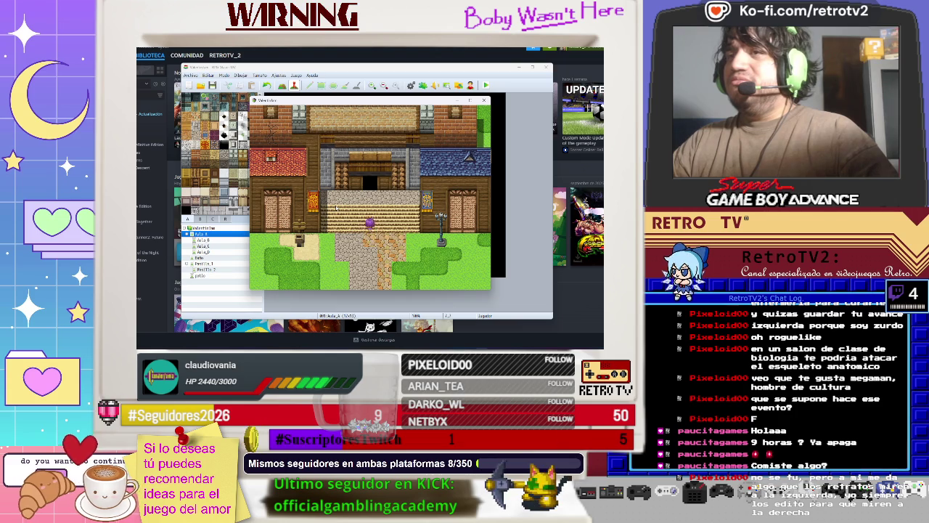
Step: Re-enter the corridor and quit to the title screen with Salir
key(Up)
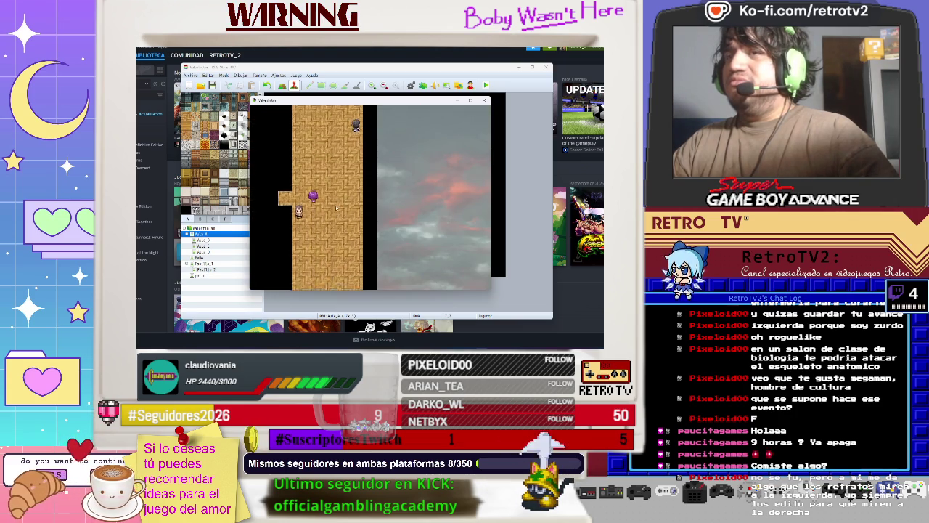
key(Down)
key(Down)
key(Escape)
key(Return)
key(Return)
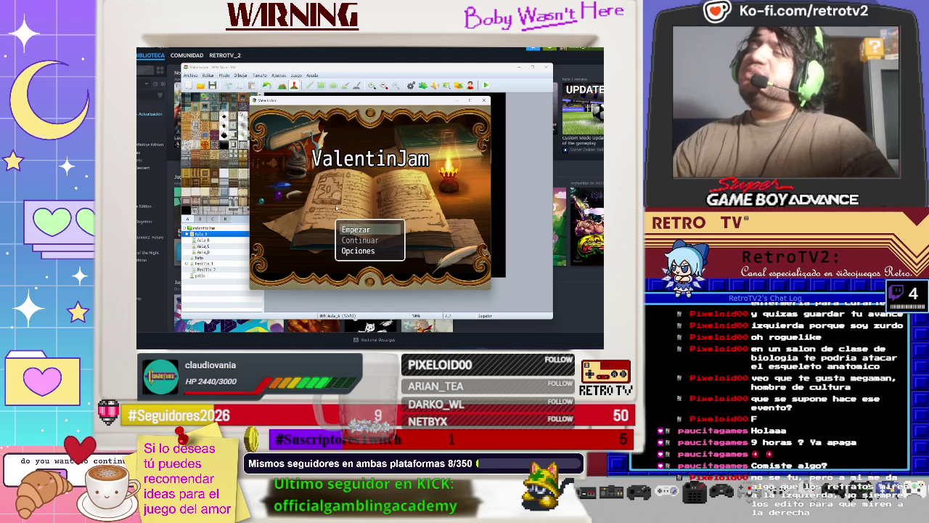
Step: Start a new game, skip the intro message, and leave the classroom into the hallway
key(Return)
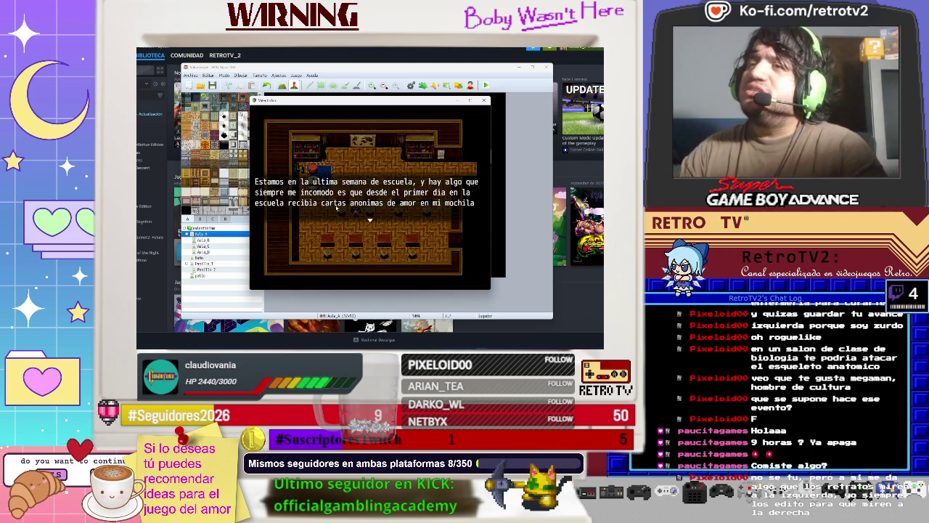
key(Return)
key(Return)
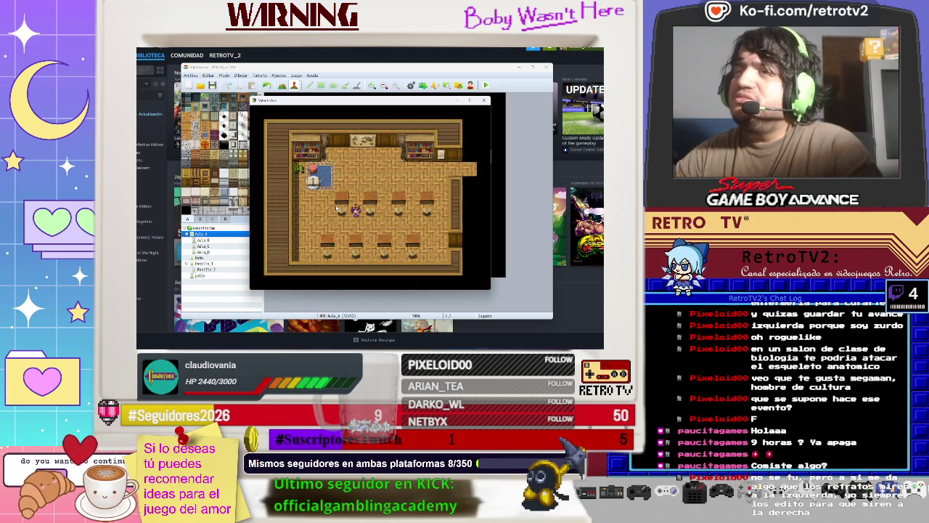
key(Right)
key(Right)
key(Right)
key(Up)
key(Up)
key(Up)
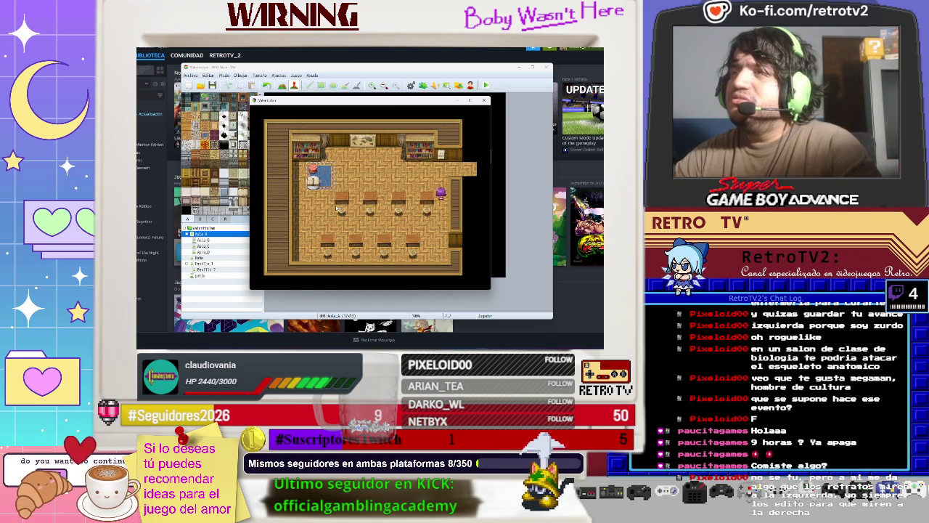
key(Right)
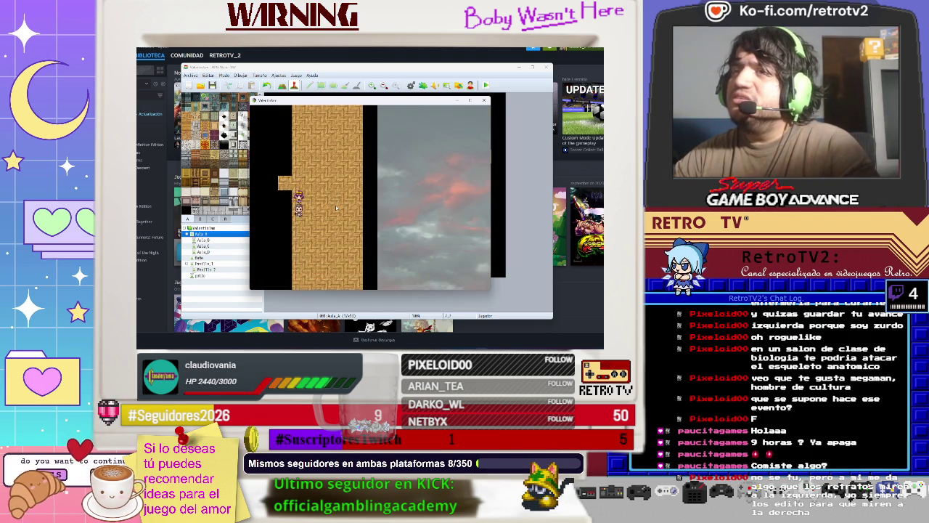
Step: Walk along the hallway to the chest, interact with it, and dismiss the NPC's dialogue
key(Down)
key(Down)
key(Up)
key(Up)
key(Up)
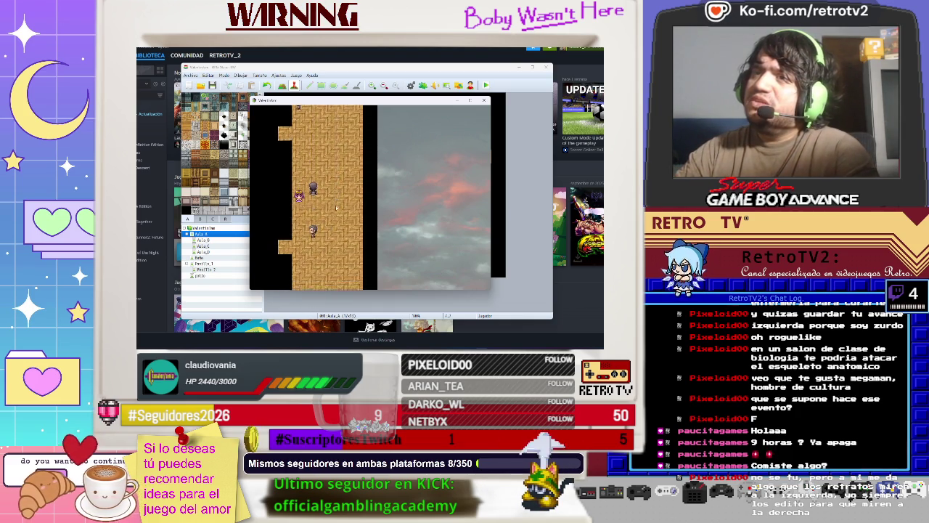
key(Down)
key(Down)
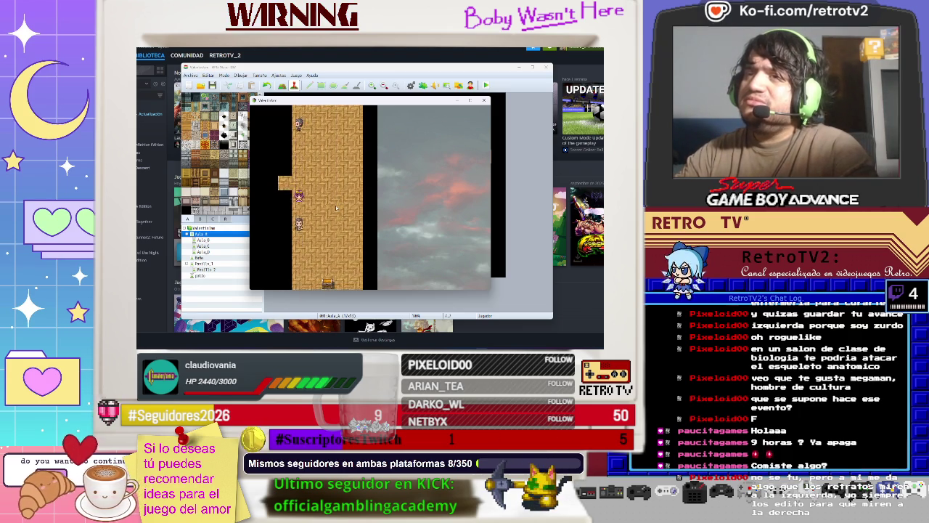
key(Down)
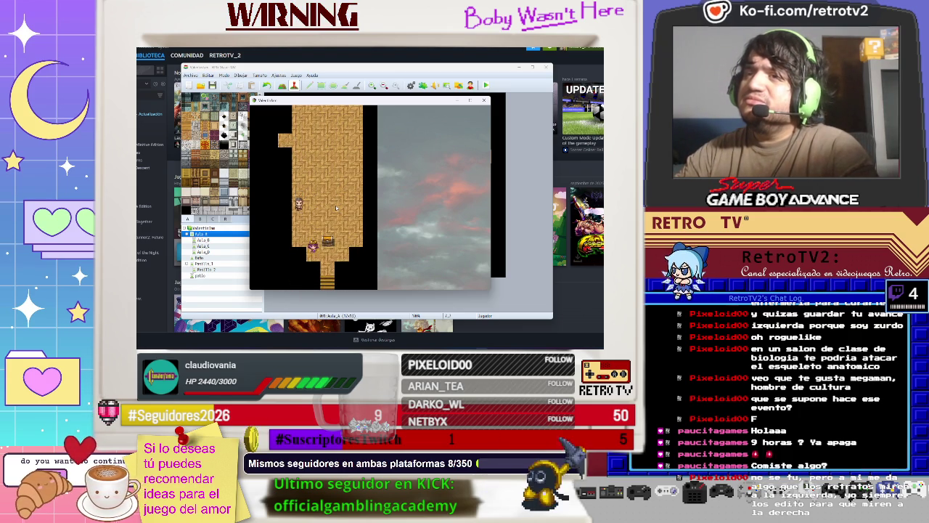
key(Return)
key(Return)
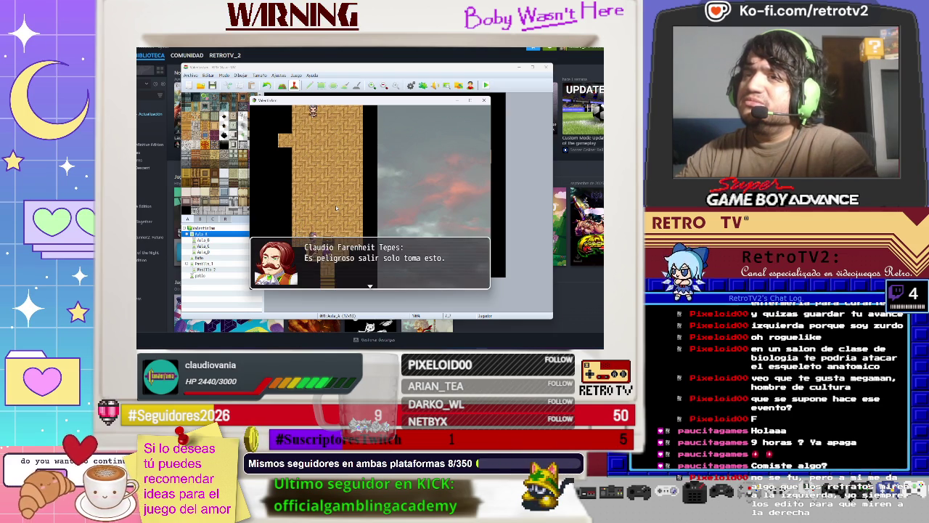
key(Return)
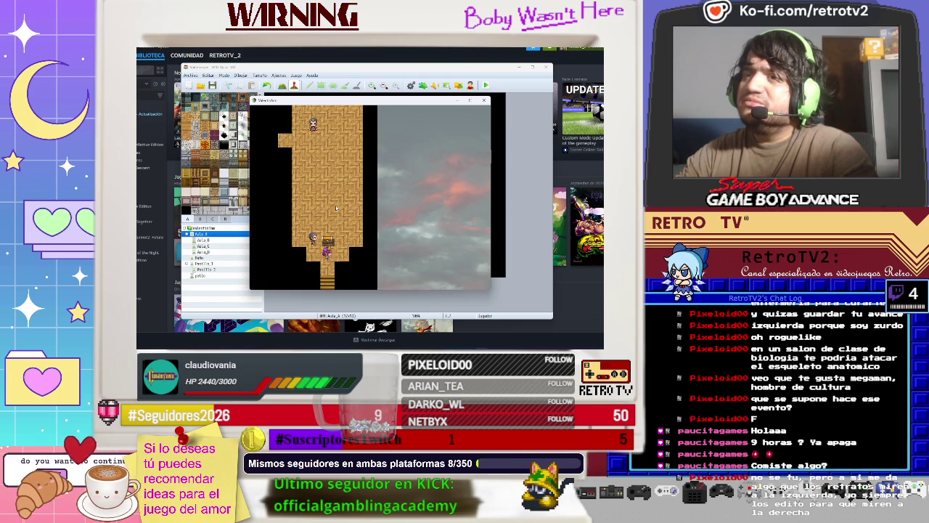
Step: Walk back along the corridor and through the left doorway into the classroom
key(Up)
key(Up)
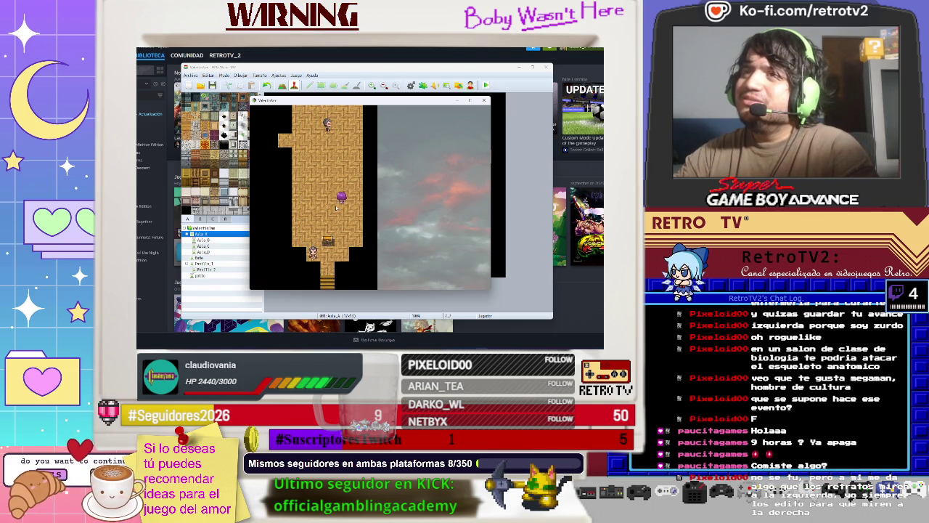
key(Left)
key(Down)
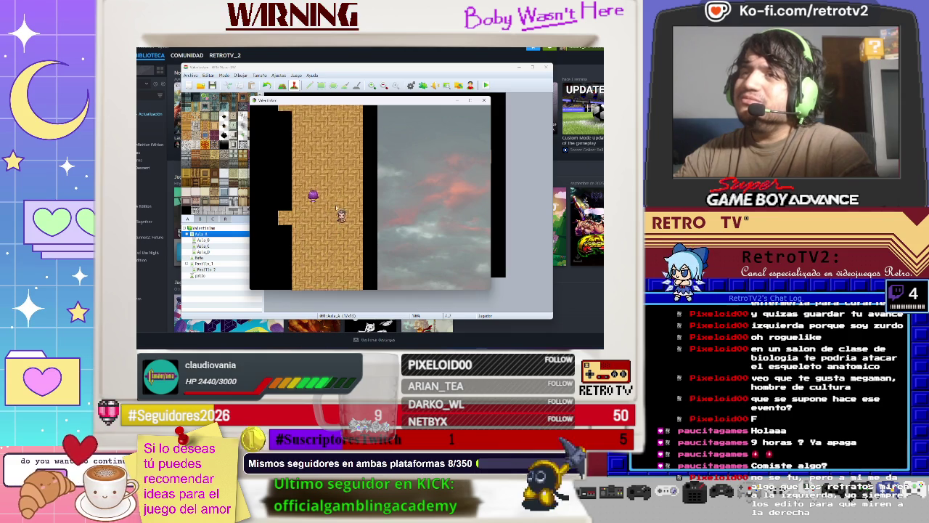
key(Down)
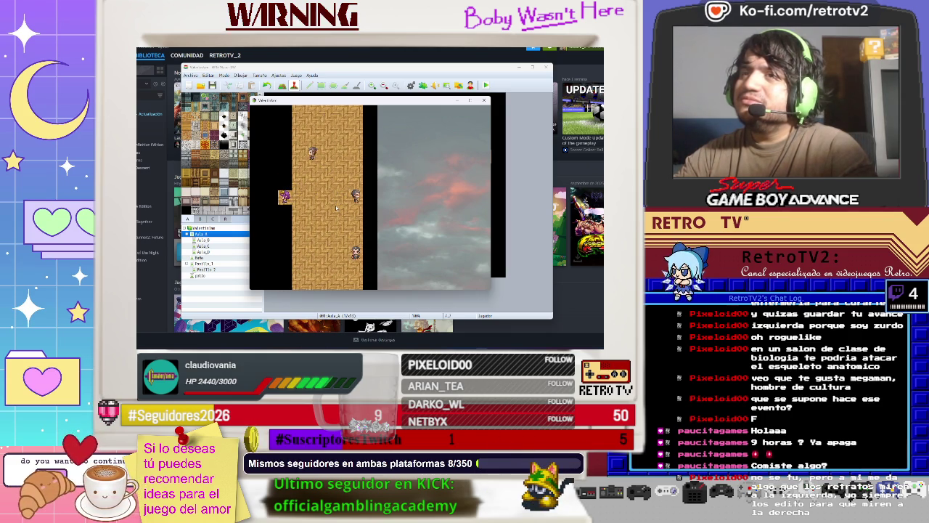
key(Right)
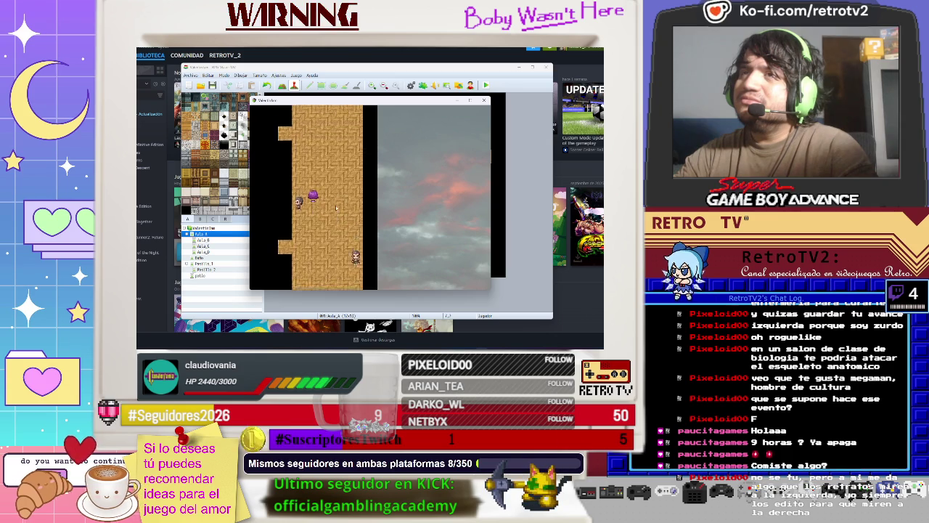
key(Down)
key(Left)
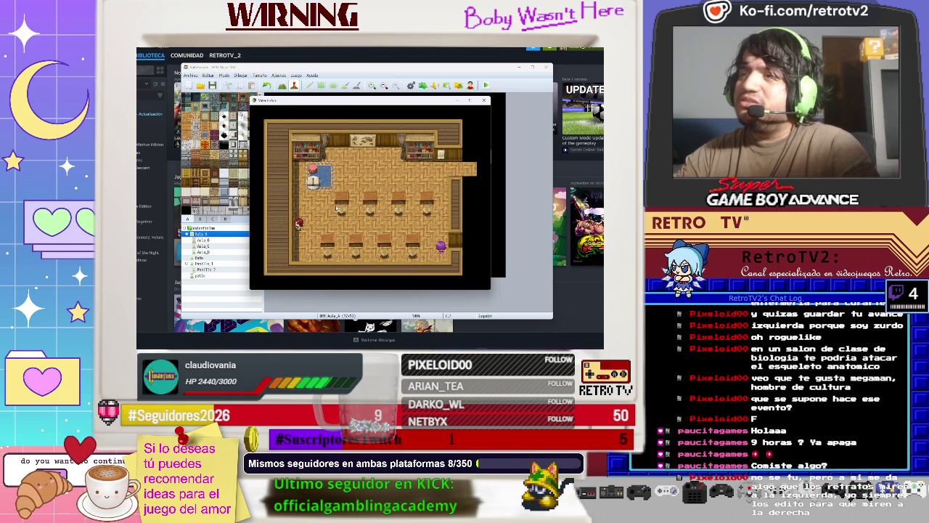
Step: Check the actor's gear on the Equipo screen, then resume play
key(Escape)
key(Down)
key(Down)
key(Return)
Step: Walk left and talk to the red-haired NPC, dismissing her dialogue
key(Return)
key(Return)
key(Escape)
key(Escape)
key(Escape)
key(Left)
key(Down)
key(Return)
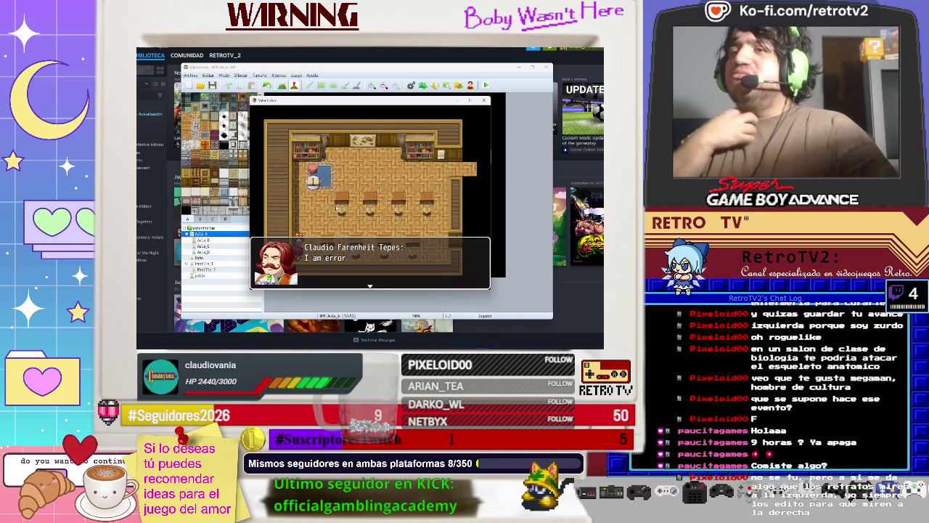
key(Return)
Step: Walk into the corridor, advance the ¡Hey espera! dialogue to receive the sharp pencil, and close the playtest
key(Up)
key(Right)
key(Right)
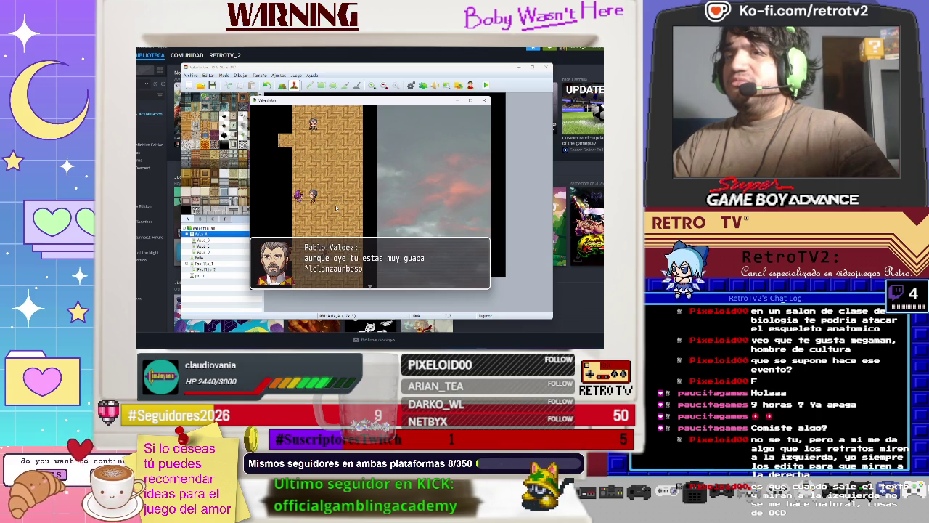
key(Return)
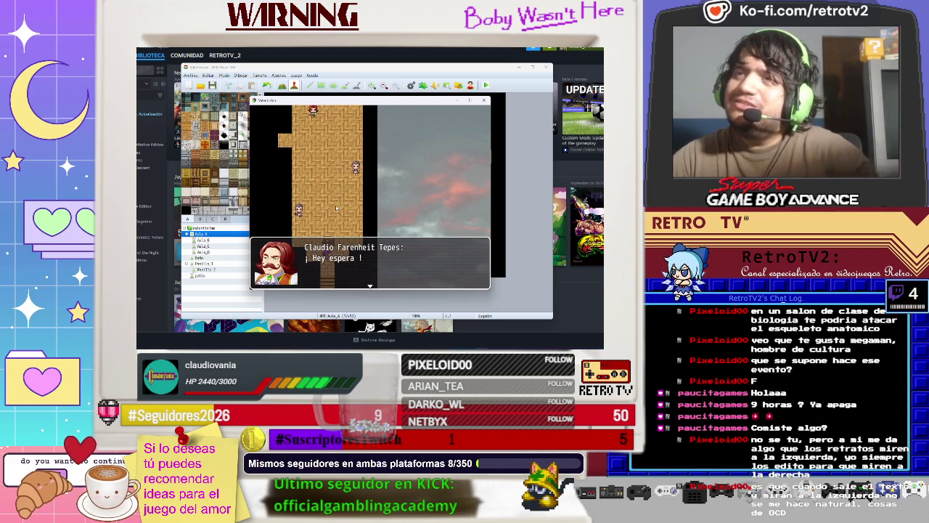
key(Return)
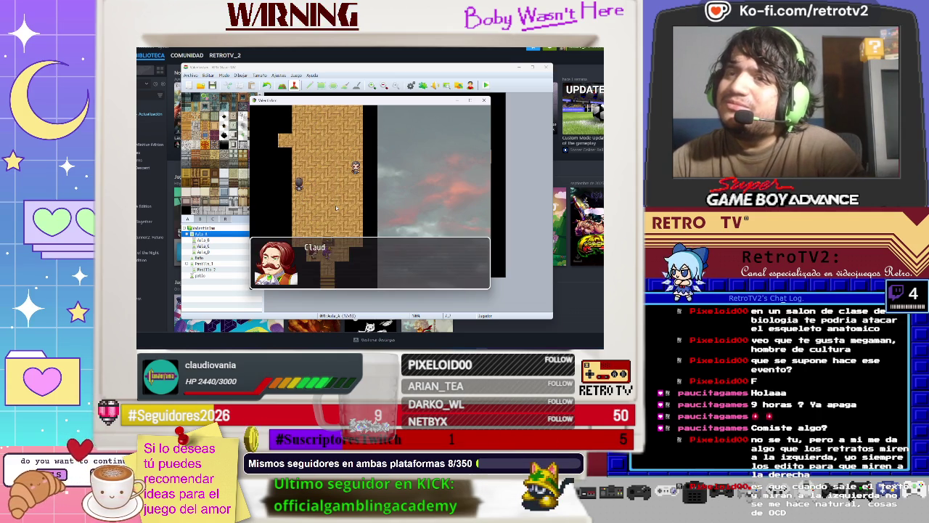
key(Return)
key(Return)
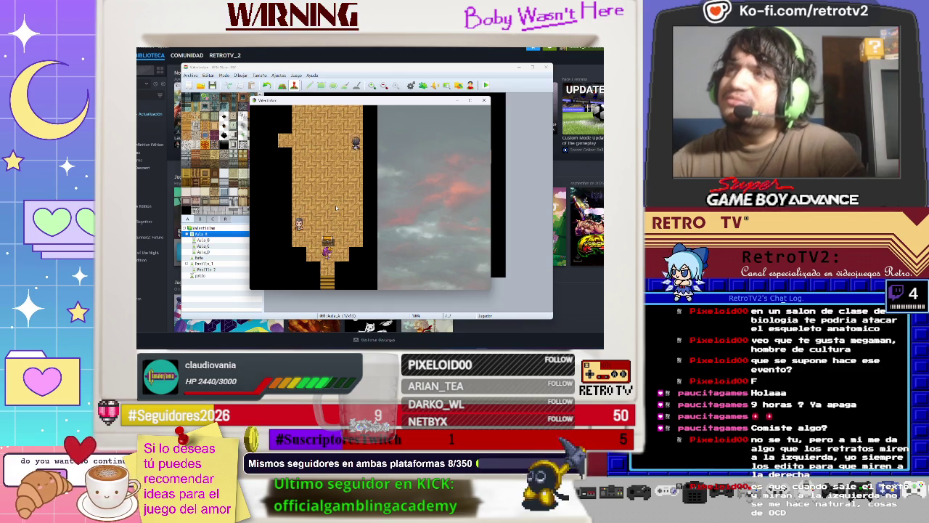
click(484, 100)
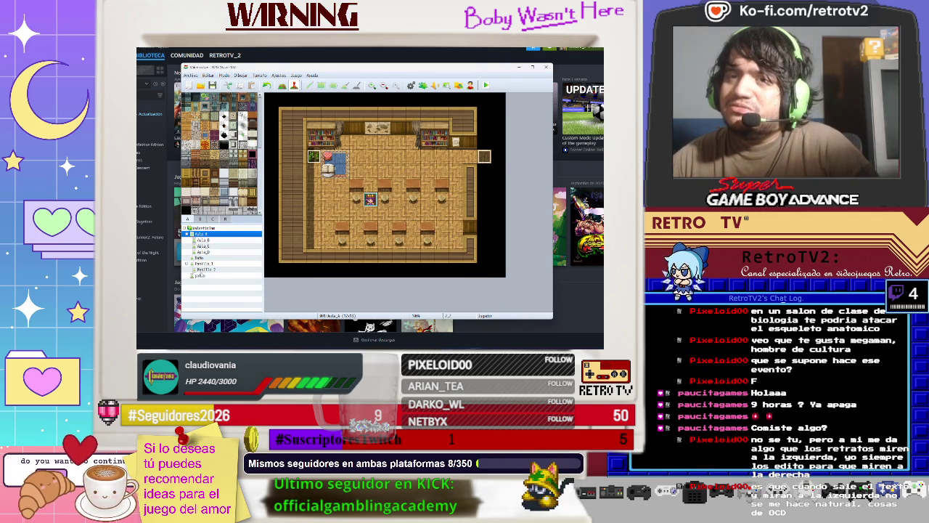
Step: Select the Pasillo_1 map, scroll down it, and open the corridor event
click(204, 263)
scroll(340, 262, down, 2)
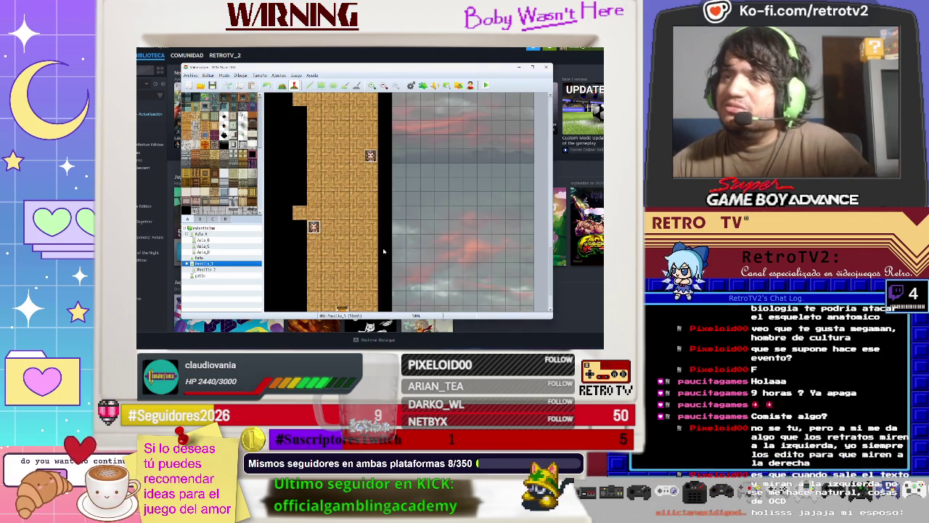
scroll(336, 203, down, 4)
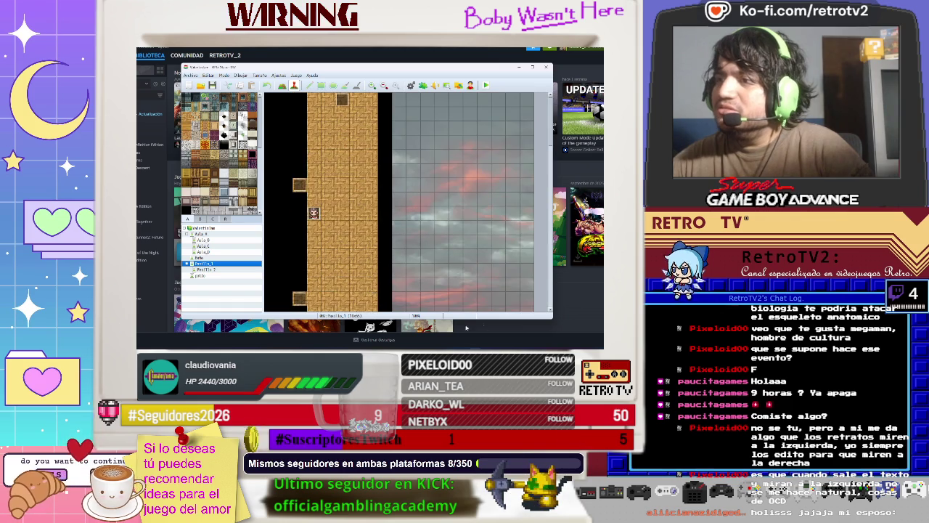
key(alt+Tab)
key(alt+Tab)
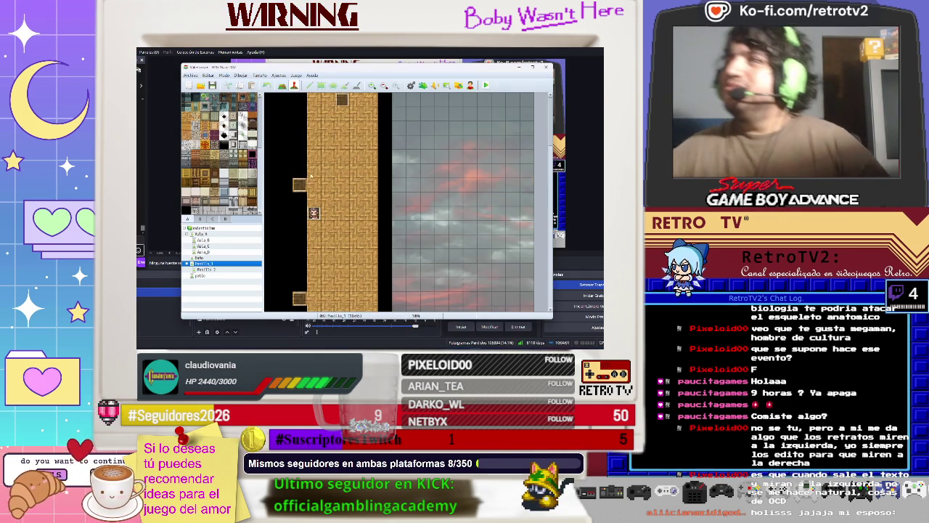
scroll(382, 283, down, 3)
scroll(548, 279, down, 5)
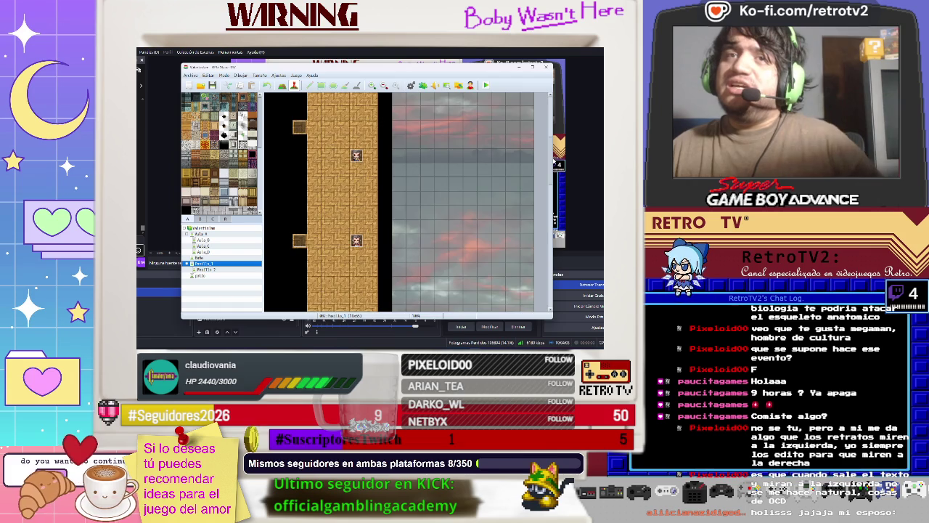
scroll(546, 283, down, 2)
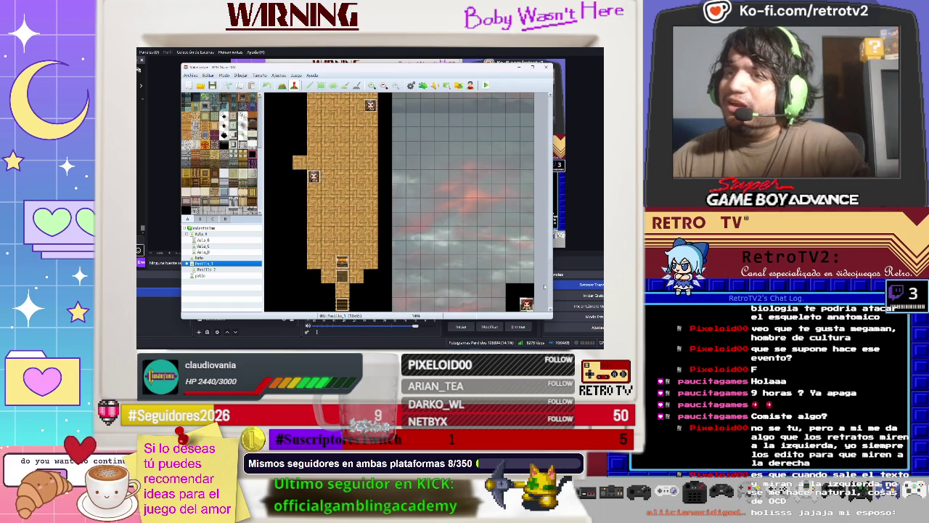
double_click(342, 263)
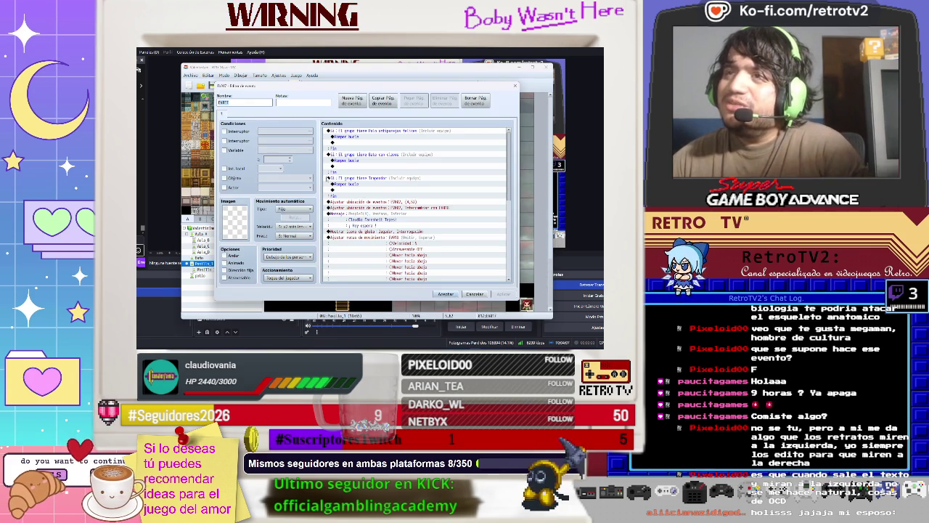
Step: Append a Mostrar animación command playing Corte - Rayo on the event and save it
scroll(418, 205, down, 8)
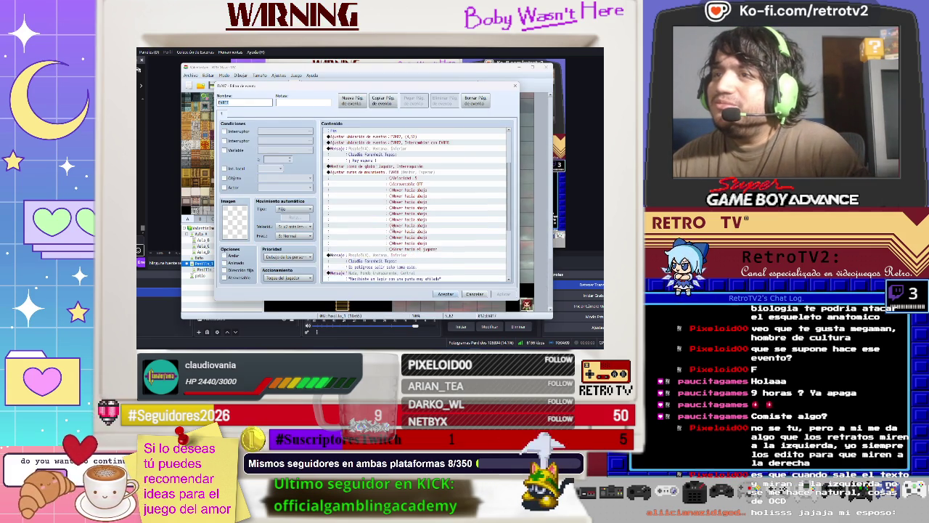
scroll(417, 205, down, 1)
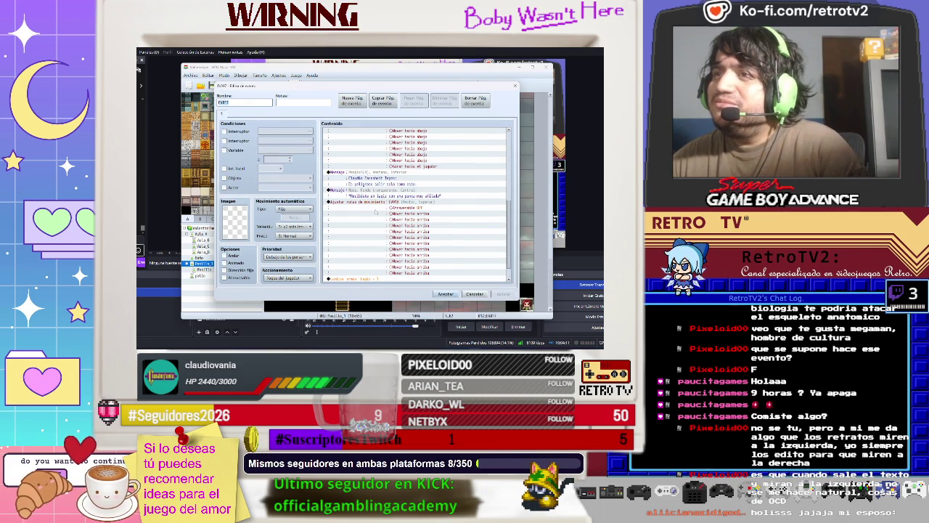
scroll(375, 212, down, 1)
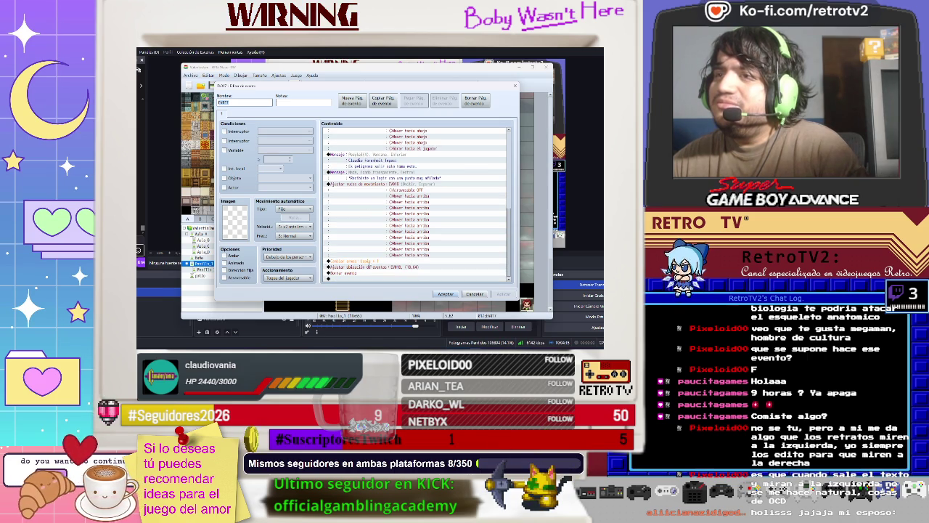
click(356, 279)
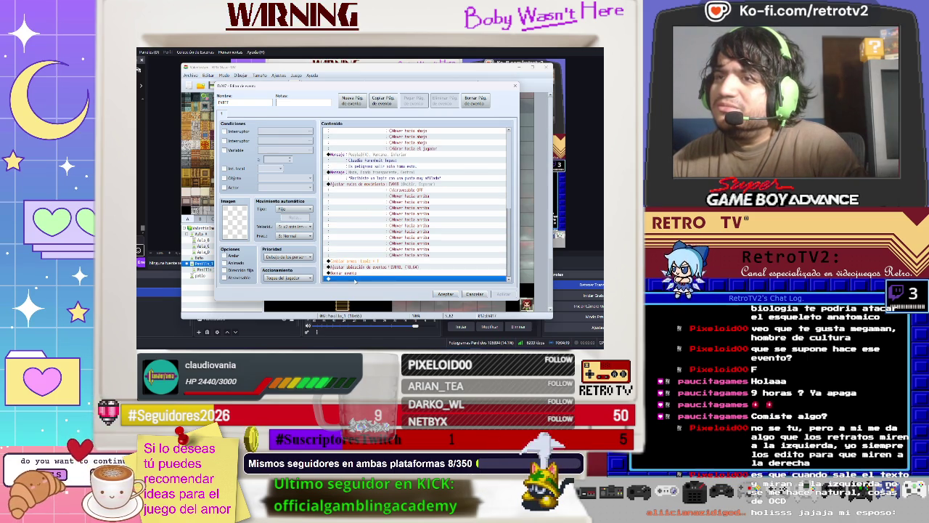
double_click(356, 280)
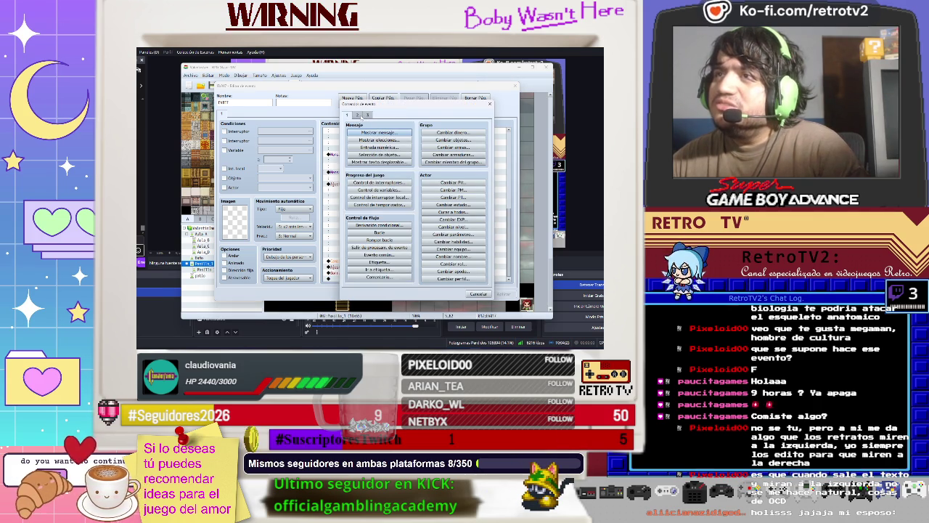
click(358, 115)
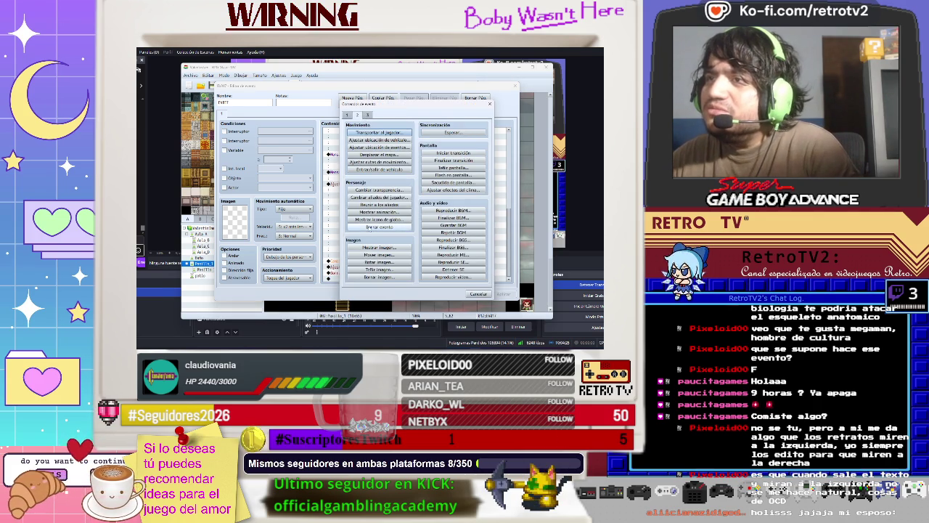
click(379, 212)
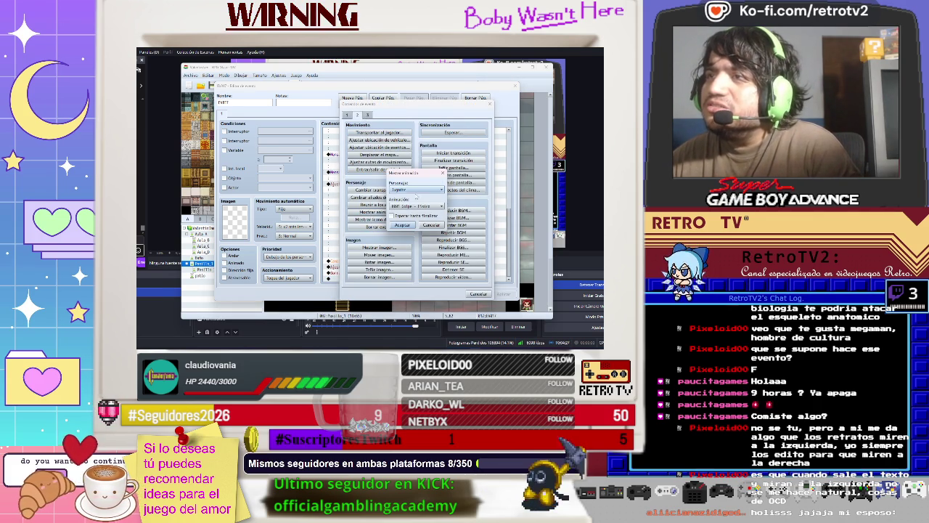
click(414, 189)
click(407, 319)
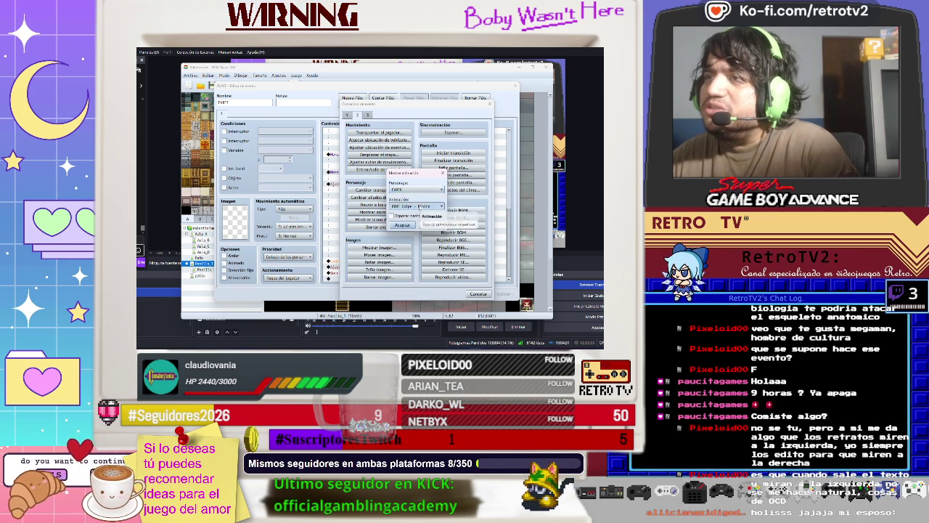
click(419, 206)
click(418, 254)
click(405, 226)
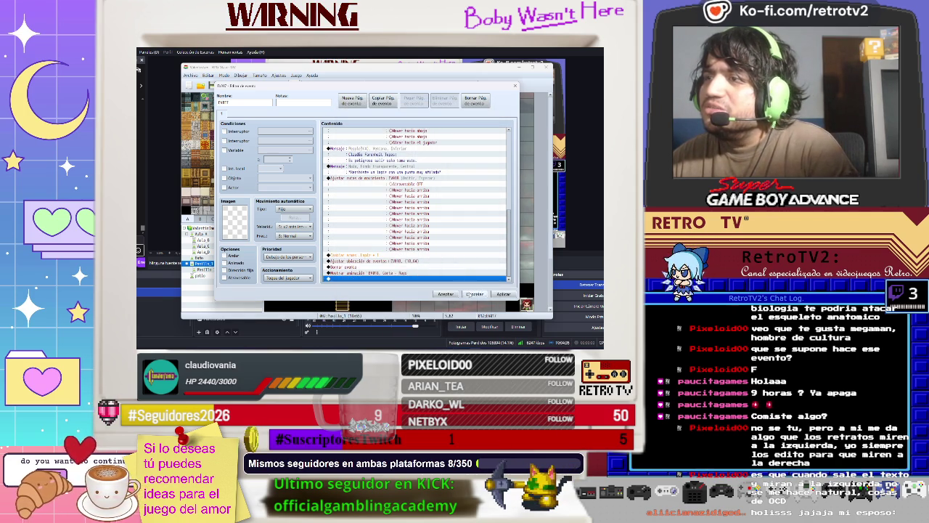
click(445, 294)
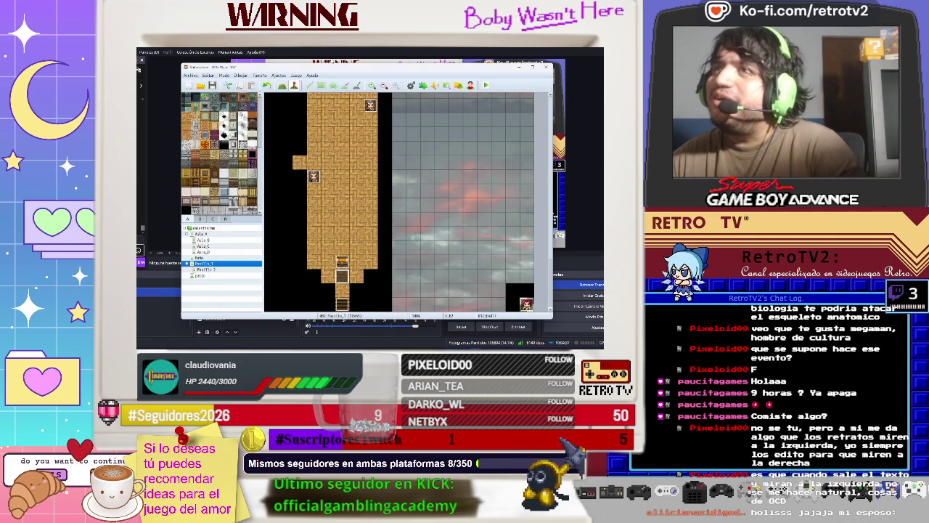
Step: Open the Database and switch to the Animaciones list
click(278, 75)
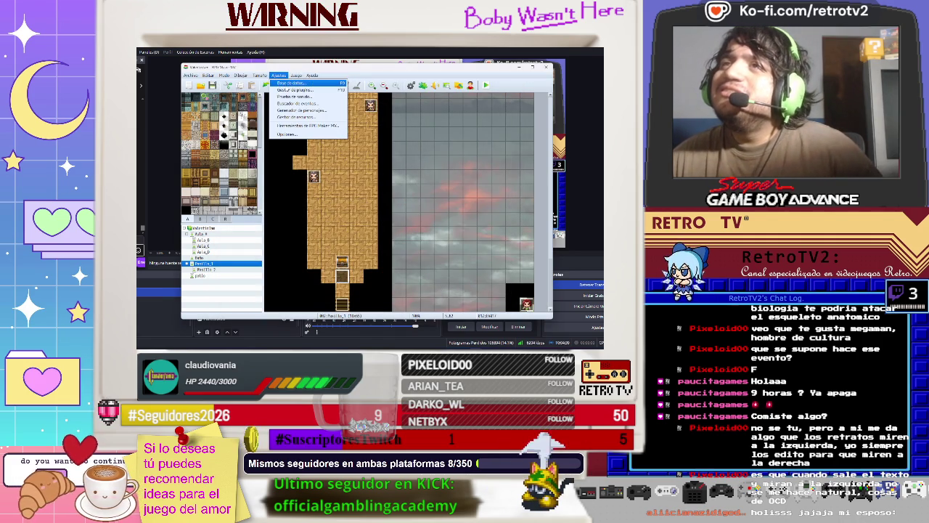
key(Escape)
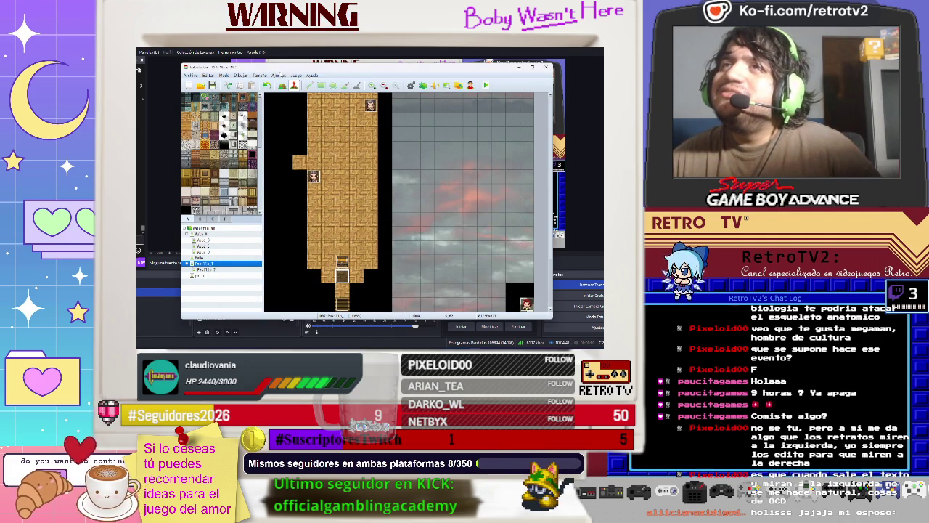
click(278, 75)
click(291, 85)
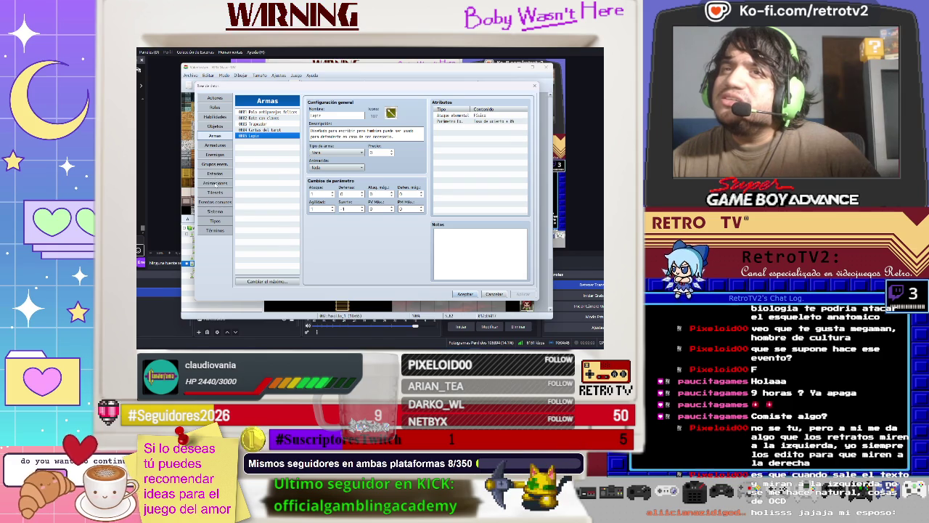
click(215, 183)
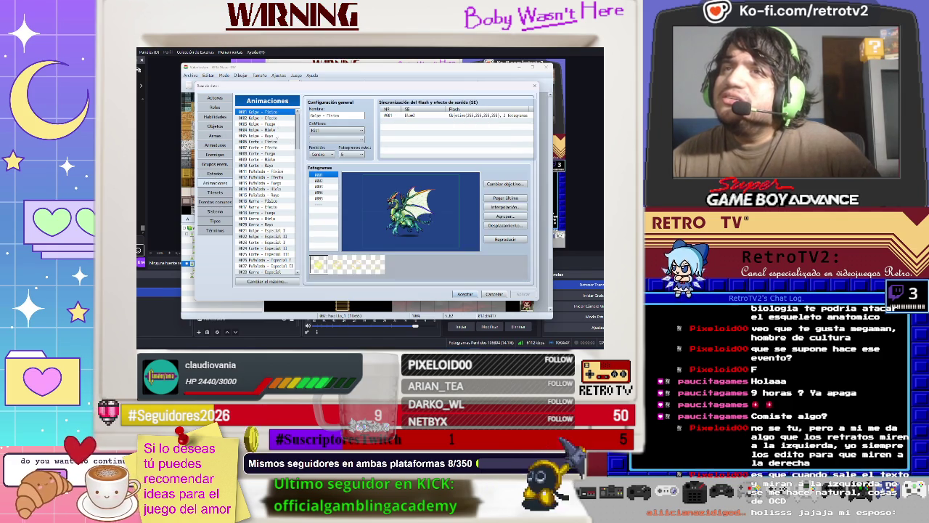
scroll(277, 125, down, 6)
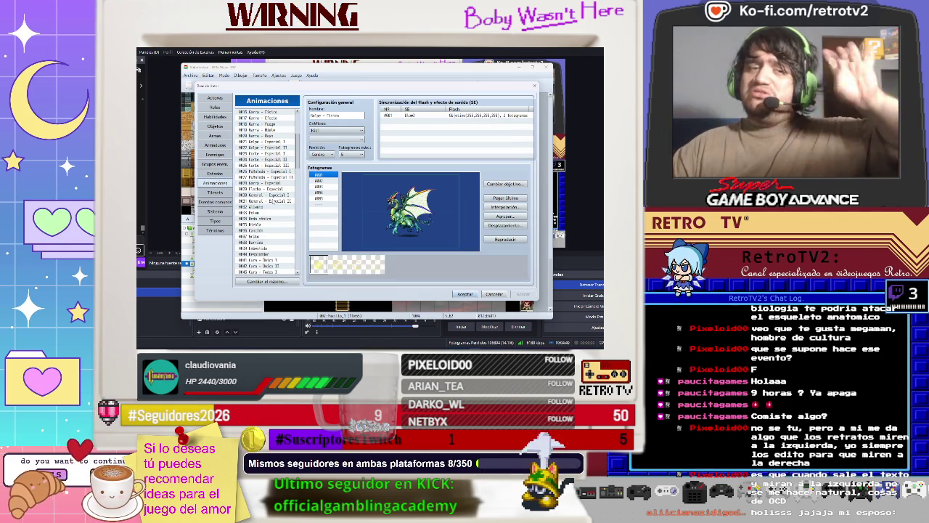
scroll(274, 196, down, 2)
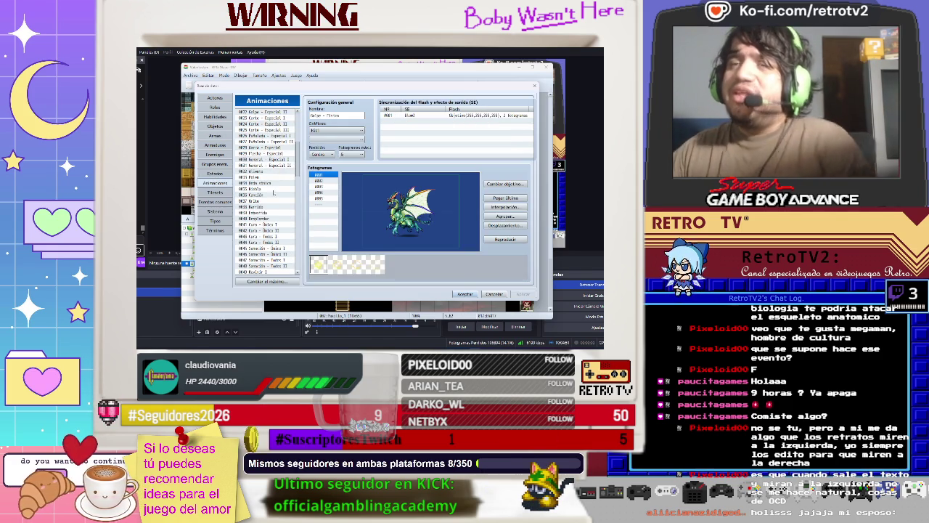
Step: Preview the Polen, Onda sónica and Sanación - Único I animations
click(274, 176)
click(505, 239)
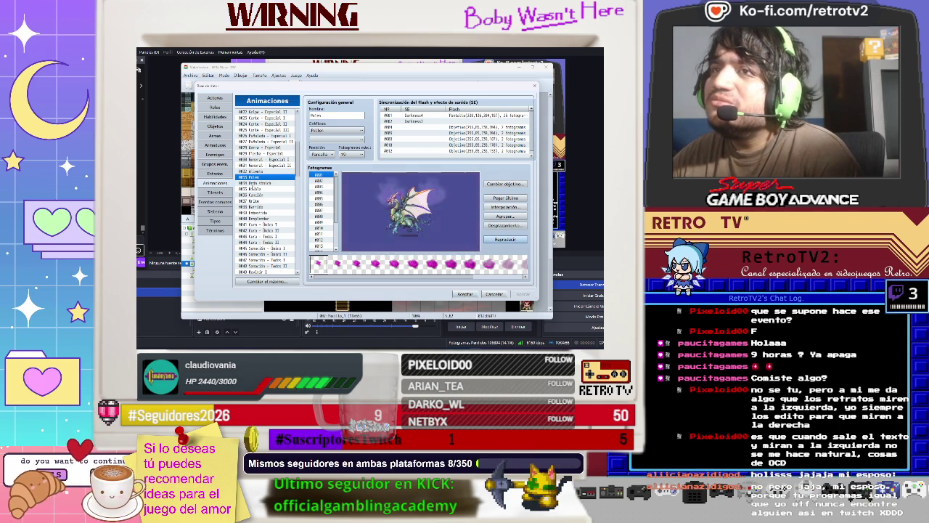
click(257, 183)
click(505, 240)
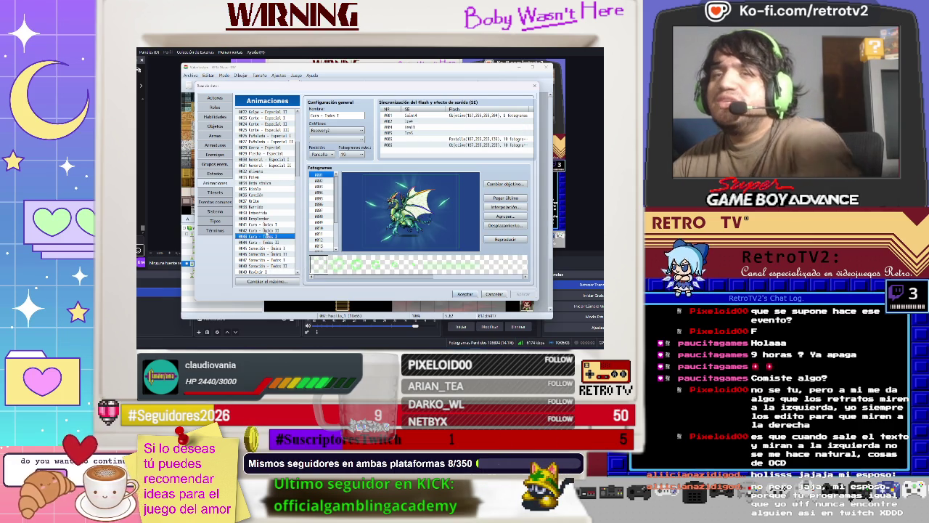
click(261, 230)
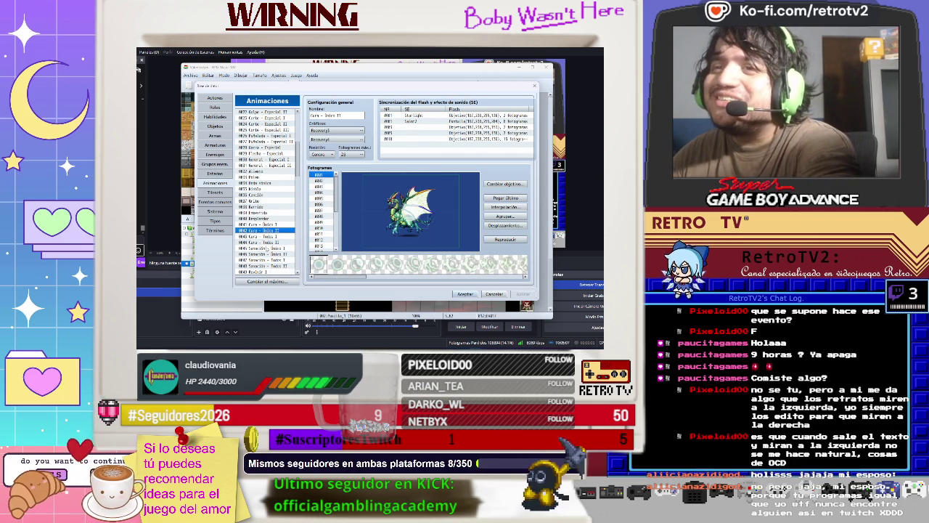
click(276, 247)
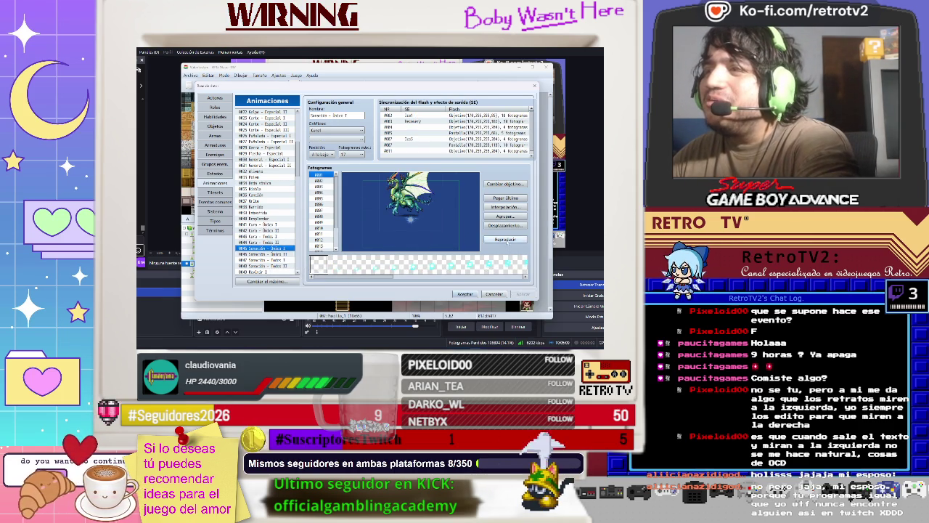
click(505, 239)
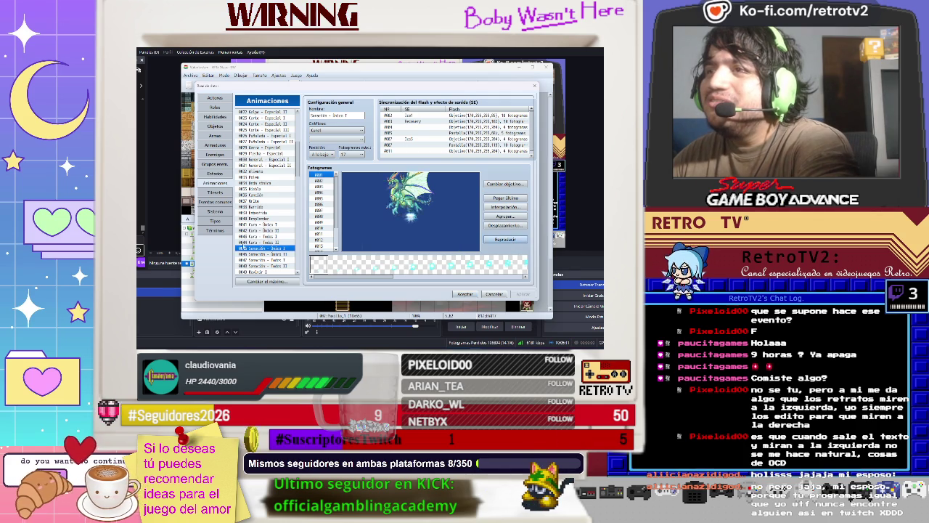
click(265, 259)
Step: Preview Ceguera and No elemental - Único I, also loading Revivir I, Nube and Disparo - Normal
scroll(265, 218, down, 4)
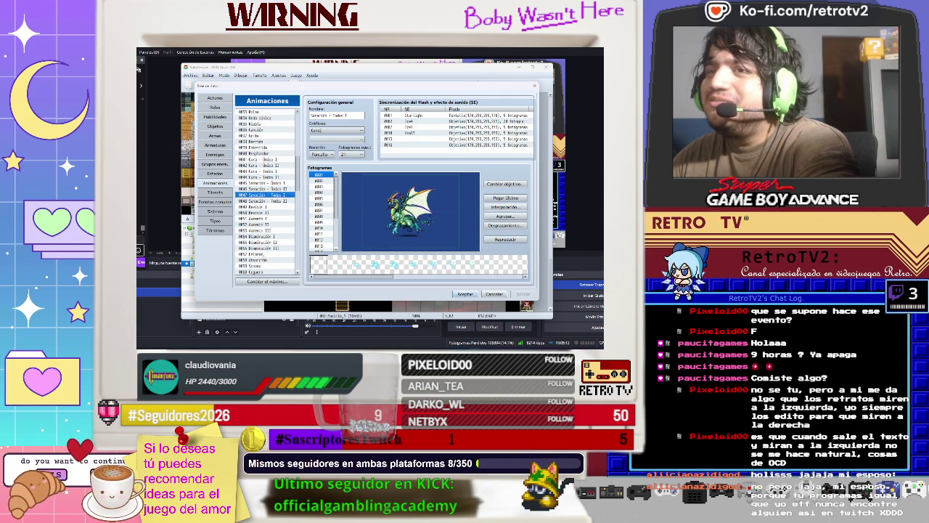
click(266, 206)
scroll(265, 189, down, 4)
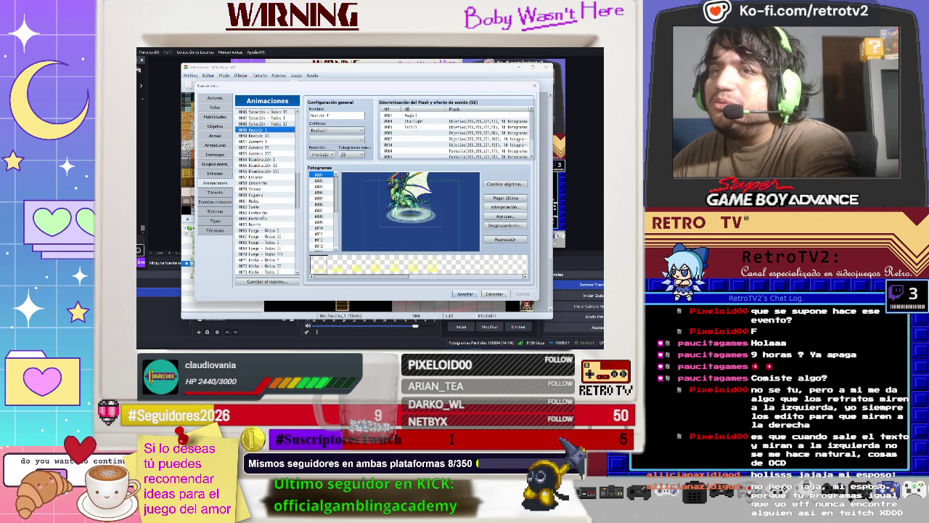
click(263, 200)
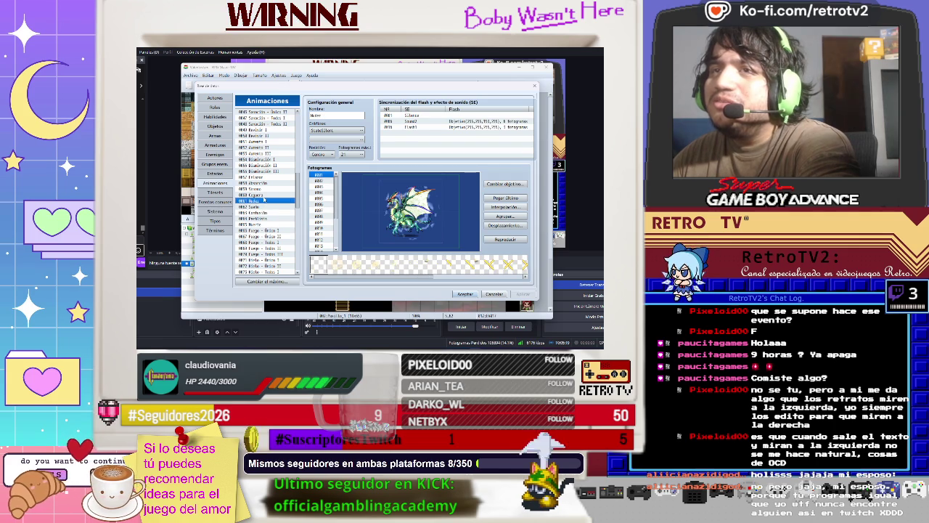
click(264, 196)
click(506, 241)
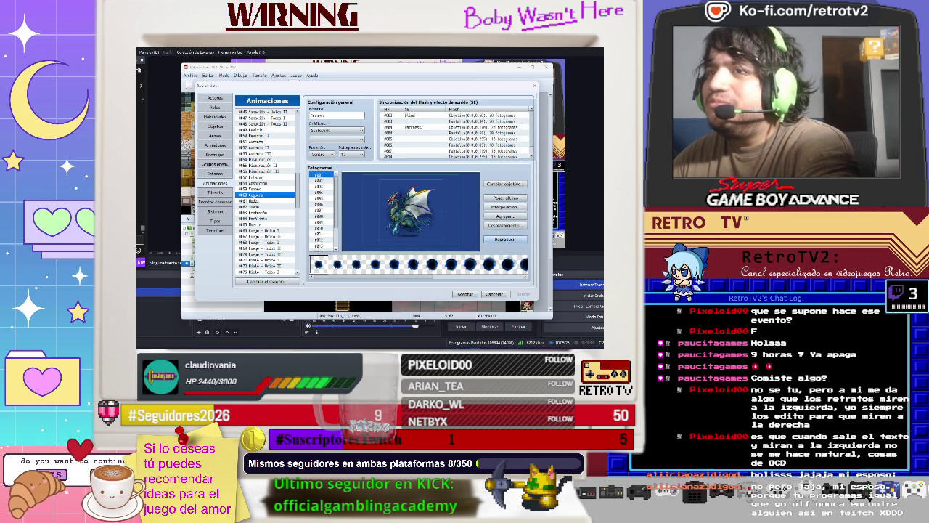
scroll(266, 218, down, 5)
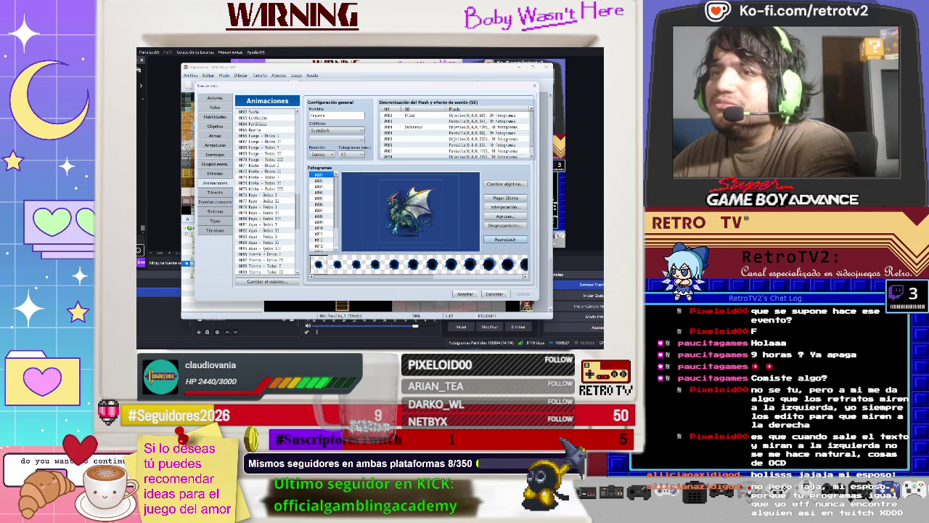
scroll(265, 218, down, 6)
scroll(267, 240, down, 2)
click(266, 225)
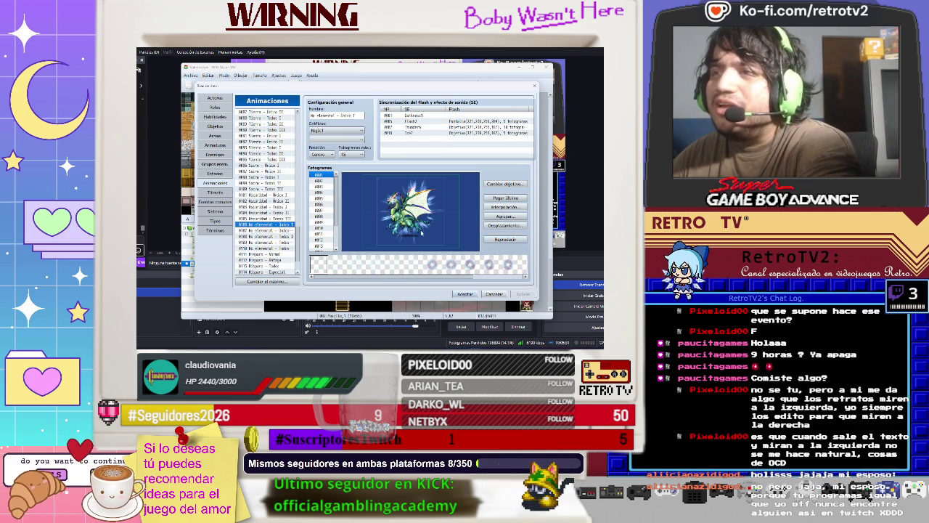
click(508, 239)
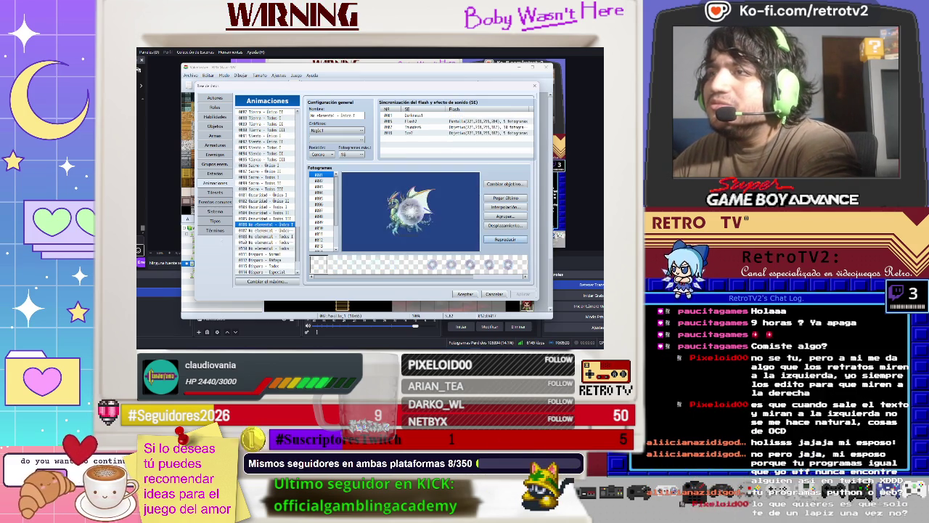
scroll(265, 232, down, 1)
click(262, 236)
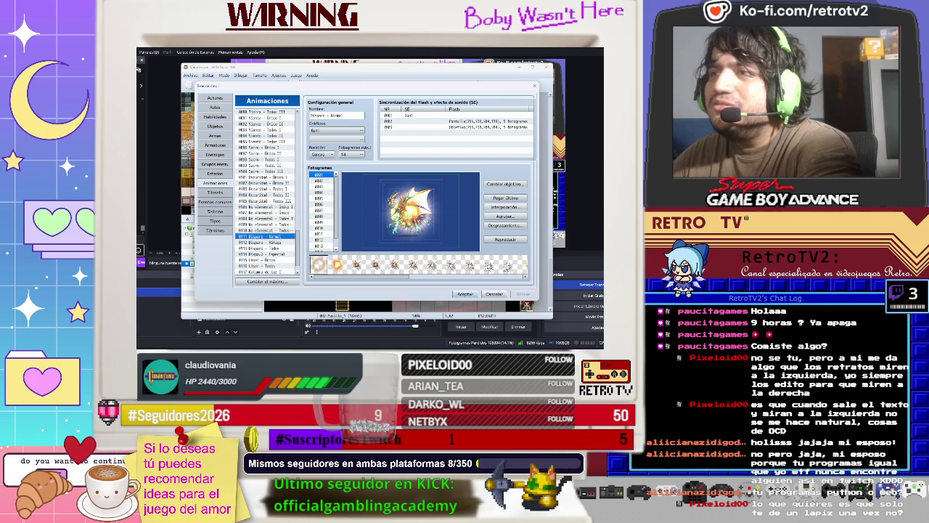
Step: Browse the animation list, loading Columna de luz I and Dominación I
scroll(267, 217, down, 1)
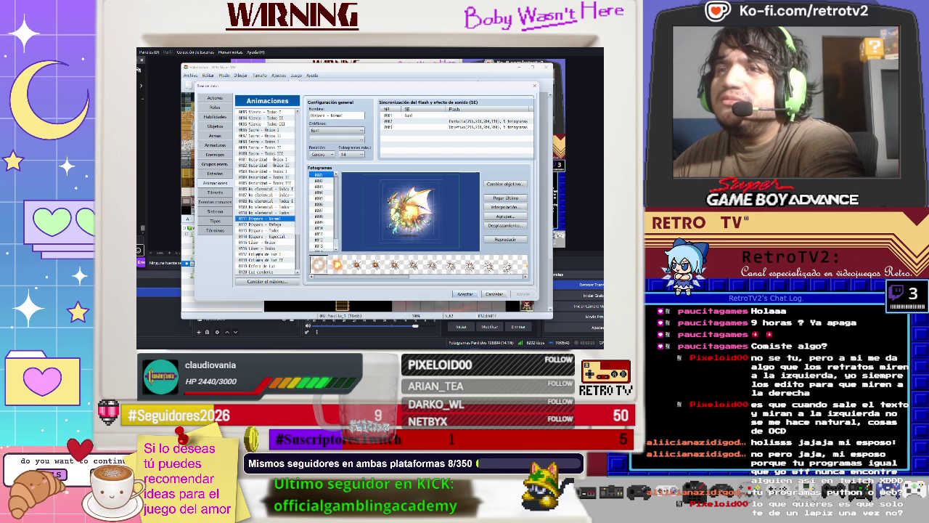
click(258, 255)
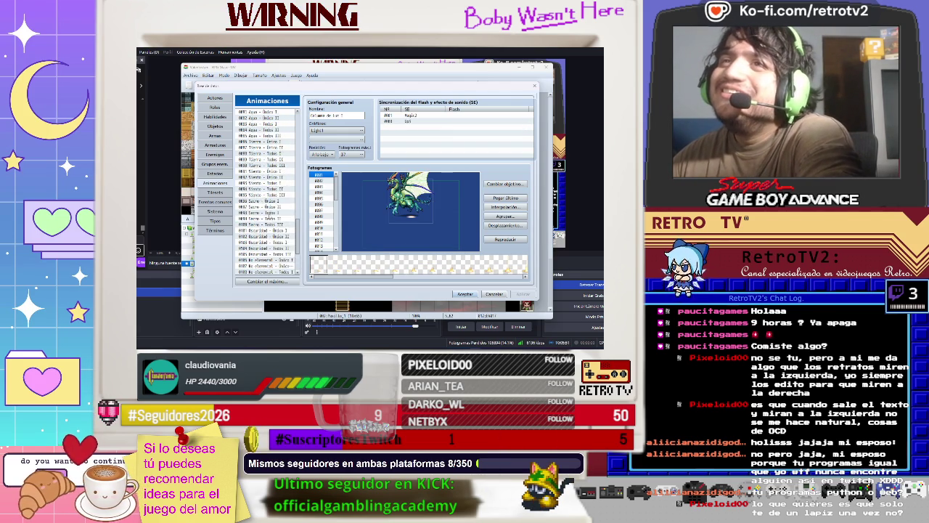
scroll(267, 211, up, 6)
scroll(268, 192, up, 6)
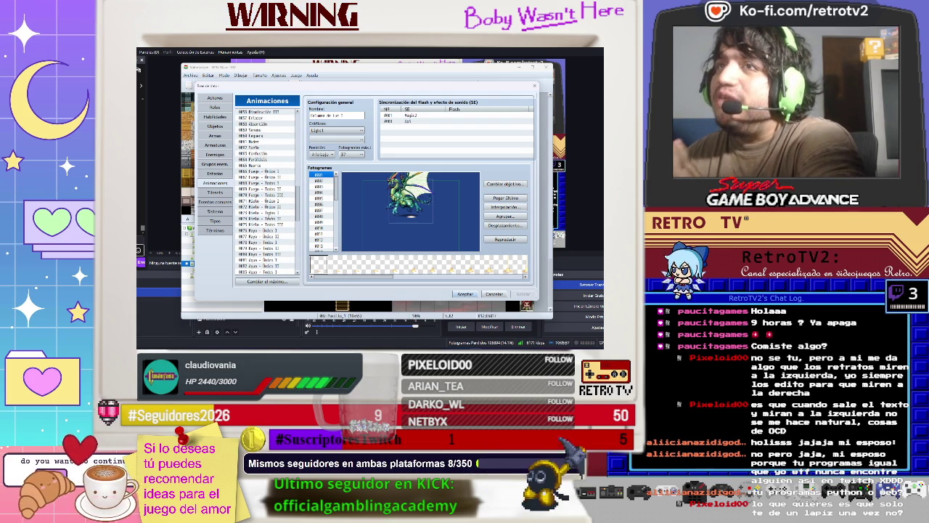
scroll(269, 215, up, 3)
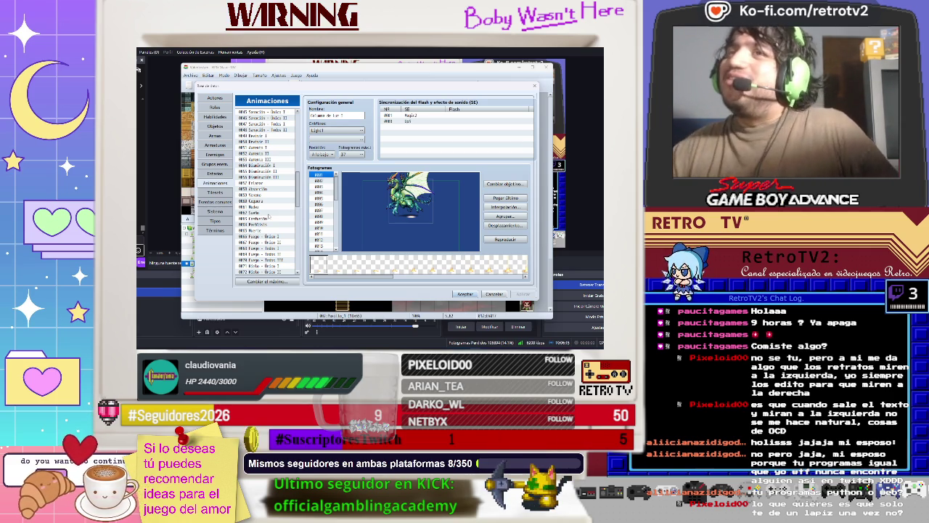
click(261, 165)
scroll(265, 189, up, 2)
scroll(265, 217, up, 3)
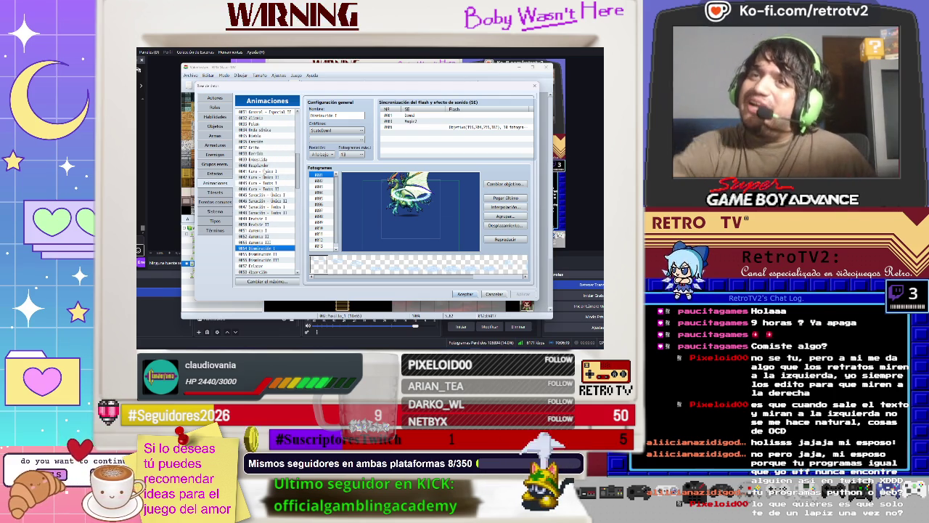
Step: Preview the Niebla animation and close the Database with Aceptar
click(266, 130)
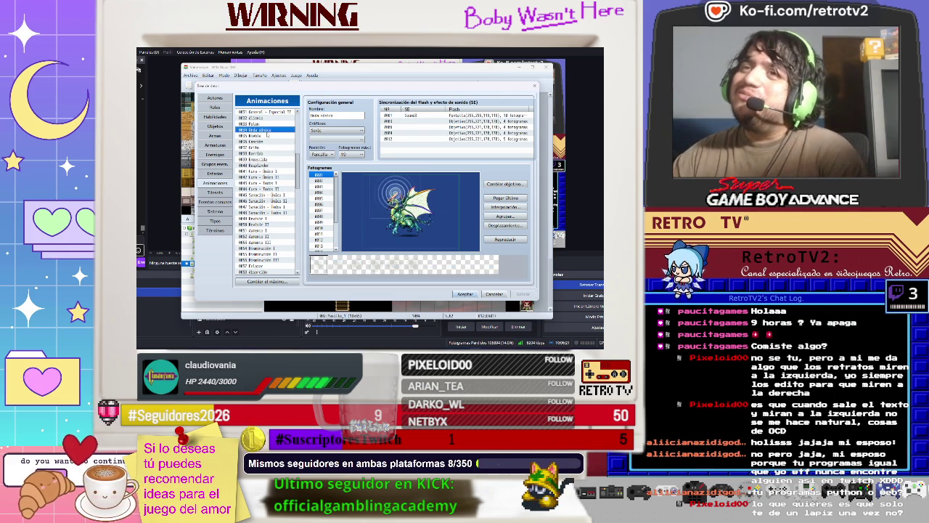
click(267, 135)
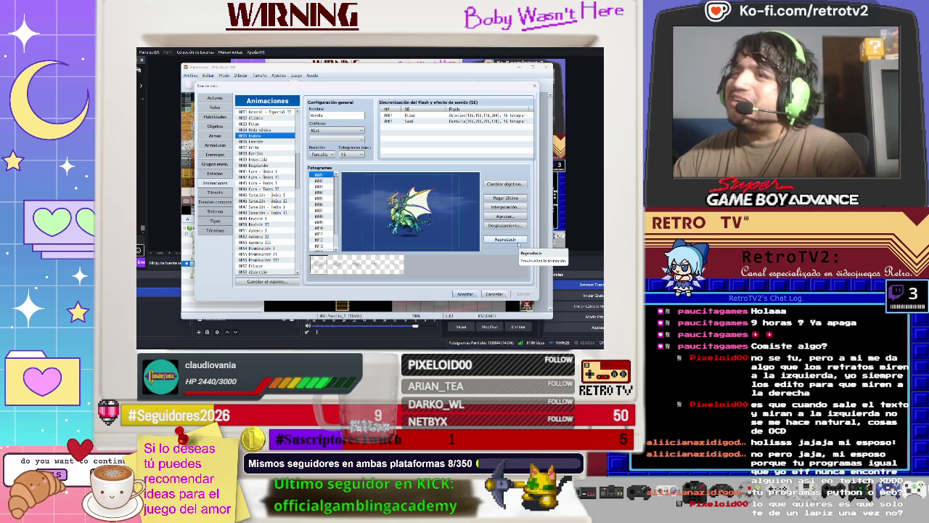
click(519, 244)
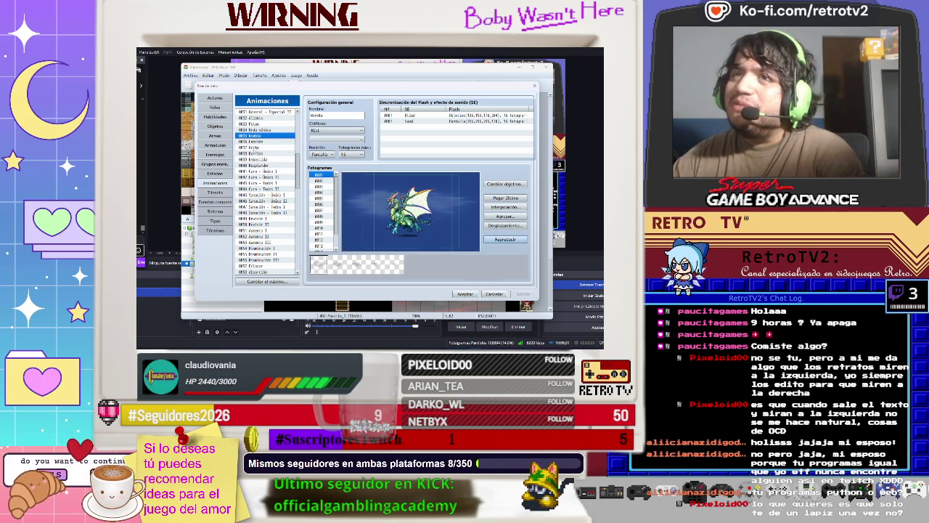
click(463, 294)
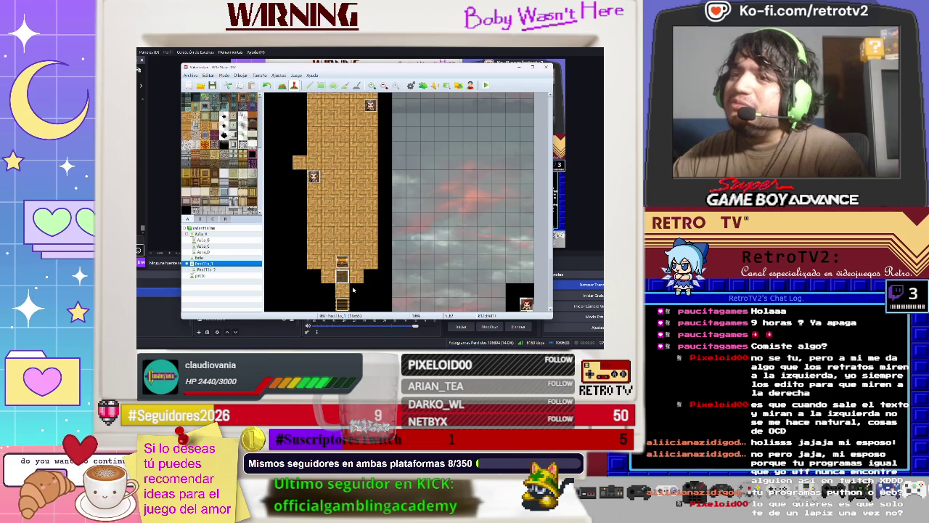
Step: Change the NPC event's last Show Animation command to the Niebla animation
double_click(347, 275)
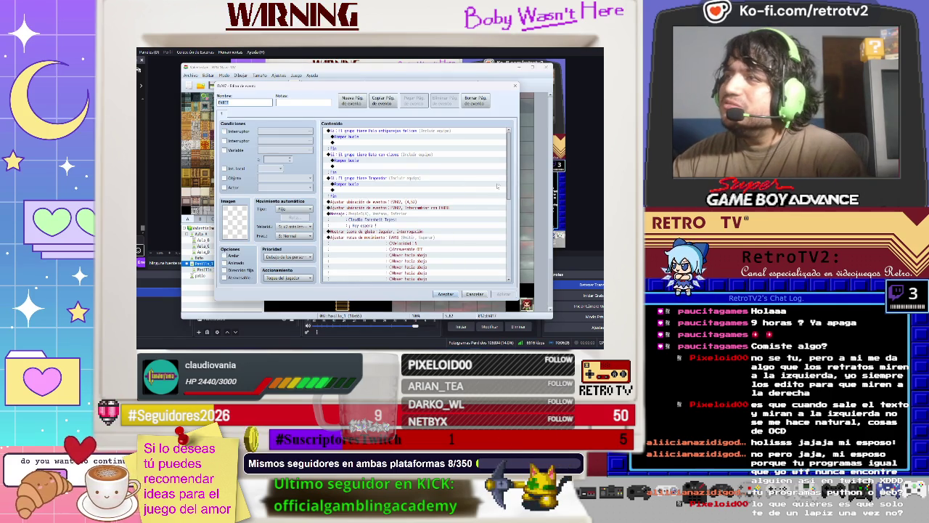
scroll(512, 189, down, 5)
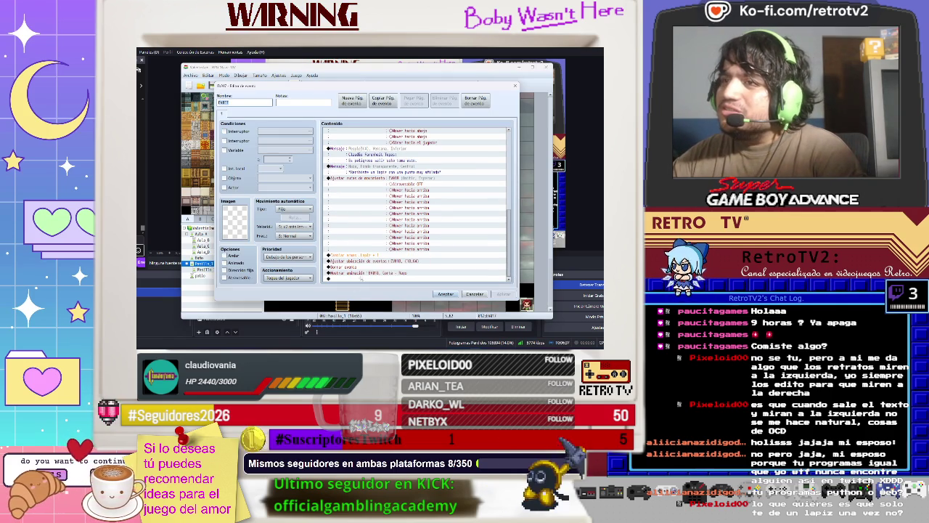
click(365, 273)
right_click(365, 277)
click(377, 285)
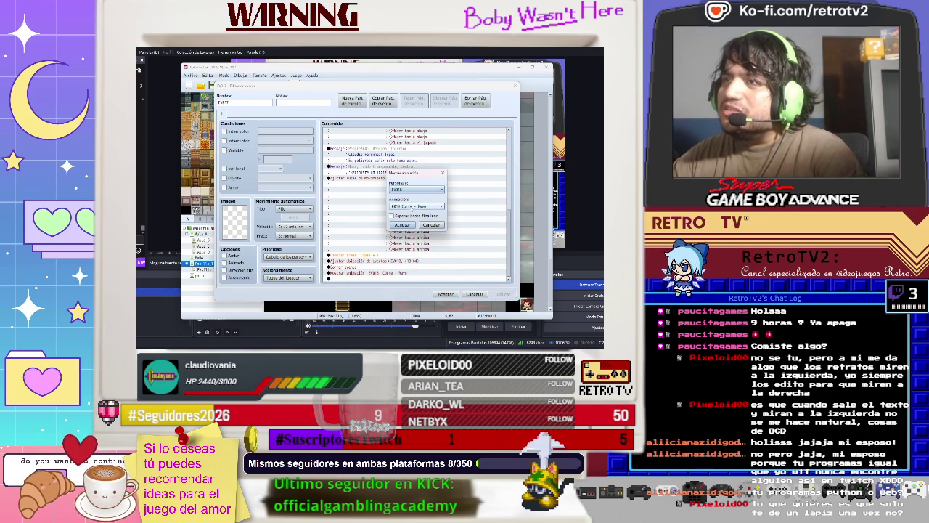
click(419, 207)
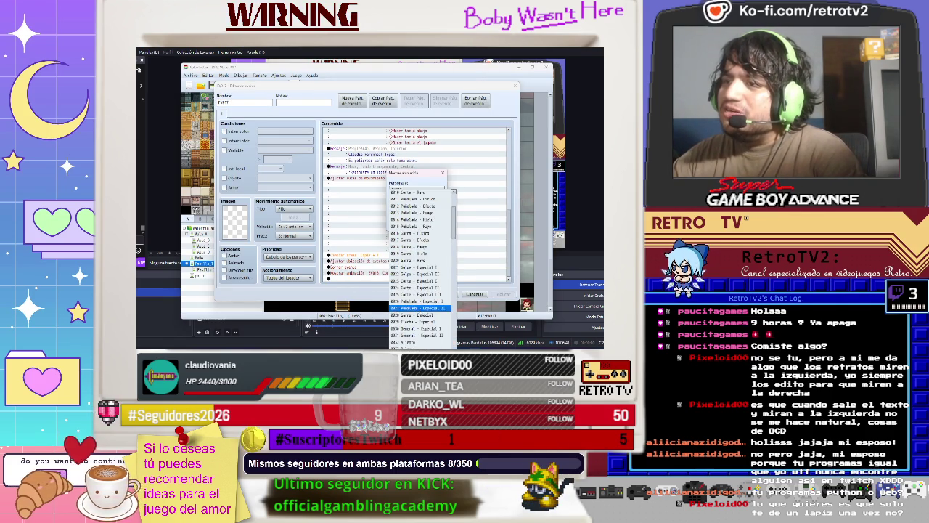
click(422, 315)
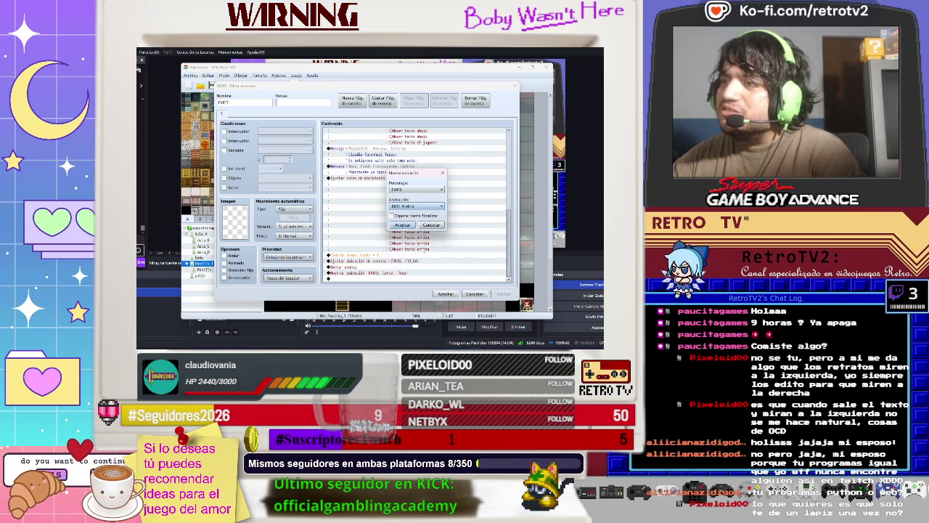
key(Return)
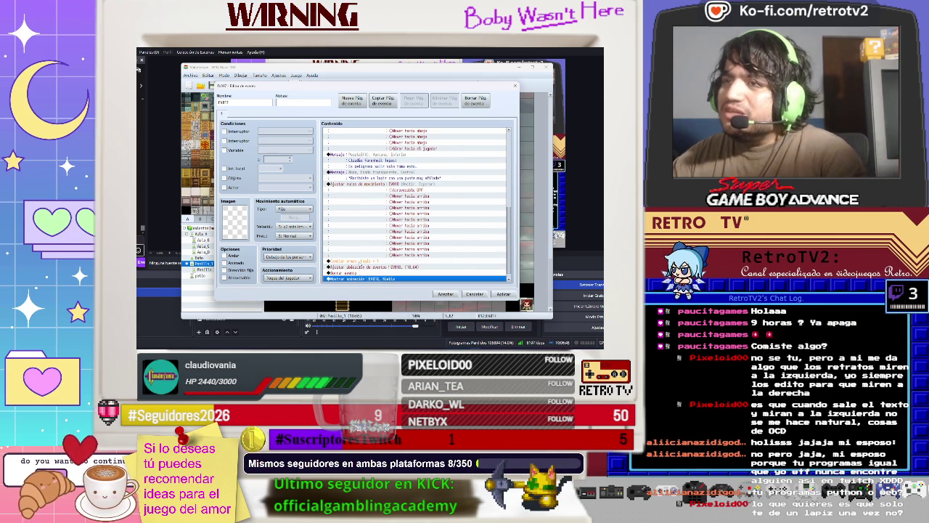
Step: Move the Change Weapons, Set Event Location and Erase Event lines below the animation, then apply
click(359, 261)
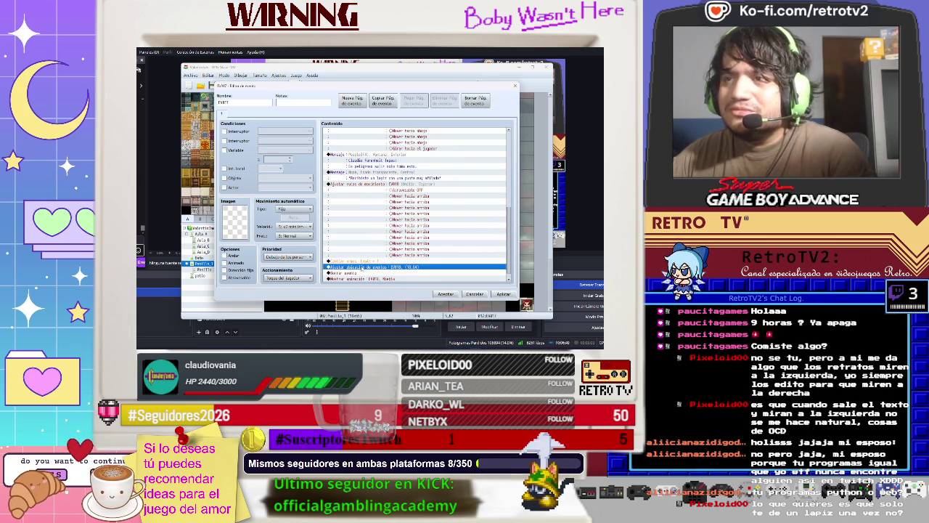
drag(360, 262, 360, 273)
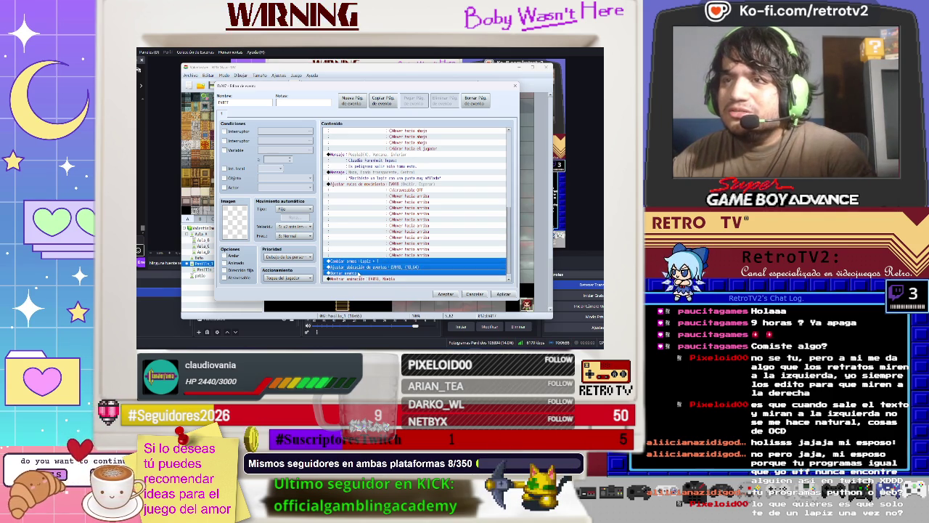
key(Delete)
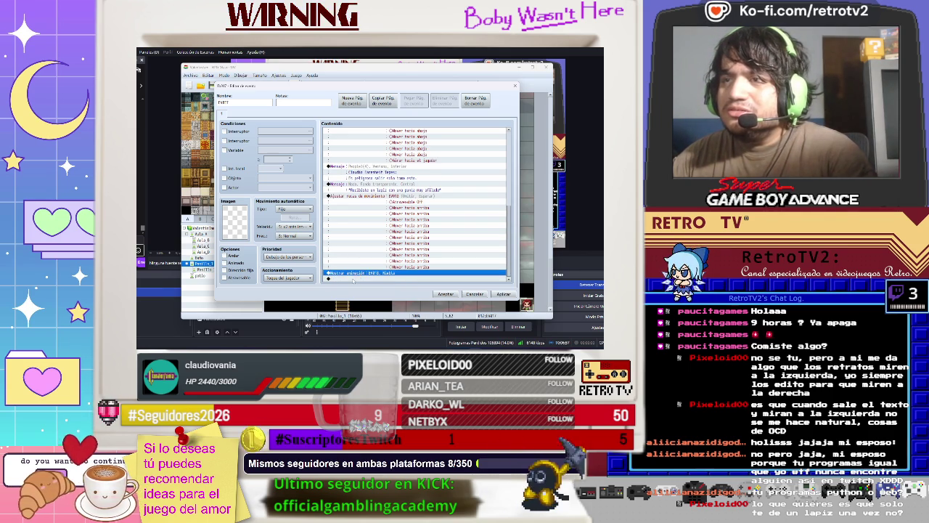
click(353, 279)
key(ctrl+v)
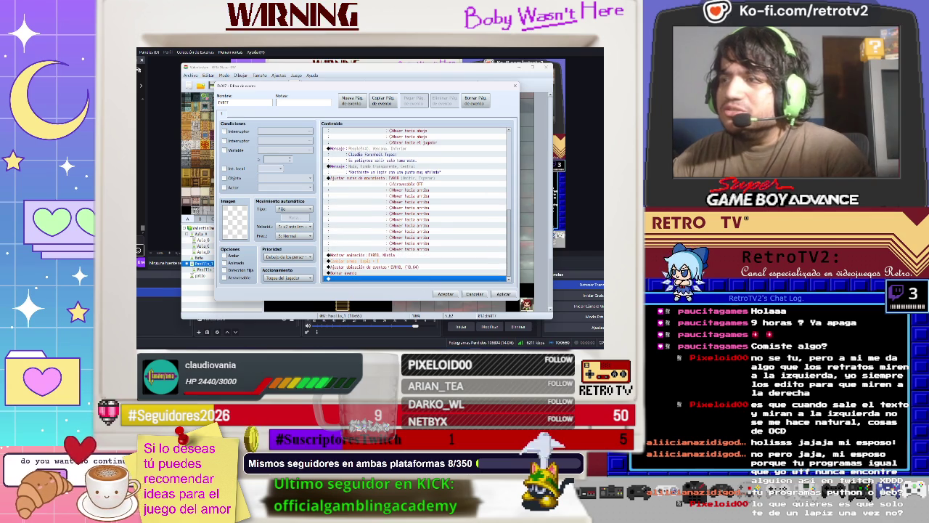
click(503, 294)
click(444, 294)
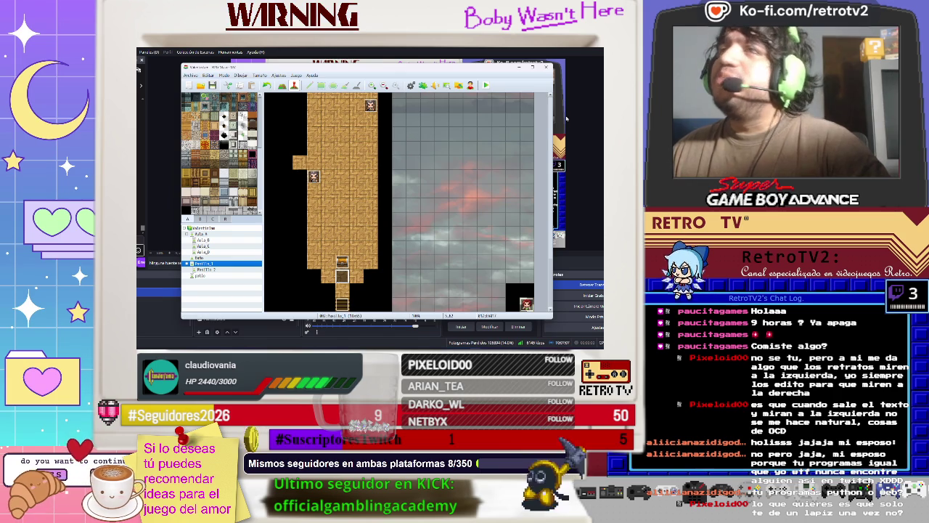
Step: Playtest with Ctrl+R, start a new game and walk right through the doorway into the corridor
key(ctrl+r)
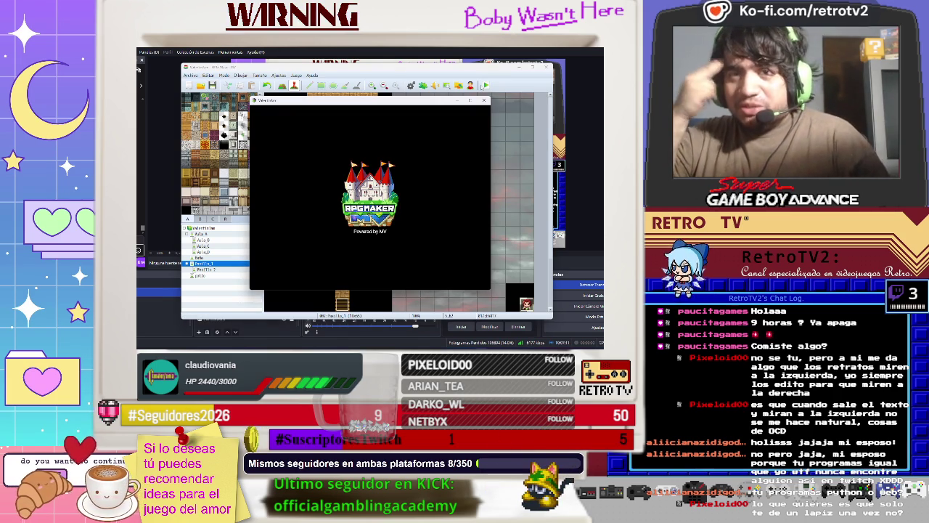
key(Return)
key(Return)
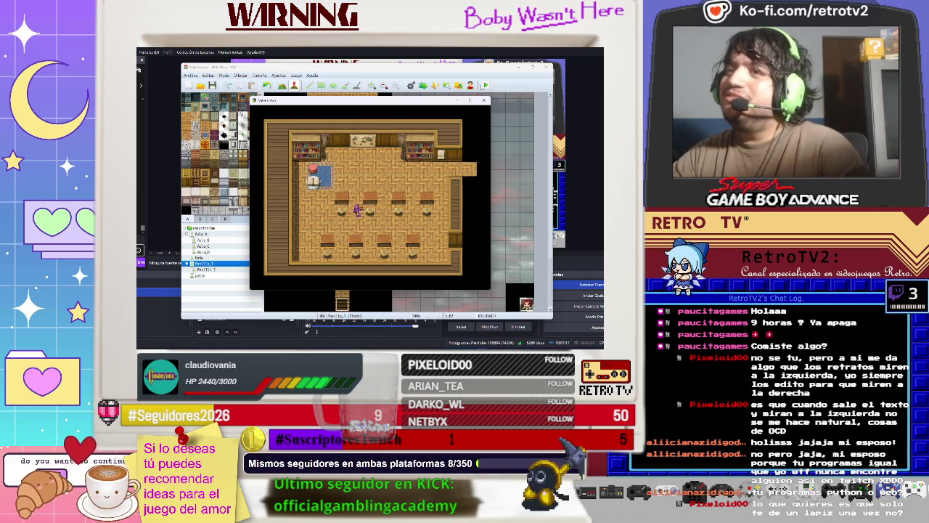
key(Right)
key(Right)
key(Right)
key(Up)
key(Up)
key(Up)
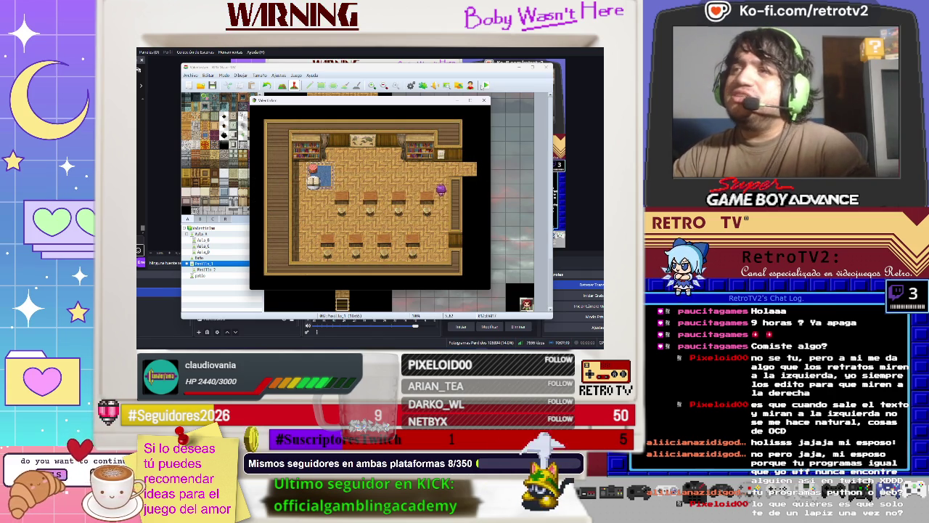
key(Right)
key(Right)
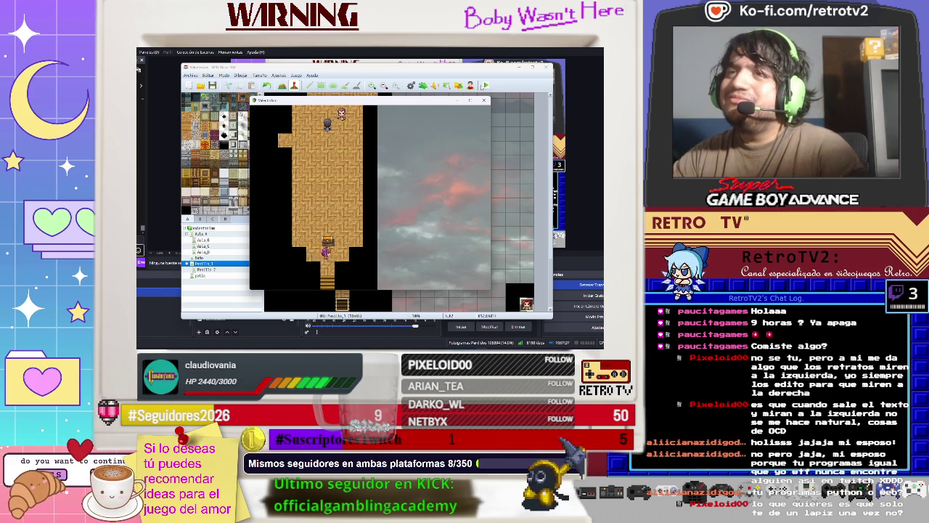
Step: Advance the NPC's dialogue through the pencil message, then go down and back up the stairs
key(Return)
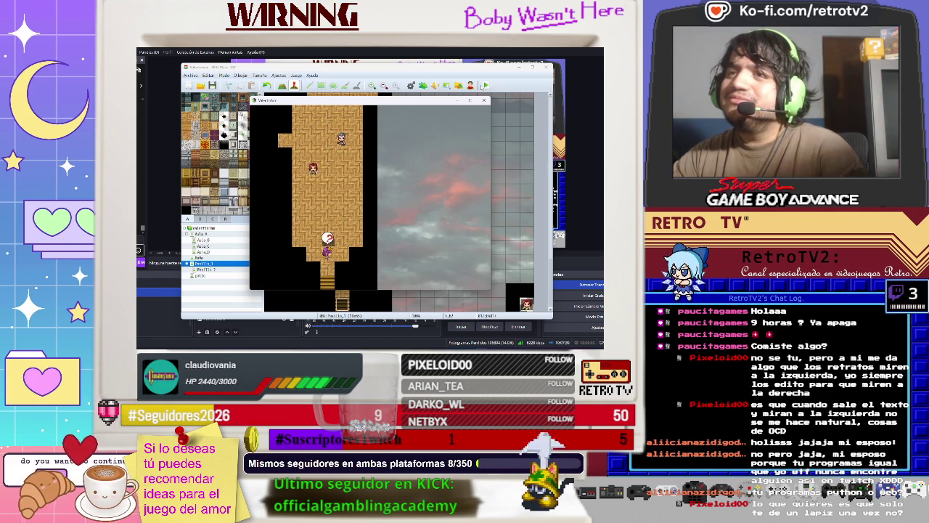
key(Return)
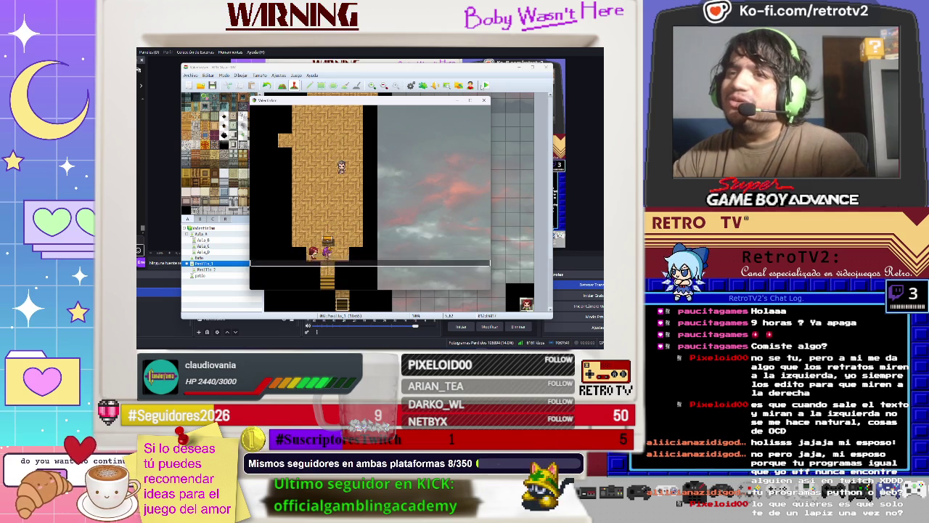
key(Return)
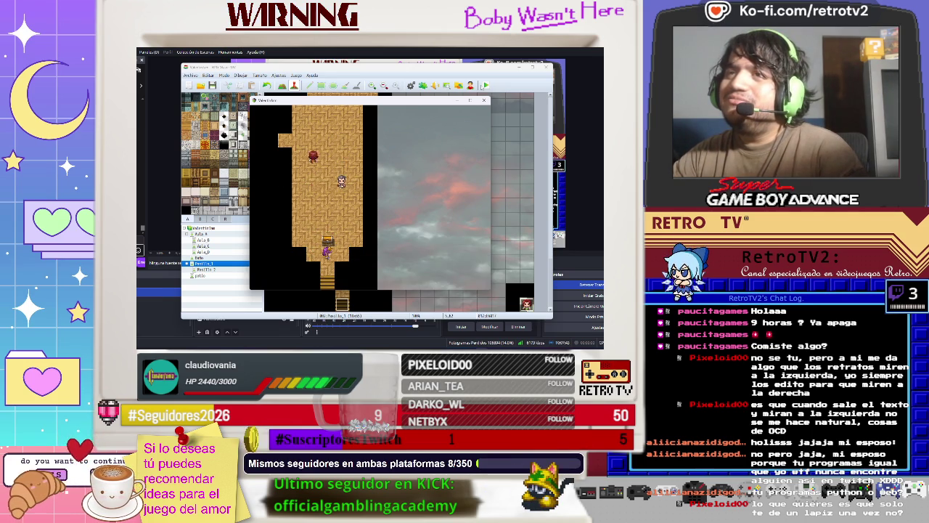
key(Down)
key(Down)
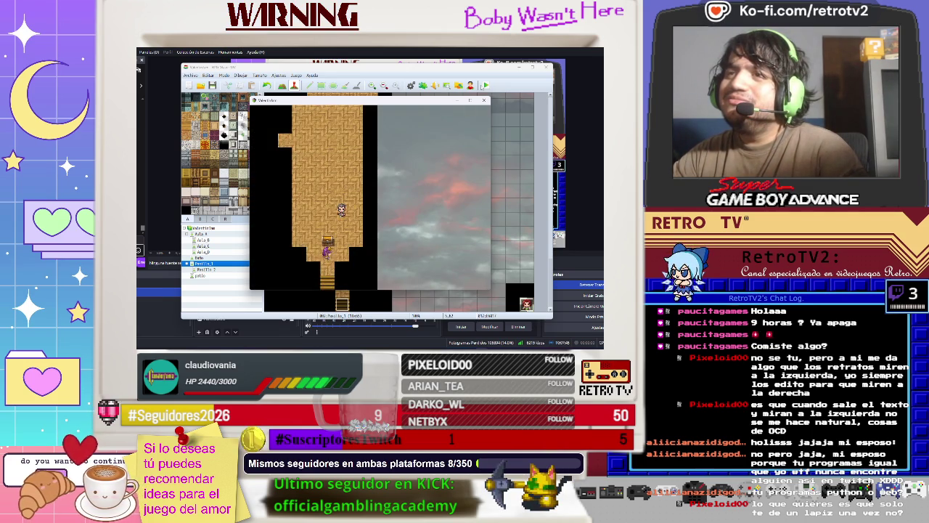
key(Up)
key(Up)
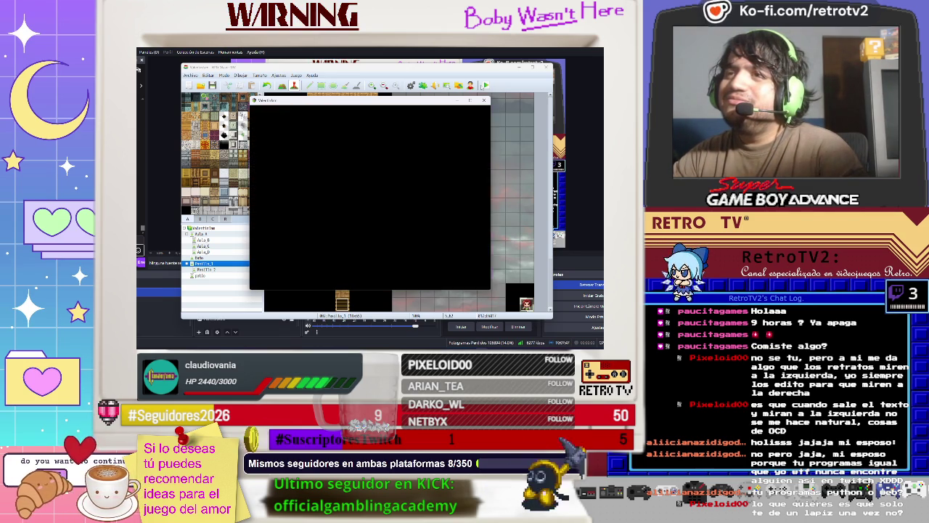
Step: Replay the corridor event through the NPC's warning and pencil-received messages until it vanishes
key(Return)
key(Return)
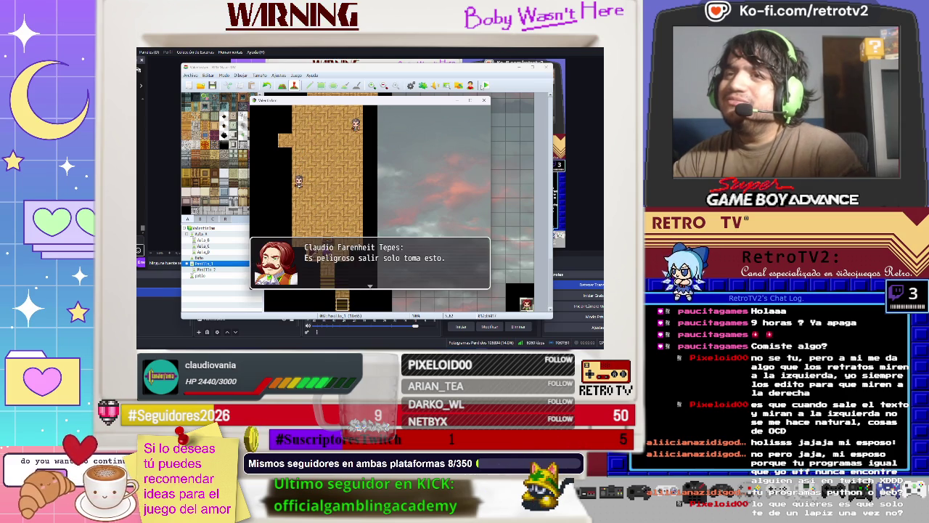
key(Return)
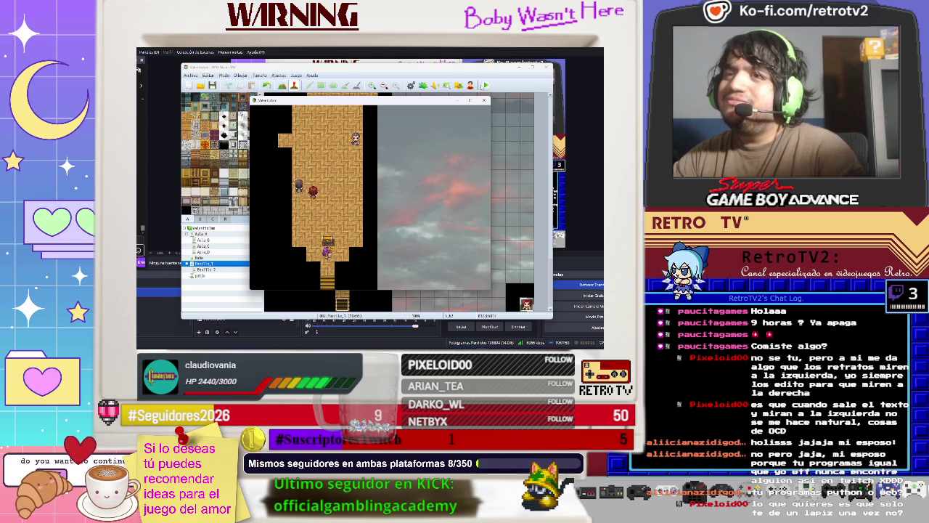
key(Down)
key(Down)
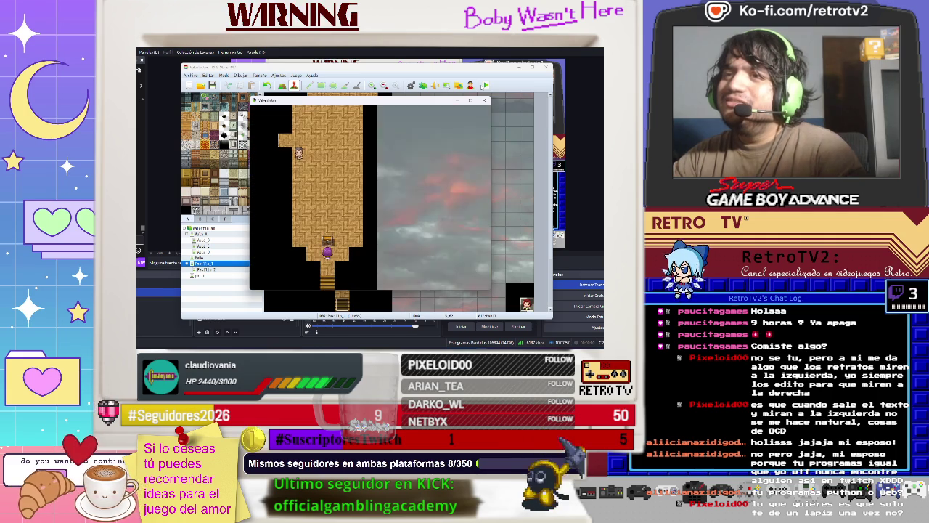
key(Right)
key(Return)
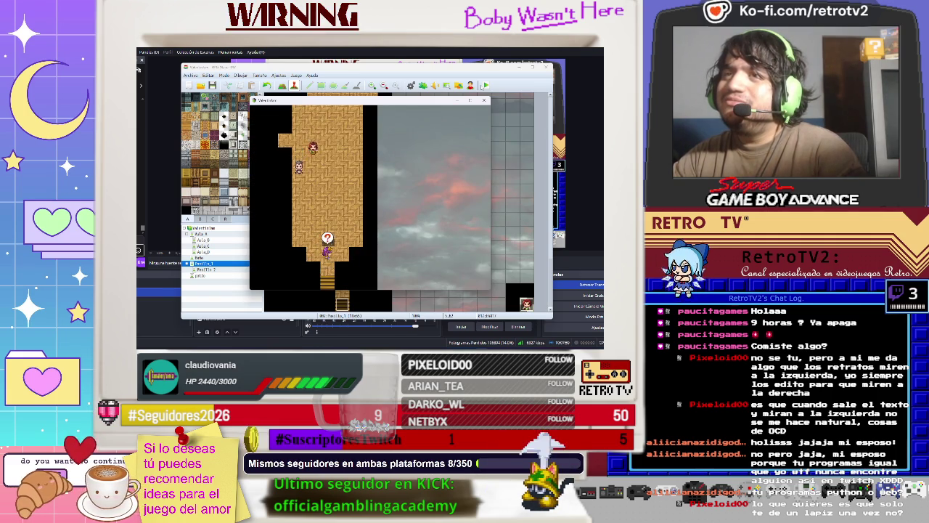
key(Return)
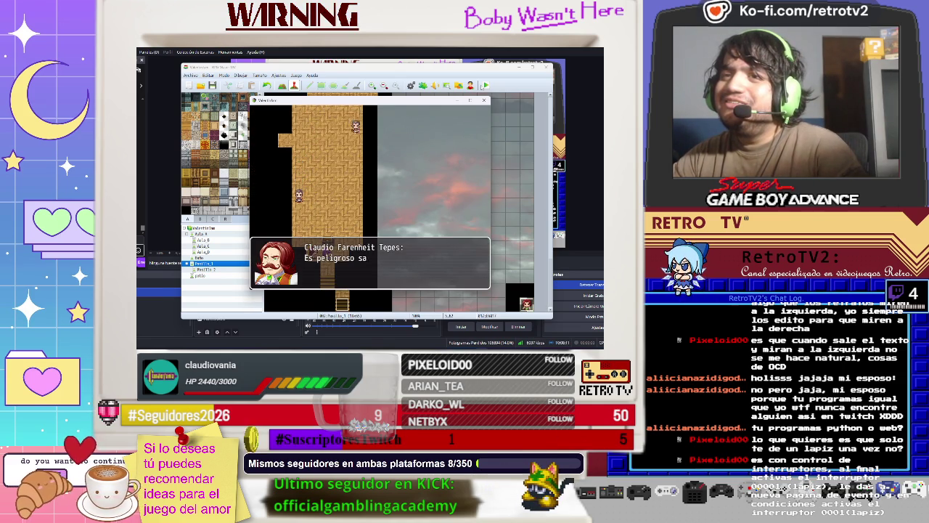
key(Return)
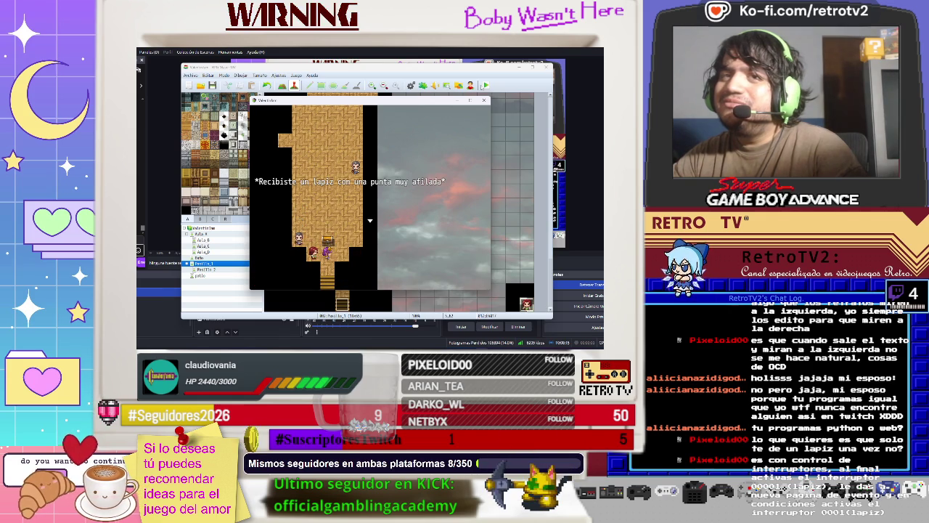
key(Return)
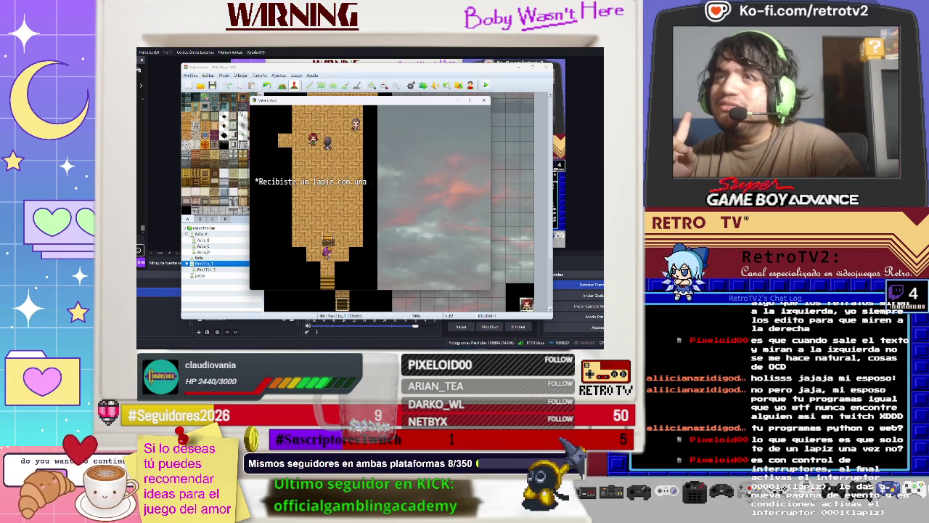
key(Return)
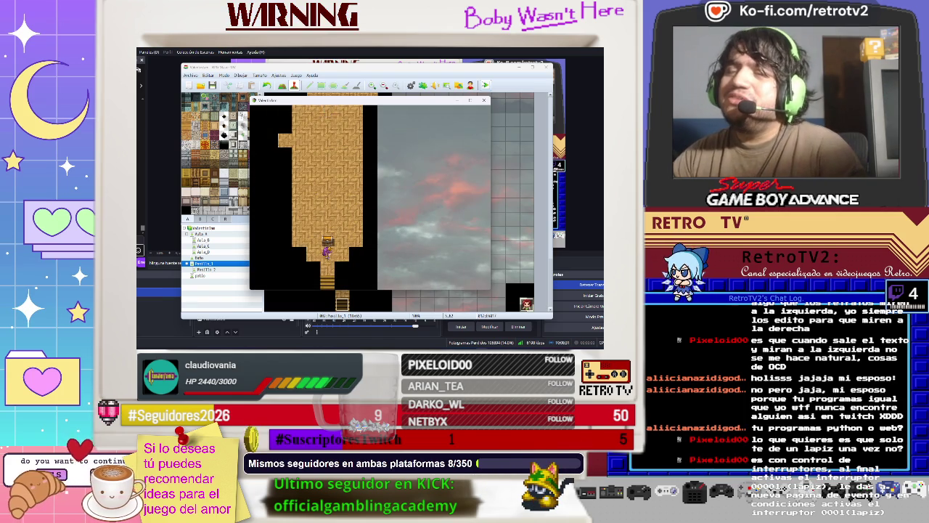
Step: Equip the Lapiz as Ayane's weapon from the pause menu and return to the map
key(Escape)
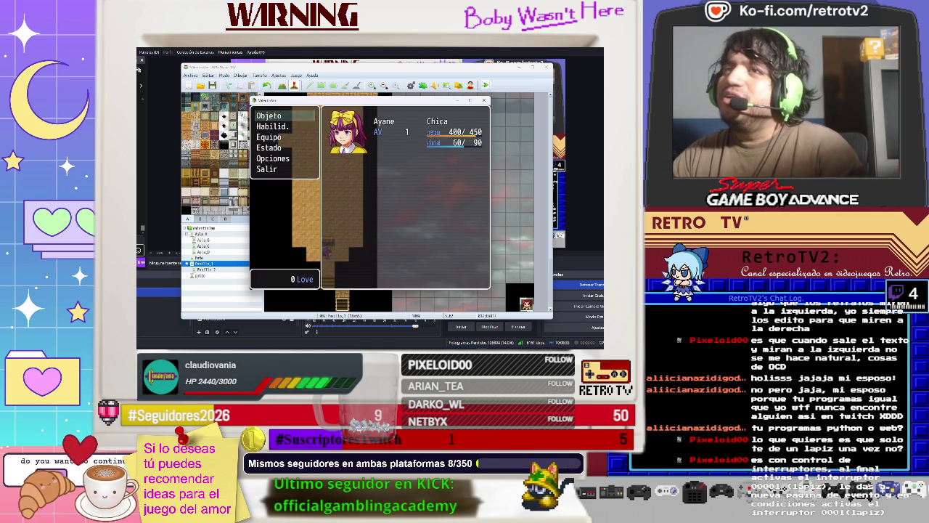
key(Down)
key(Down)
key(Return)
key(Return)
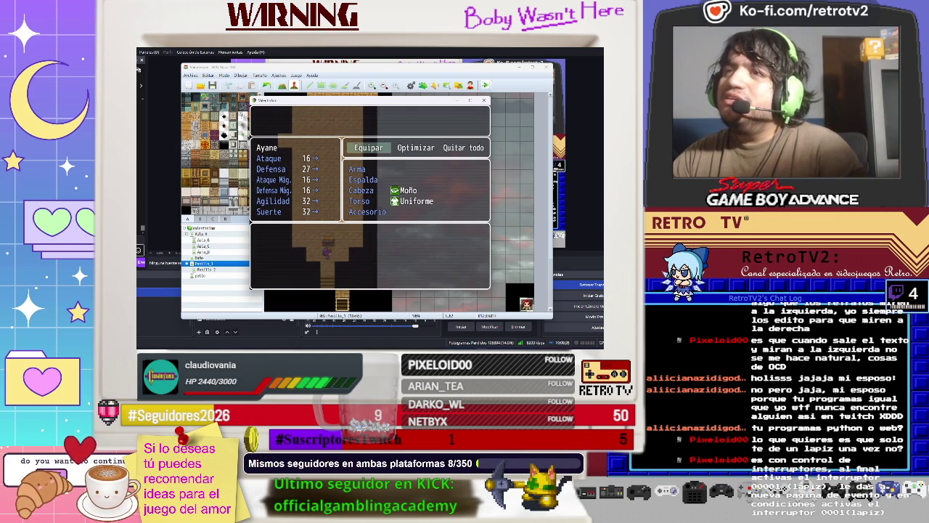
key(Return)
key(Return)
key(Return)
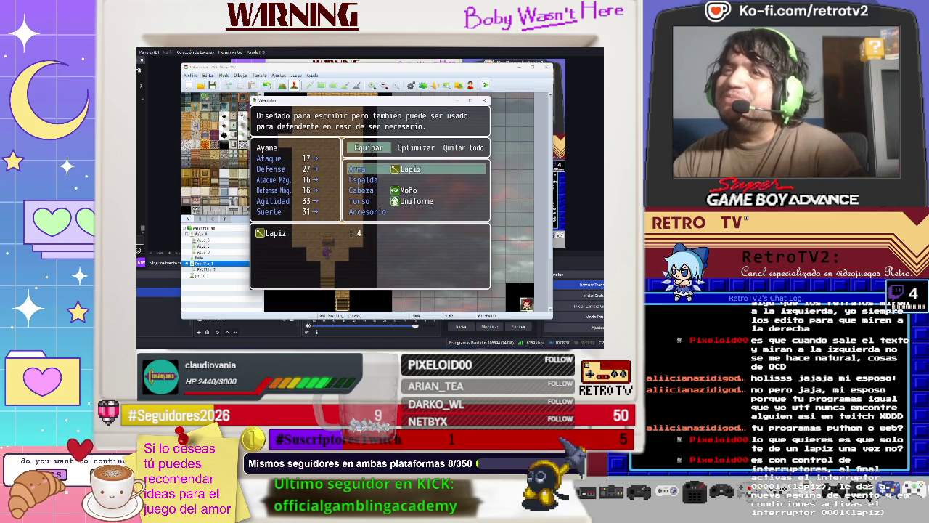
key(Return)
key(Return)
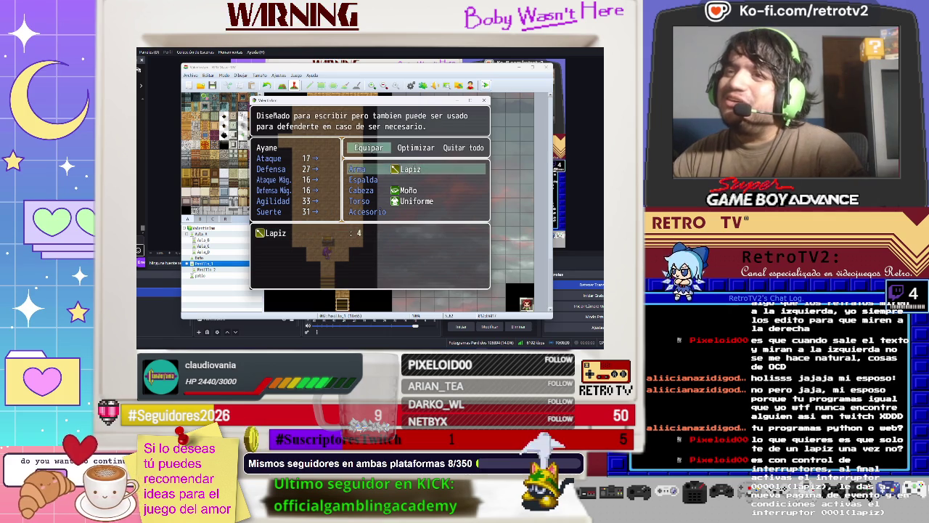
key(Escape)
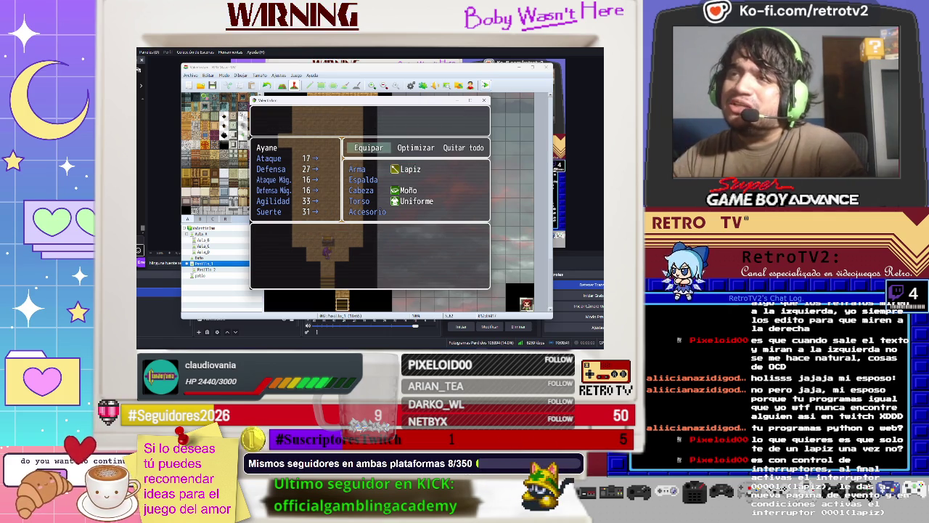
key(Escape)
key(Escape)
Step: Walk down the stairs out of the corridor and across the town map
key(Down)
key(Left)
key(Down)
key(Left)
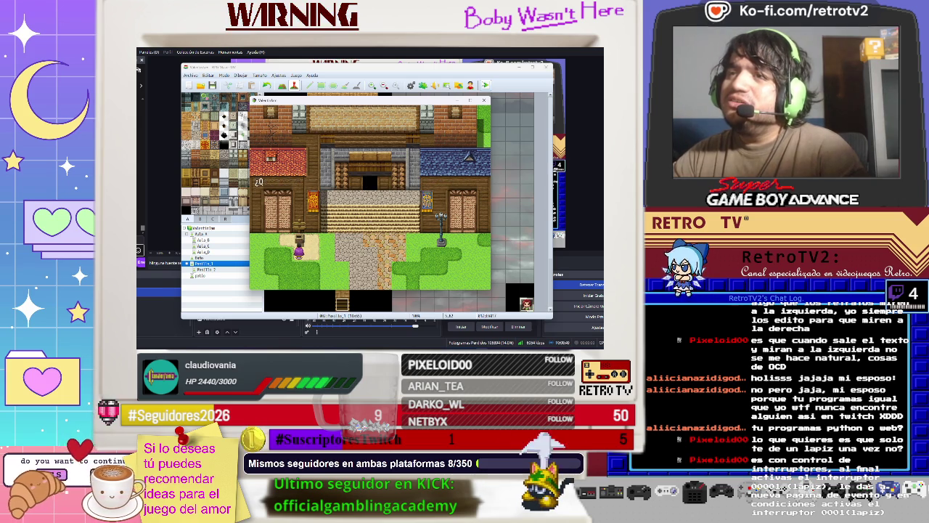
Step: Trigger the Buzon mailbox battle, attack with Combatir then Atacar, and close the playtest
key(Return)
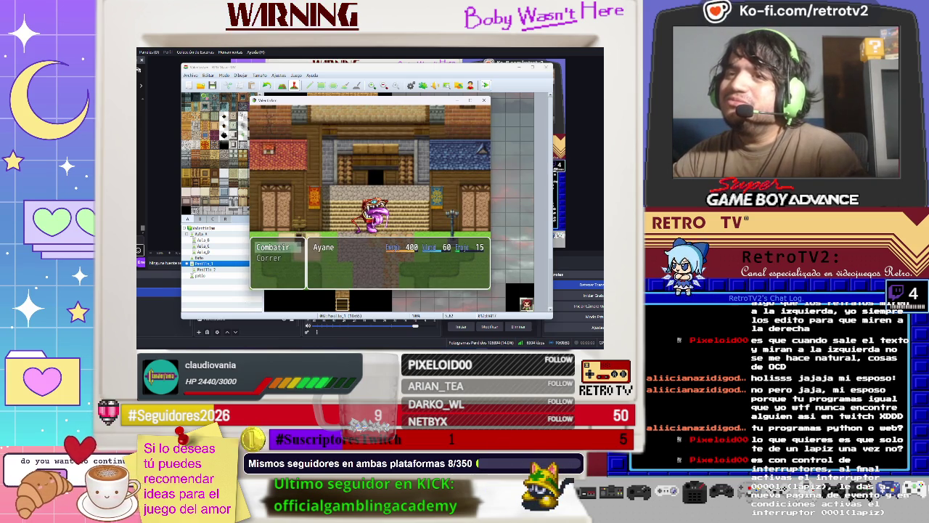
key(Return)
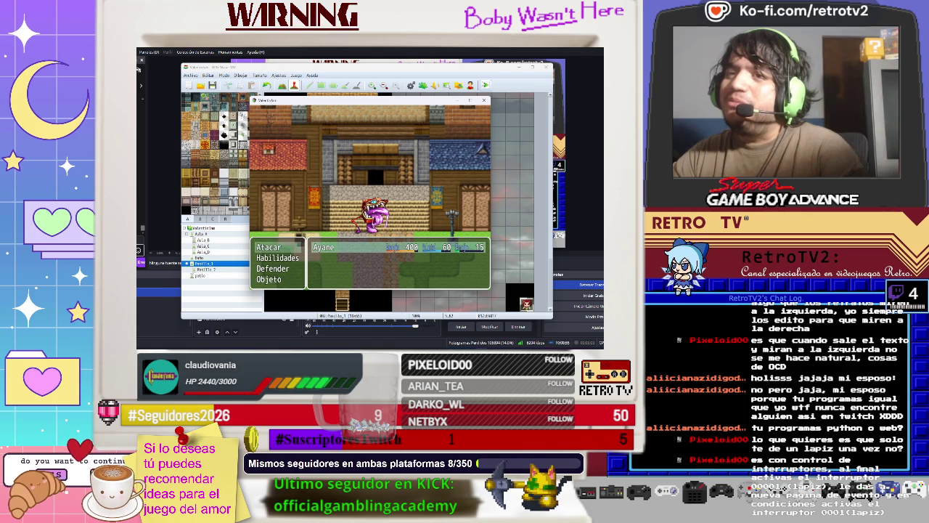
key(Return)
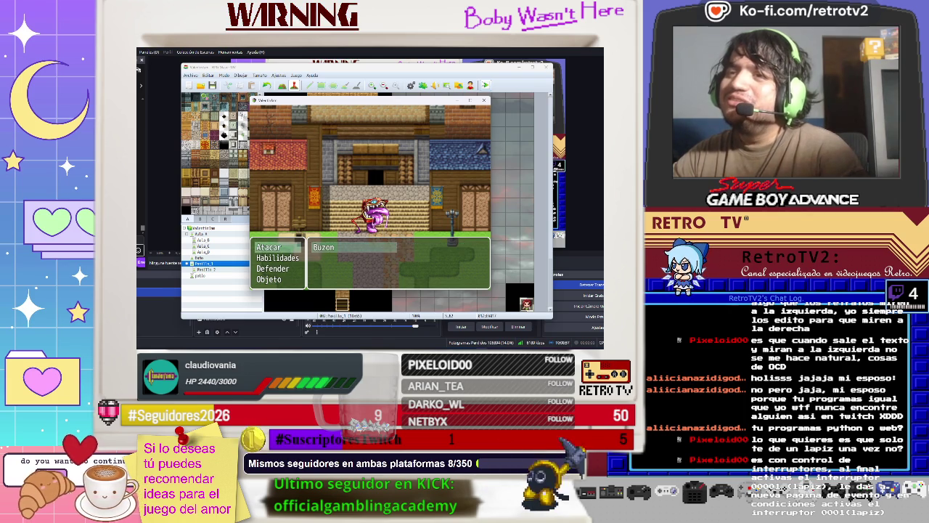
key(Return)
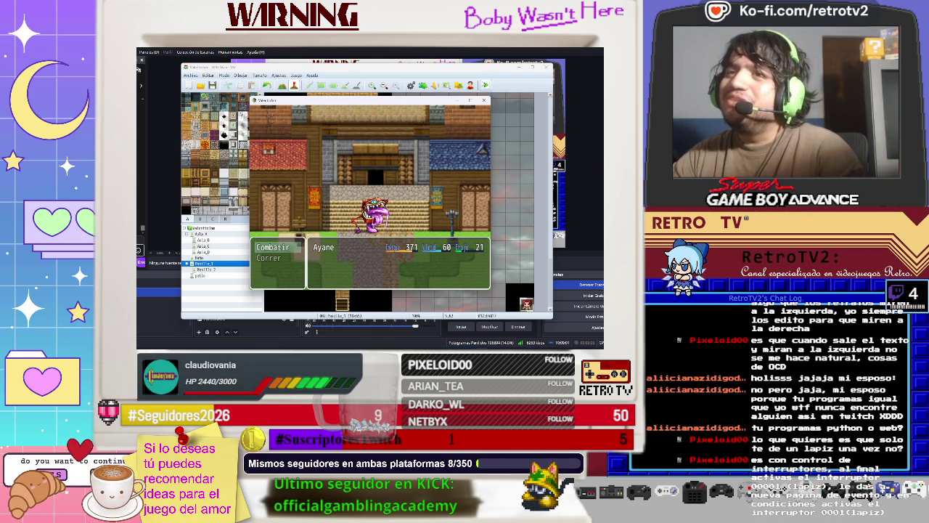
click(485, 101)
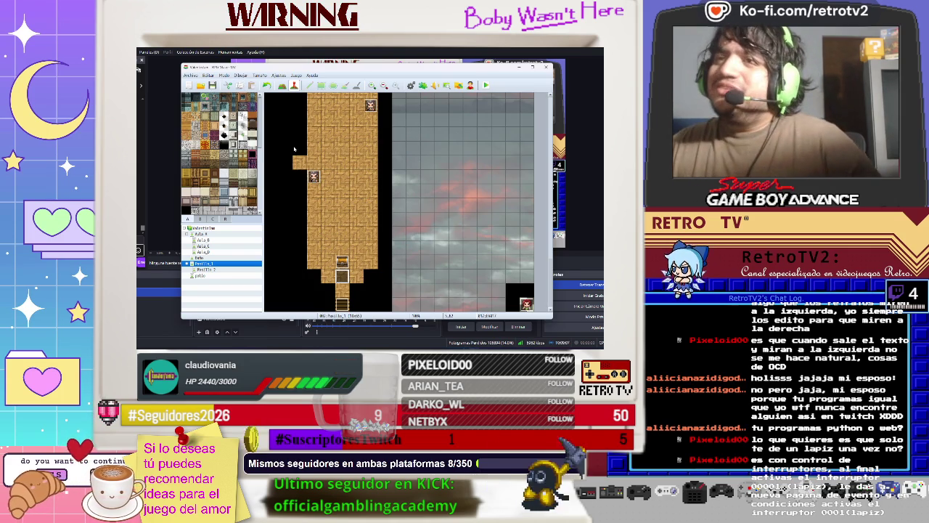
Step: Scroll over the whole corridor map, then open the Pasillo_2 map
scroll(295, 146, up, 3)
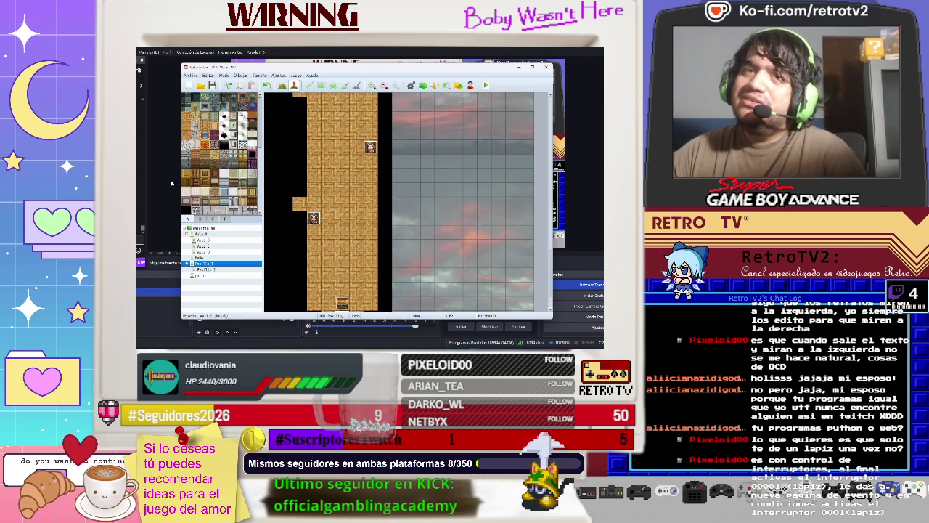
scroll(294, 233, down, 3)
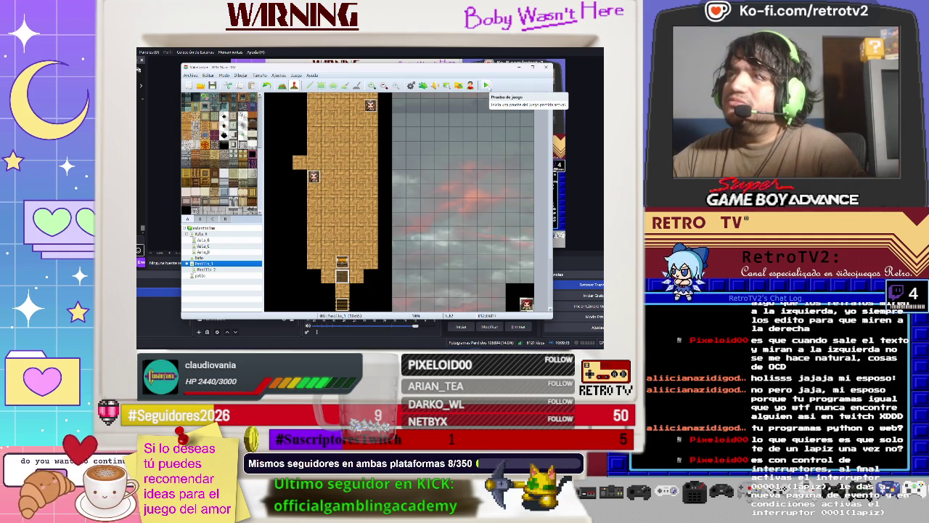
mouse_move(554, 270)
mouse_down()
mouse_move(562, 124)
mouse_move(555, 101)
mouse_up()
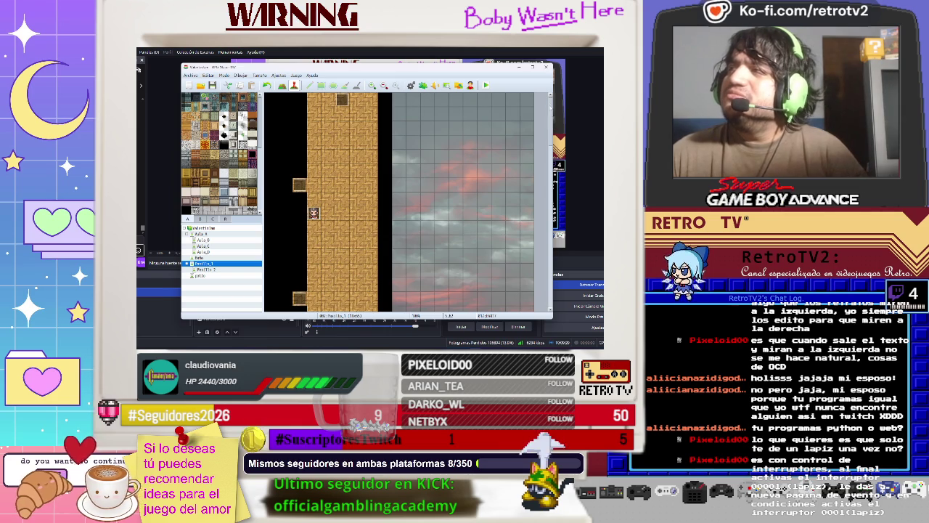
click(208, 270)
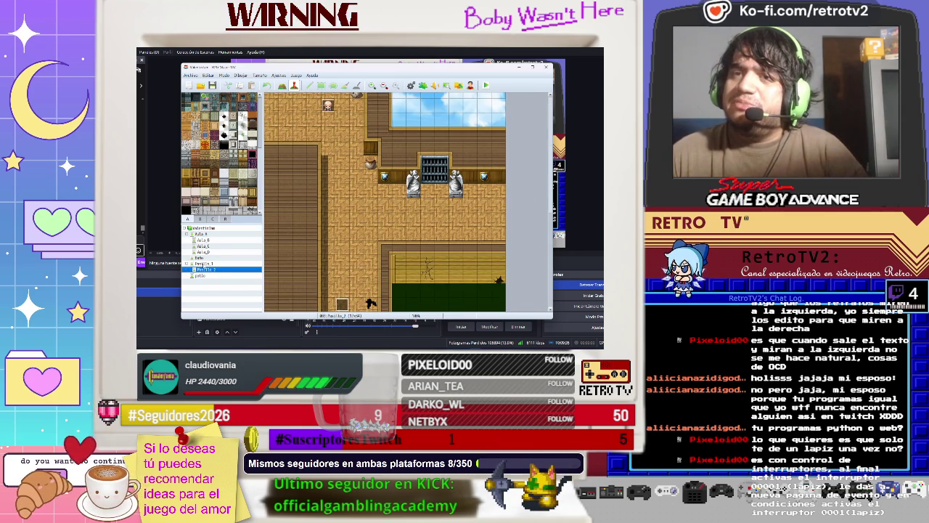
Step: Set the new corridor map's parallax background to Mountains2
click(204, 263)
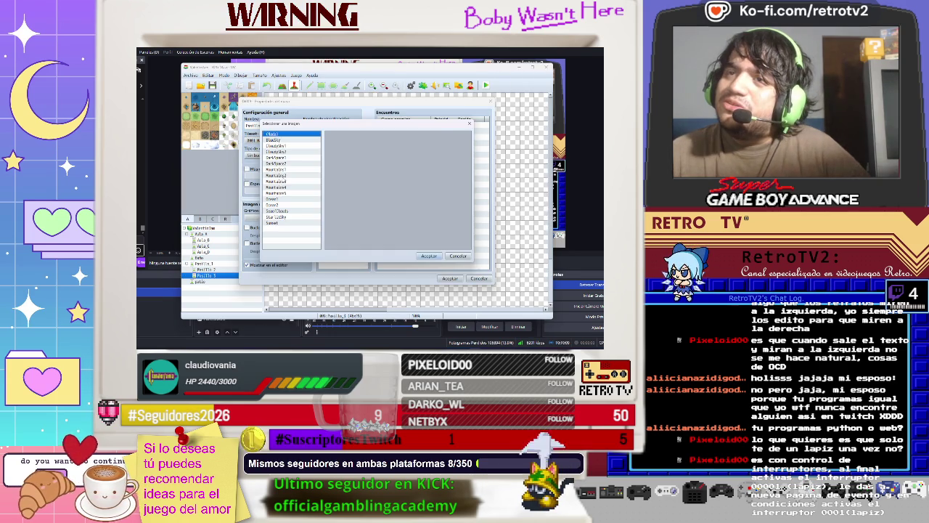
click(276, 169)
click(421, 257)
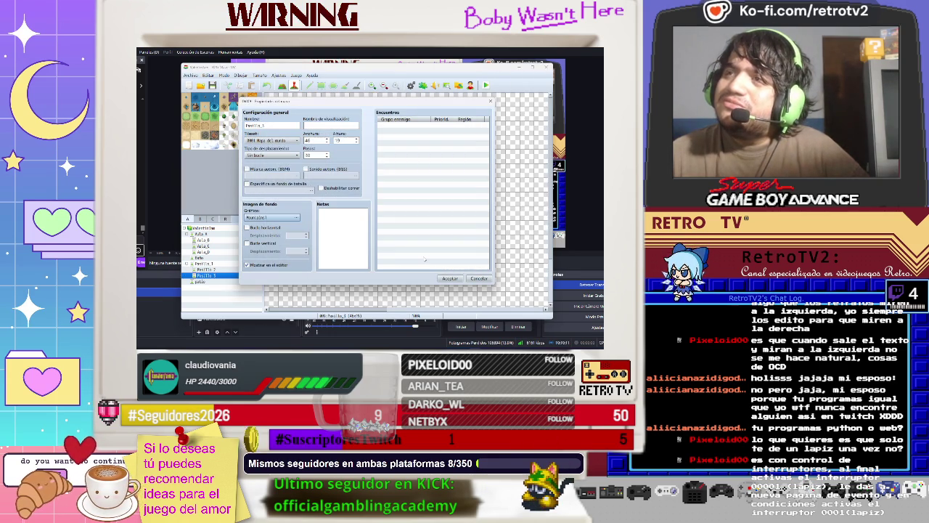
click(449, 278)
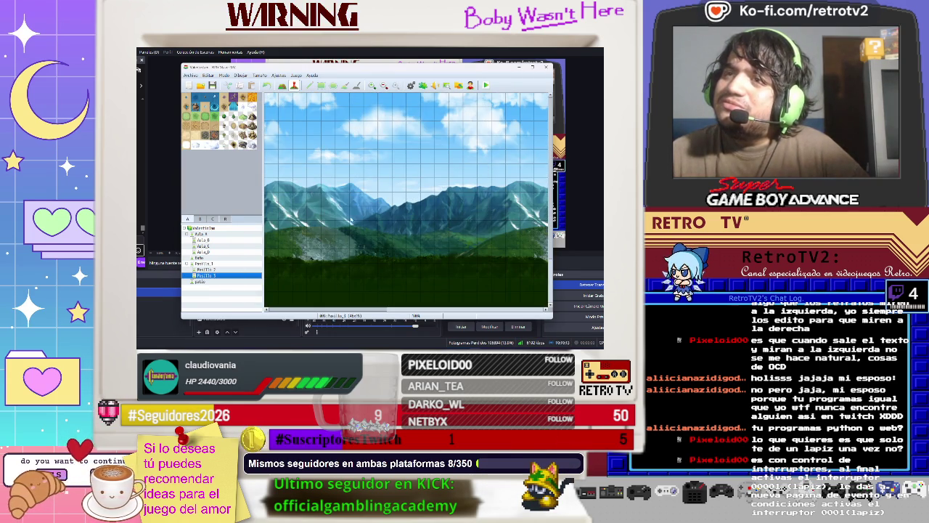
scroll(319, 230, down, 3)
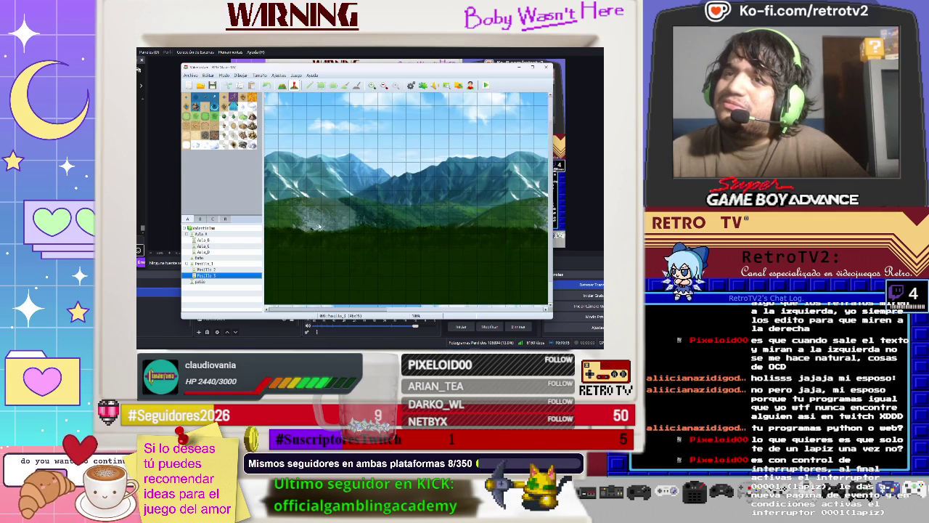
scroll(319, 231, up, 1)
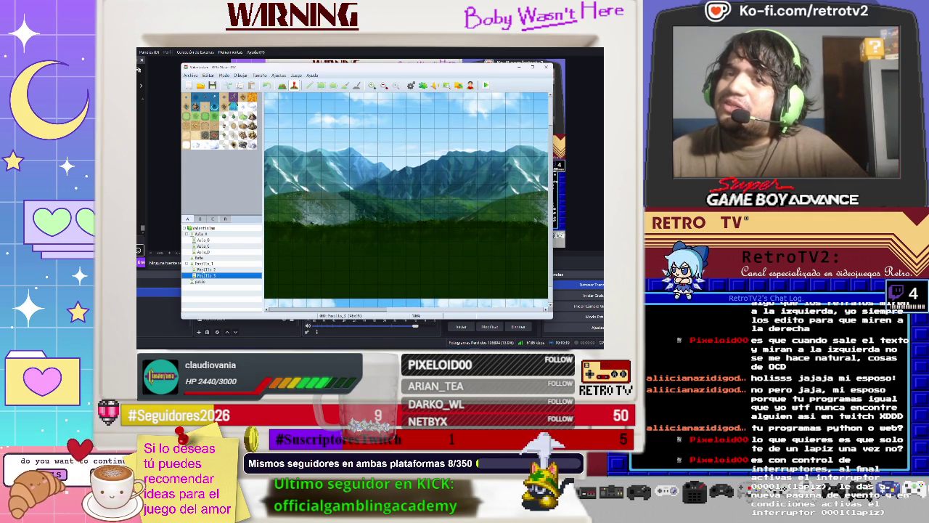
Step: Change the corridor map's tileset to 0003 Interior in Map Properties
right_click(204, 276)
click(217, 280)
click(271, 140)
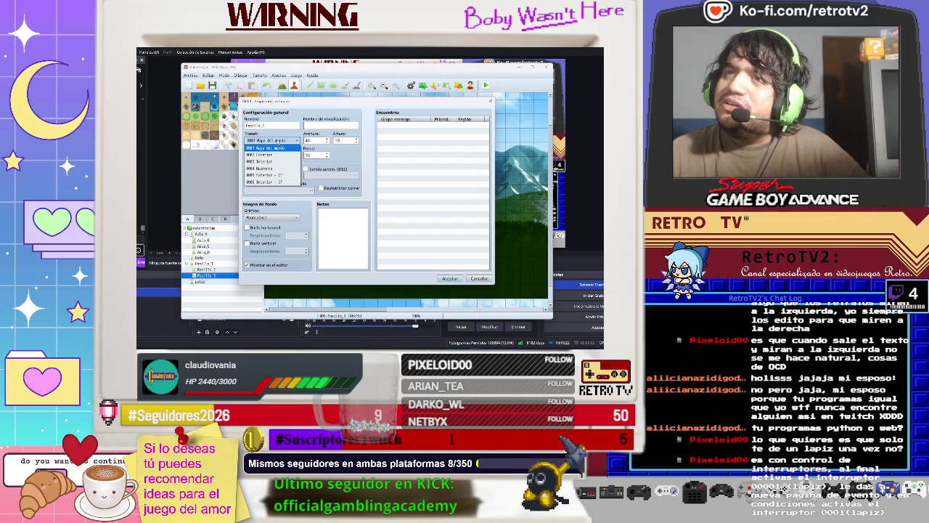
click(281, 161)
click(451, 278)
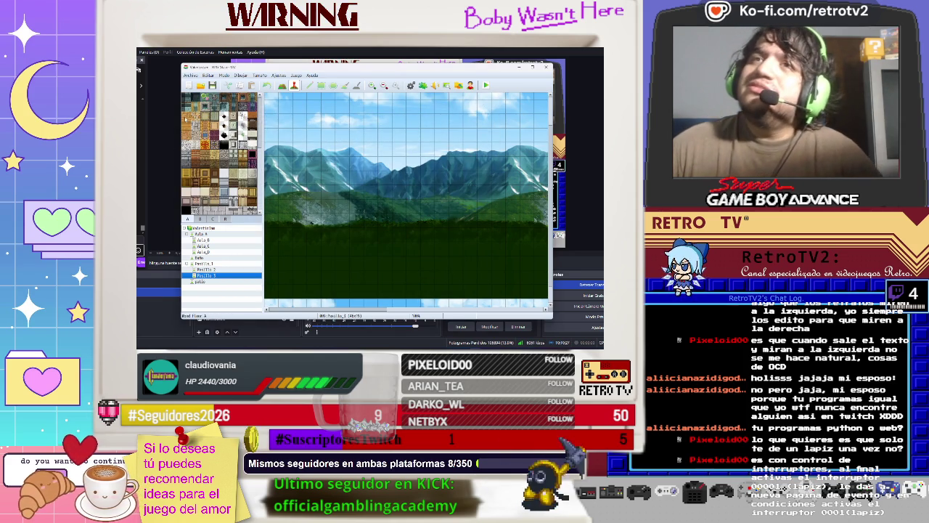
Step: In Map mode, paint wooden floor tiles in a wide band across the lower map
click(281, 85)
scroll(356, 251, down, 2)
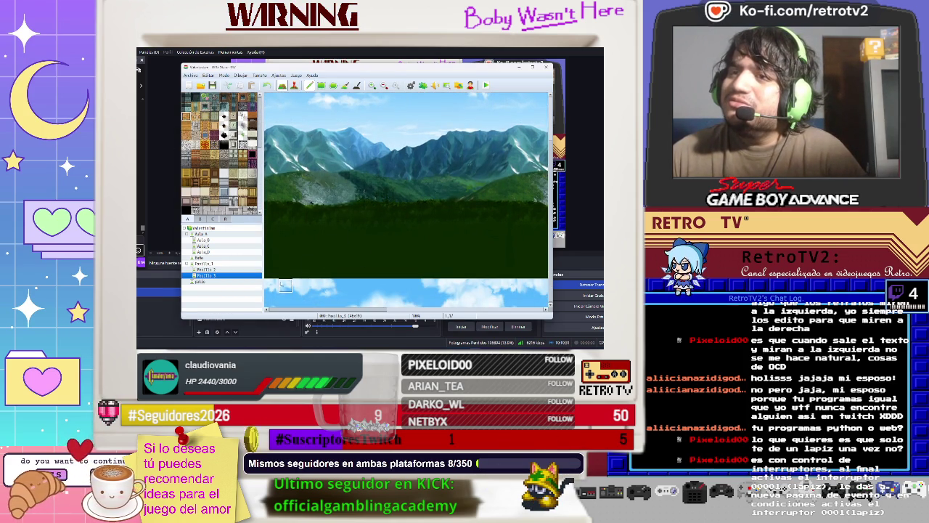
mouse_move(286, 271)
mouse_down()
mouse_move(536, 271)
mouse_move(421, 251)
mouse_move(384, 257)
mouse_move(285, 244)
mouse_move(288, 229)
mouse_move(428, 215)
mouse_move(501, 228)
mouse_move(396, 229)
mouse_move(535, 236)
mouse_move(512, 229)
mouse_move(541, 216)
mouse_up()
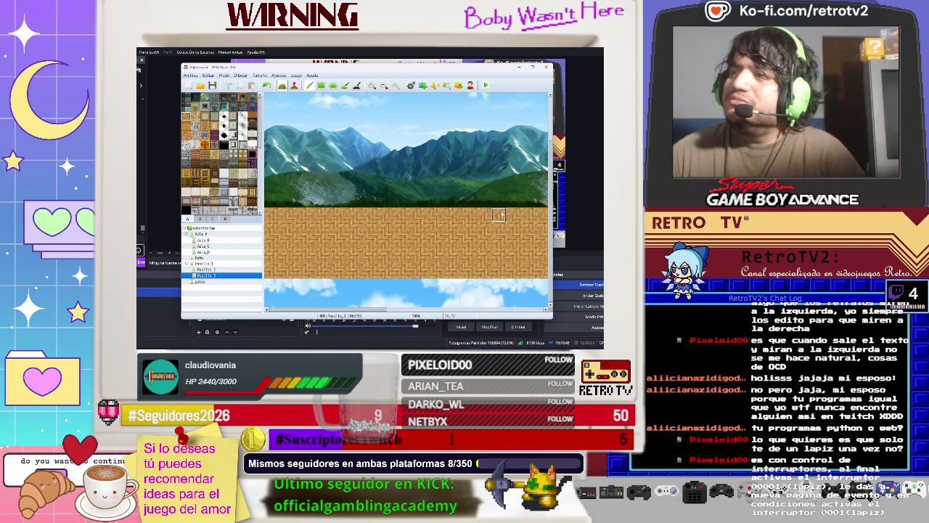
mouse_move(352, 314)
mouse_down()
mouse_move(508, 314)
mouse_move(436, 314)
mouse_move(461, 314)
mouse_up()
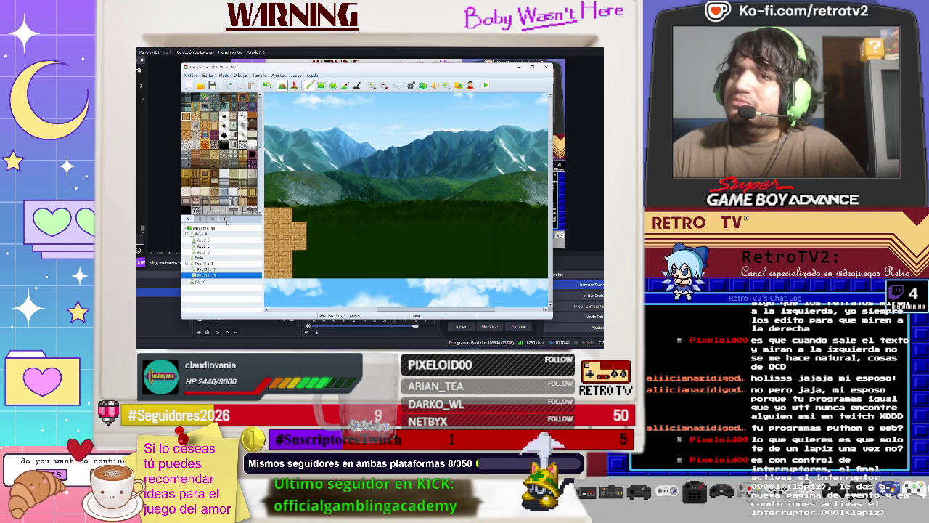
mouse_move(300, 214)
mouse_down()
mouse_move(534, 229)
mouse_move(498, 228)
mouse_move(526, 229)
mouse_move(538, 218)
mouse_move(535, 244)
mouse_move(479, 244)
mouse_move(455, 257)
mouse_move(312, 229)
mouse_move(300, 260)
mouse_move(342, 271)
mouse_move(428, 258)
mouse_move(530, 272)
mouse_move(436, 270)
mouse_up()
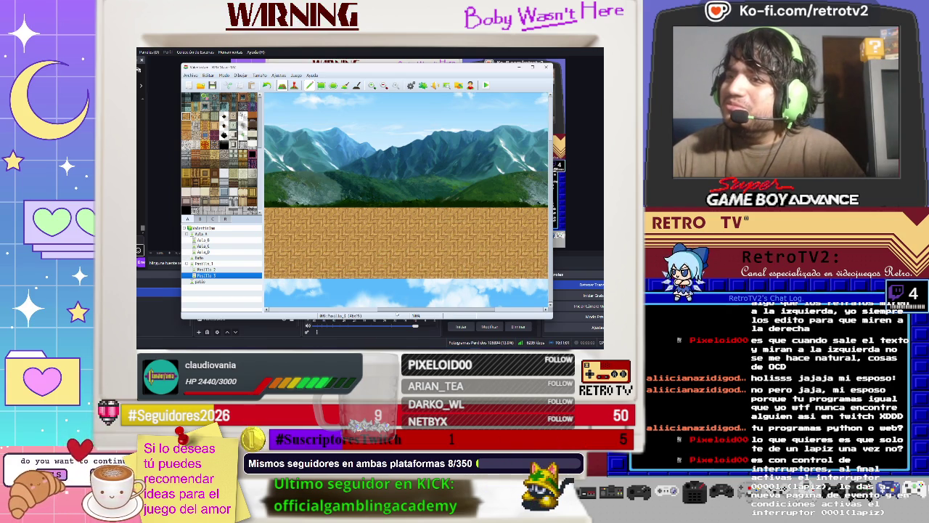
scroll(532, 315, right, 3)
Step: Paint wooden floor over the dark strip on the right and across the bottom row
mouse_move(439, 250)
mouse_down()
mouse_move(530, 269)
mouse_move(554, 255)
mouse_move(541, 243)
mouse_move(550, 227)
mouse_move(479, 217)
mouse_move(543, 217)
mouse_up()
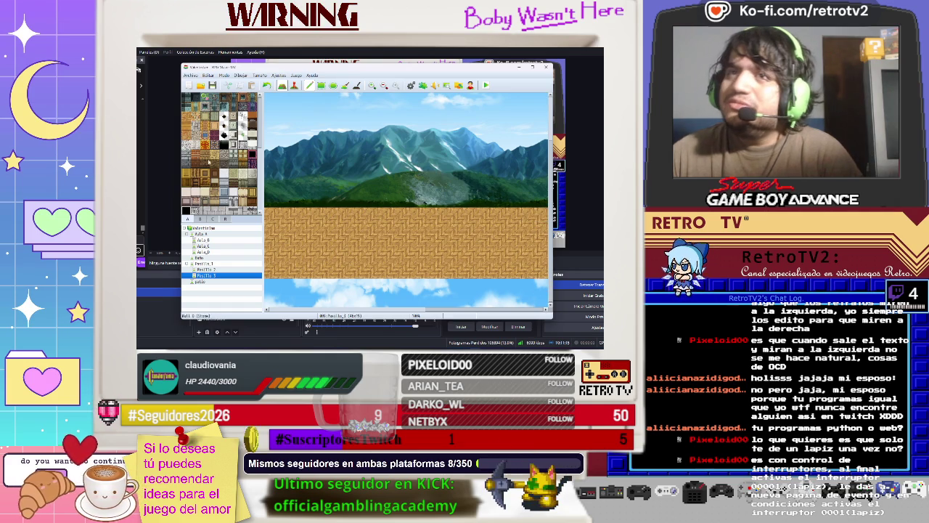
drag(538, 286, 267, 291)
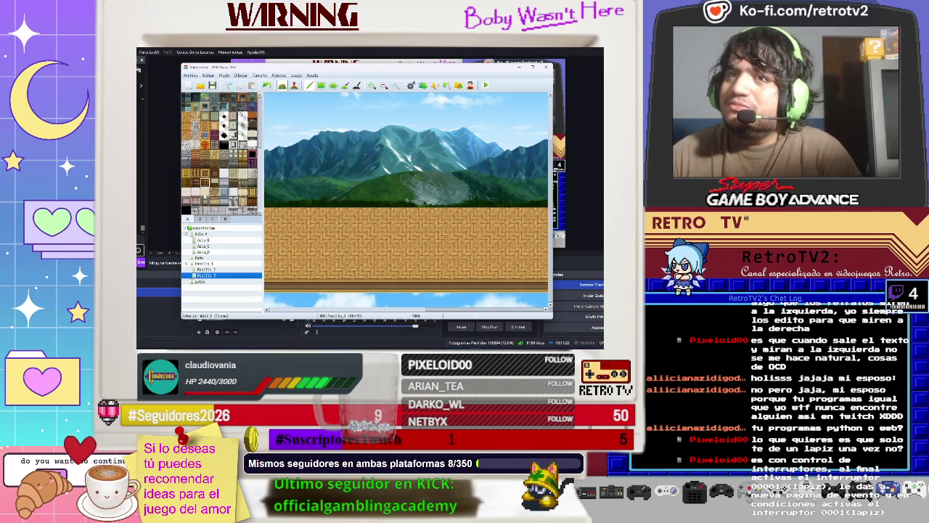
drag(477, 302, 271, 299)
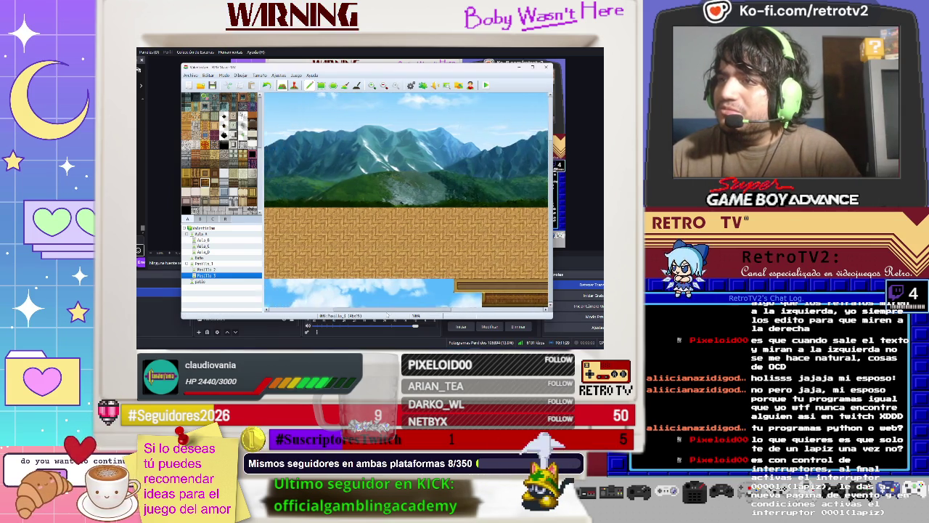
drag(538, 302, 266, 300)
drag(385, 310, 270, 300)
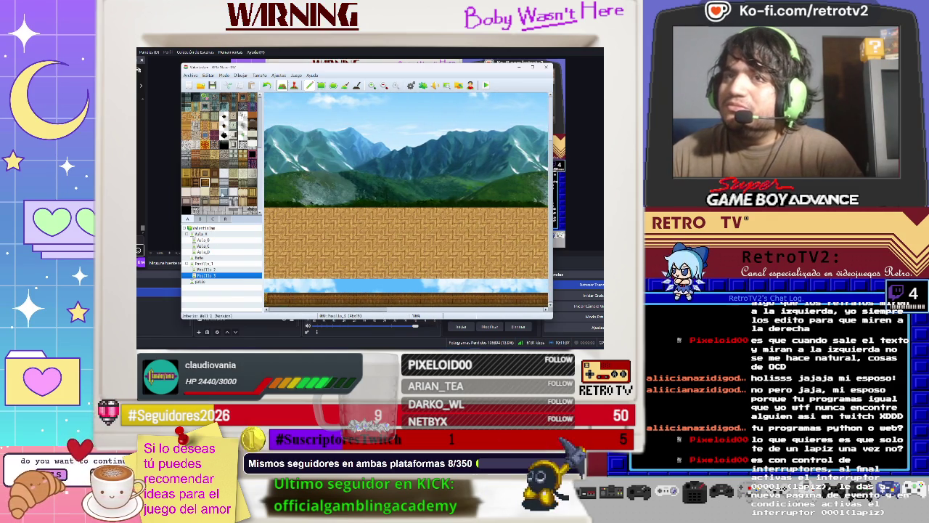
Step: Repaint the bottom row with wooden plank tiles and open the Pasillo_2 map
click(205, 178)
drag(270, 285, 544, 285)
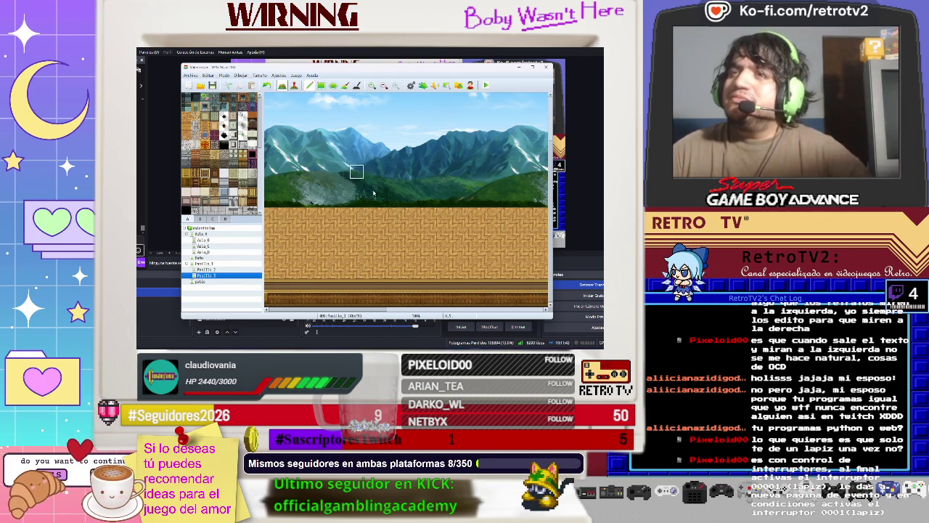
scroll(406, 197, left, 3)
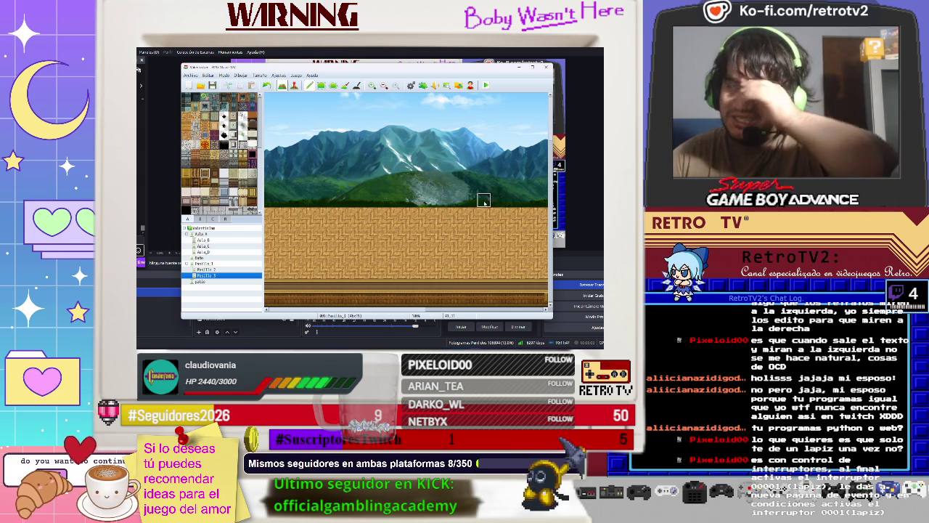
click(206, 269)
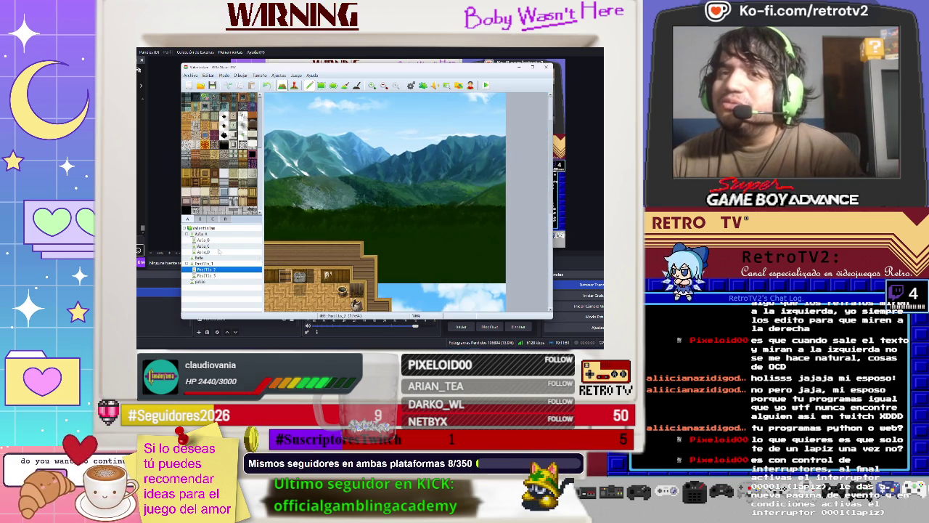
Step: Open Pasillo 3 and paint wooden wall rows along the horizon, undoing the last strokes
click(206, 275)
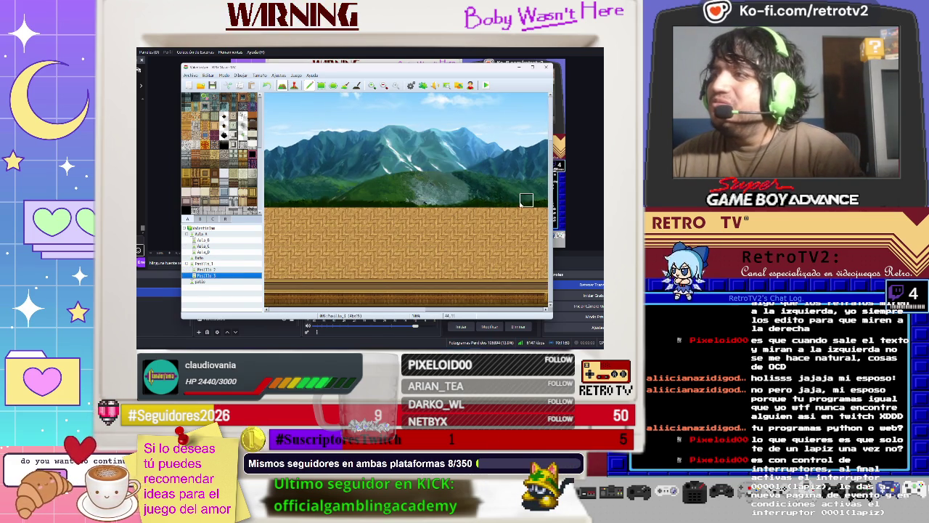
mouse_move(520, 201)
mouse_down()
mouse_move(398, 192)
mouse_move(538, 191)
mouse_up()
mouse_move(399, 189)
mouse_down()
mouse_move(270, 193)
mouse_move(282, 200)
mouse_up()
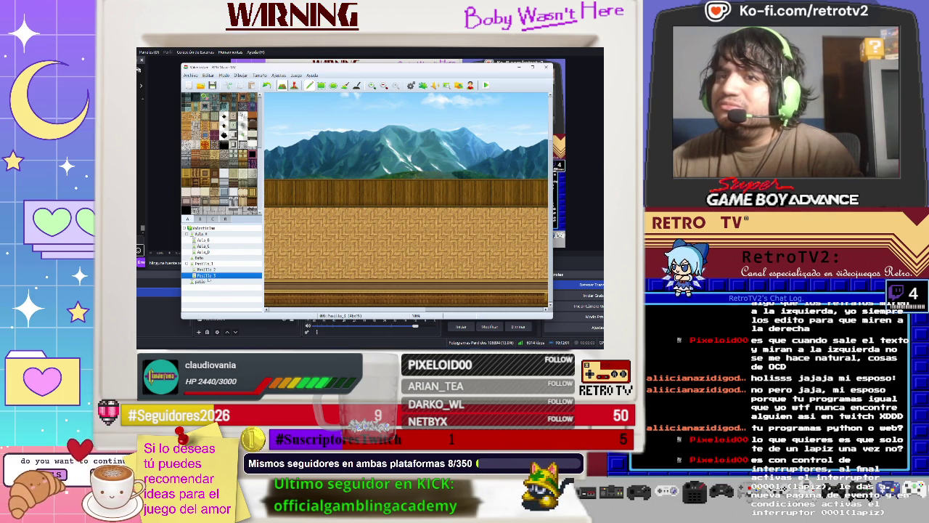
mouse_move(541, 171)
mouse_down()
mouse_move(398, 157)
mouse_move(508, 156)
mouse_move(526, 158)
mouse_move(341, 174)
mouse_move(338, 164)
mouse_move(270, 169)
mouse_move(328, 160)
mouse_move(273, 164)
mouse_move(322, 202)
mouse_up()
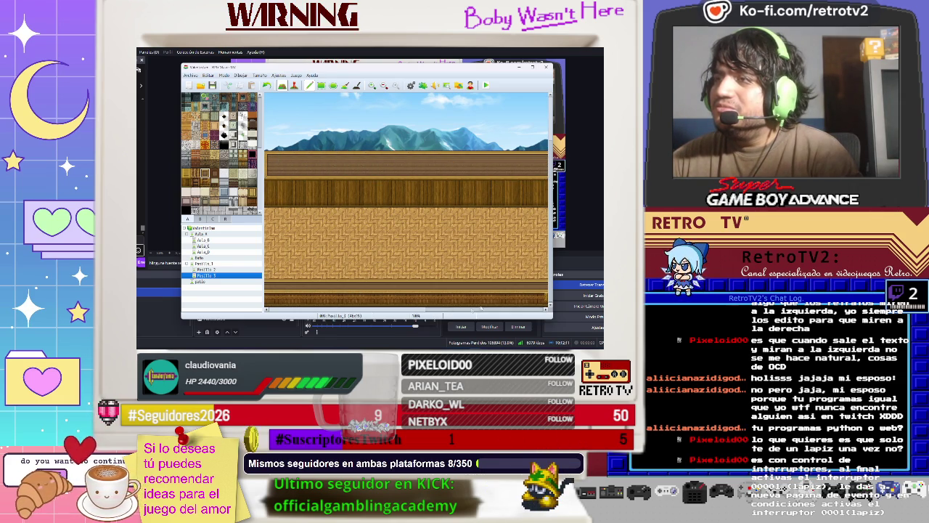
key(ctrl+z)
key(ctrl+z)
key(ctrl+z)
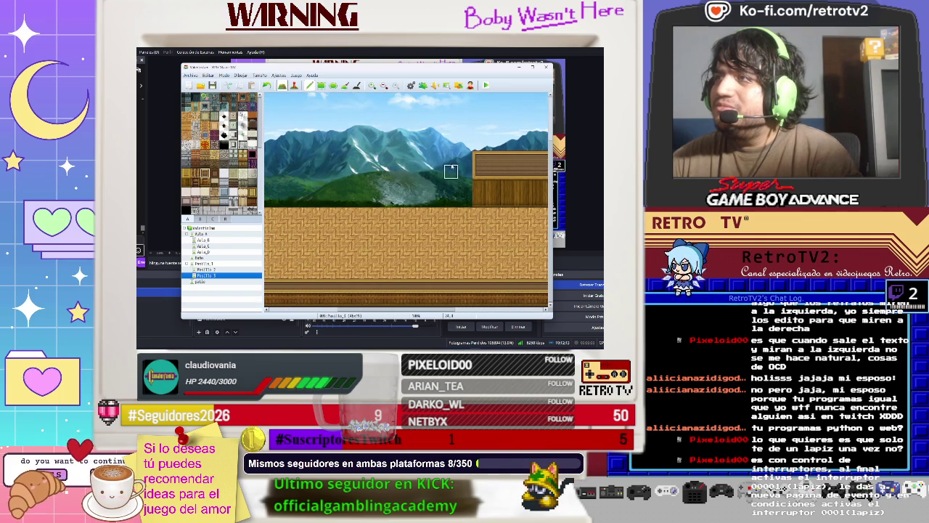
Step: Repaint the upper wooden wall row and cover the right-side green band with wall tiles
mouse_move(470, 172)
mouse_down()
mouse_move(268, 170)
mouse_move(356, 157)
mouse_move(479, 156)
mouse_up()
key(ctrl+z)
key(ctrl+z)
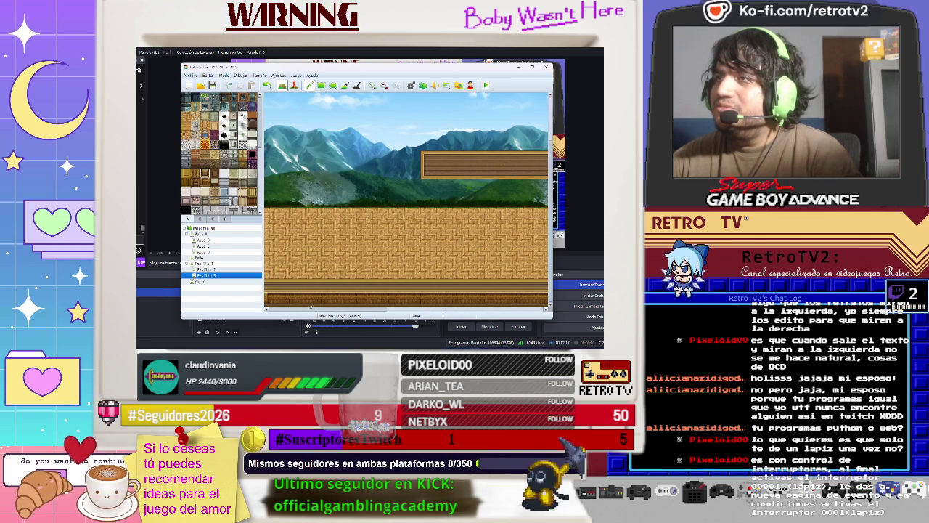
mouse_move(429, 172)
mouse_down()
mouse_move(270, 172)
mouse_move(305, 157)
mouse_move(349, 156)
mouse_up()
drag(421, 157, 366, 157)
click(357, 171)
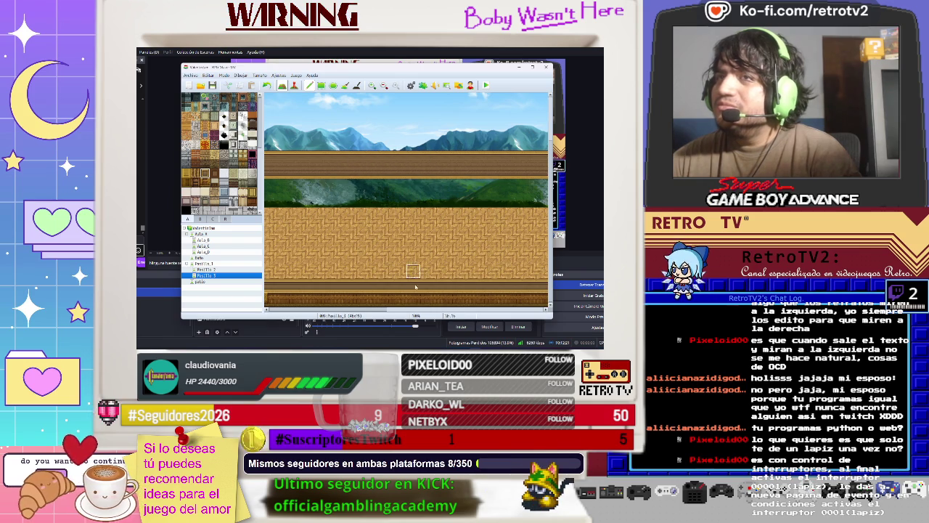
drag(401, 193, 540, 192)
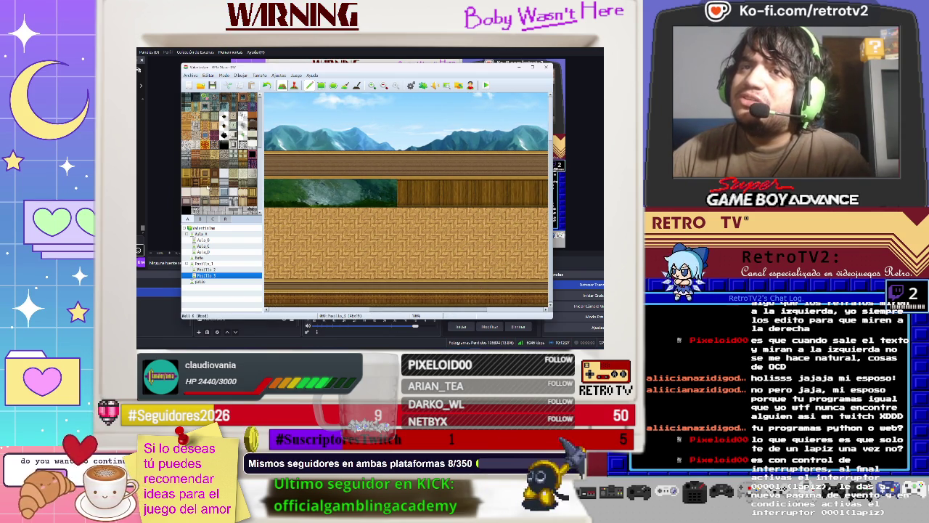
click(391, 191)
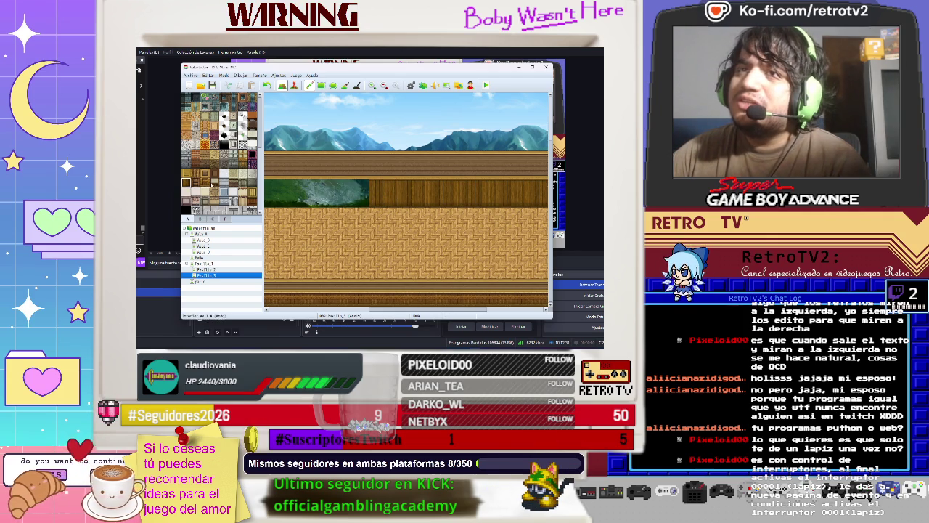
Step: Cover the remaining green band in the Pasillo 3 wall with wooden wall tiles and a post
drag(375, 186, 375, 200)
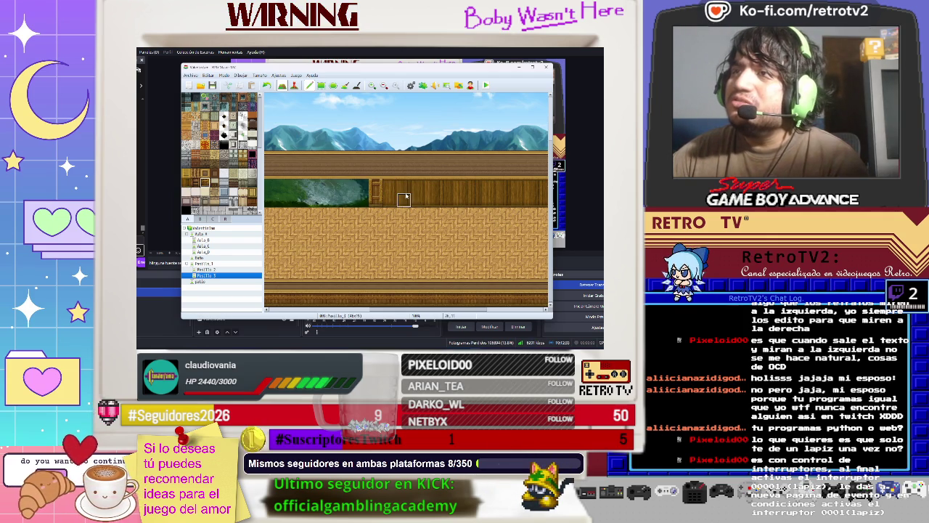
click(465, 190)
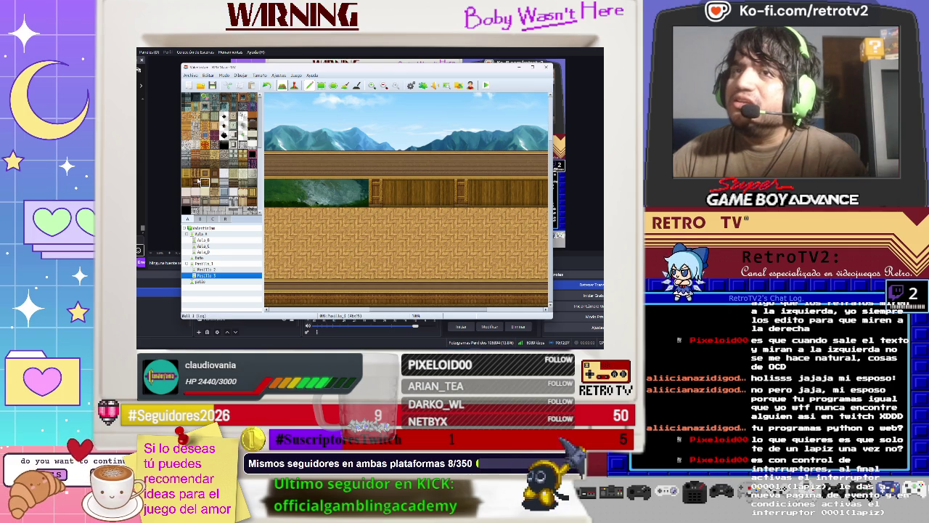
mouse_move(348, 187)
mouse_down()
mouse_move(349, 201)
mouse_move(284, 200)
mouse_move(289, 188)
mouse_up()
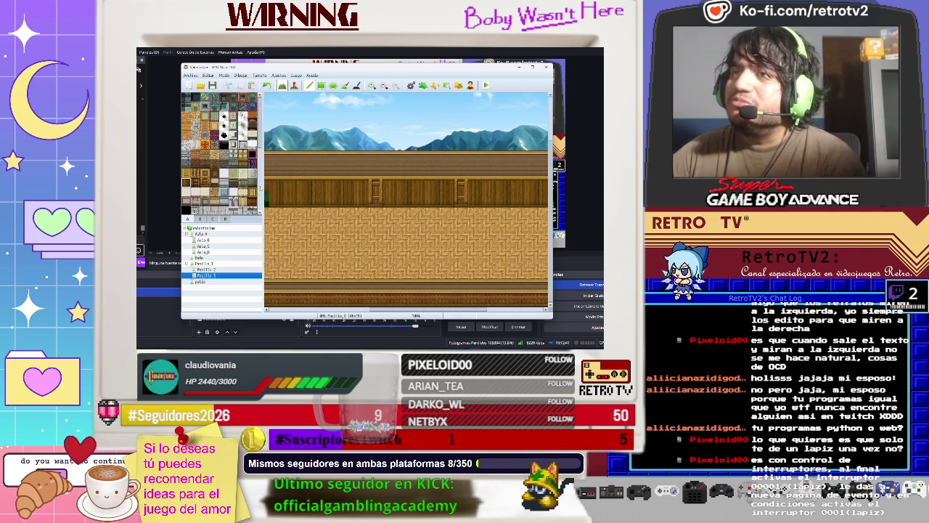
key(ctrl+z)
key(ctrl+z)
key(ctrl+z)
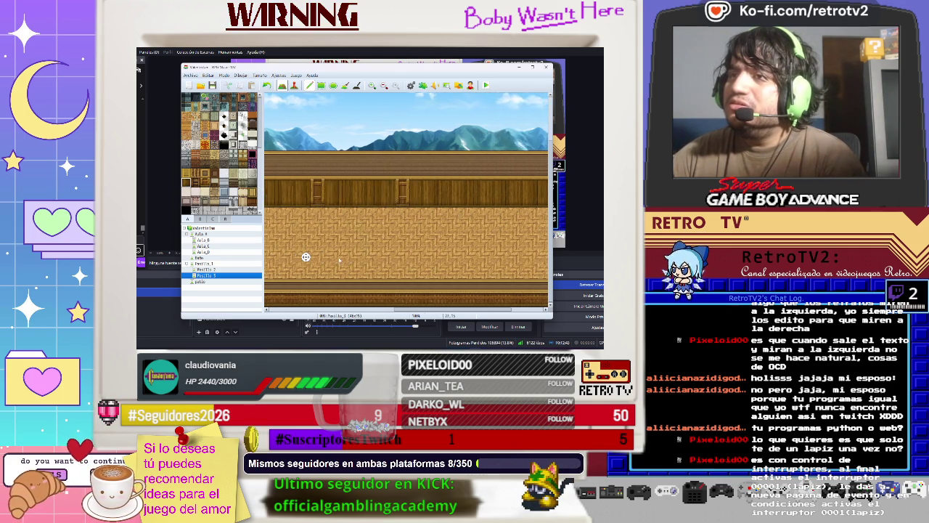
mouse_move(484, 201)
mouse_down()
mouse_move(289, 201)
mouse_move(484, 188)
mouse_up()
click(272, 200)
click(272, 186)
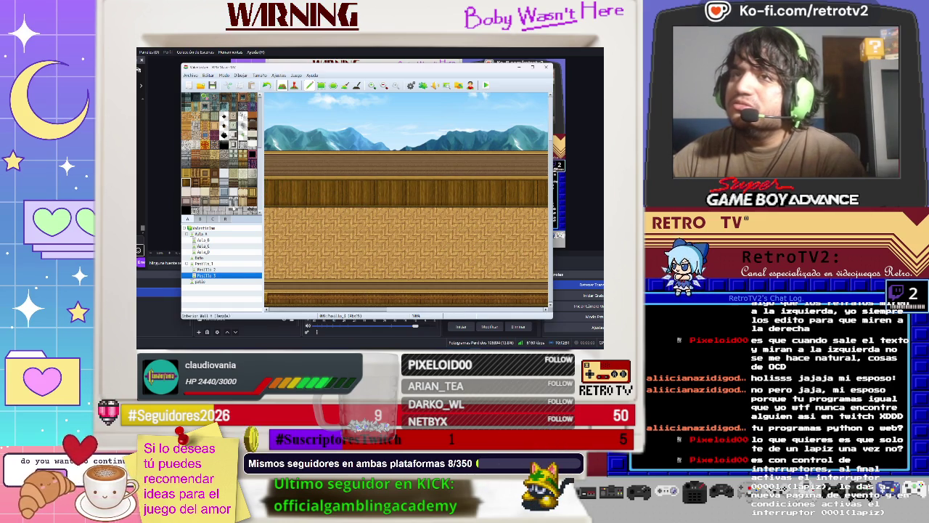
Step: Set two wooden door pieces into the plank wall, shifting the first door slightly left
click(205, 183)
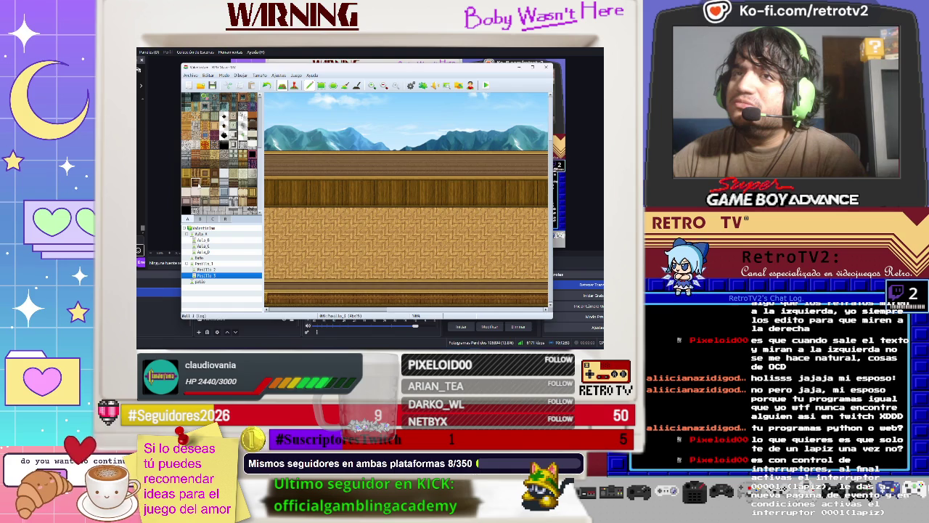
click(357, 193)
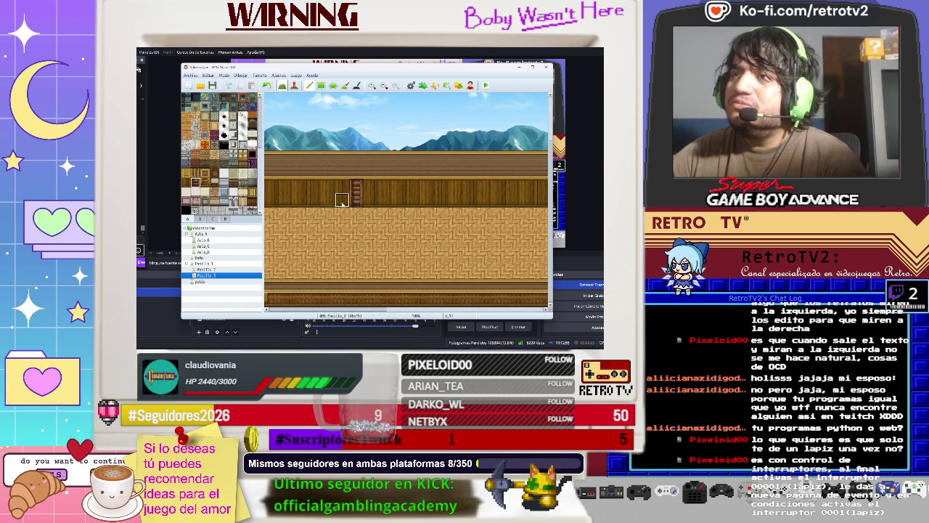
key(ctrl+z)
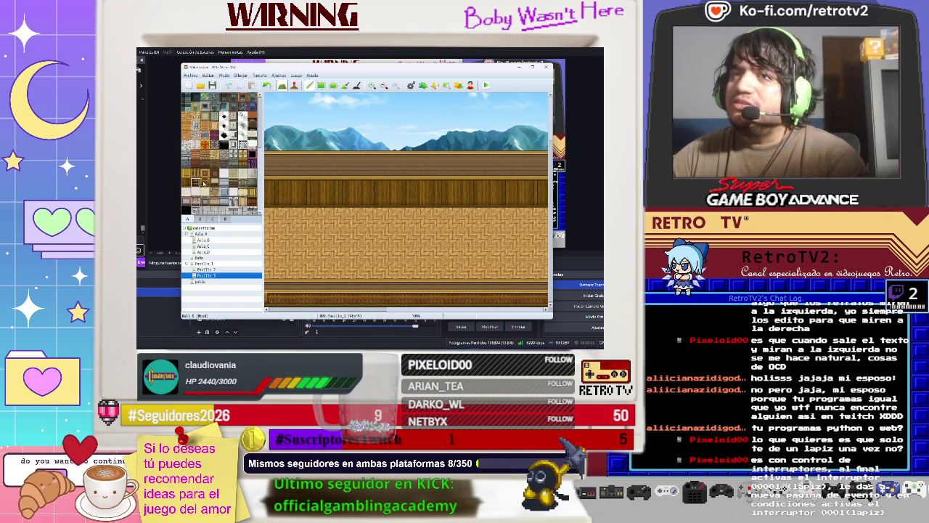
click(343, 190)
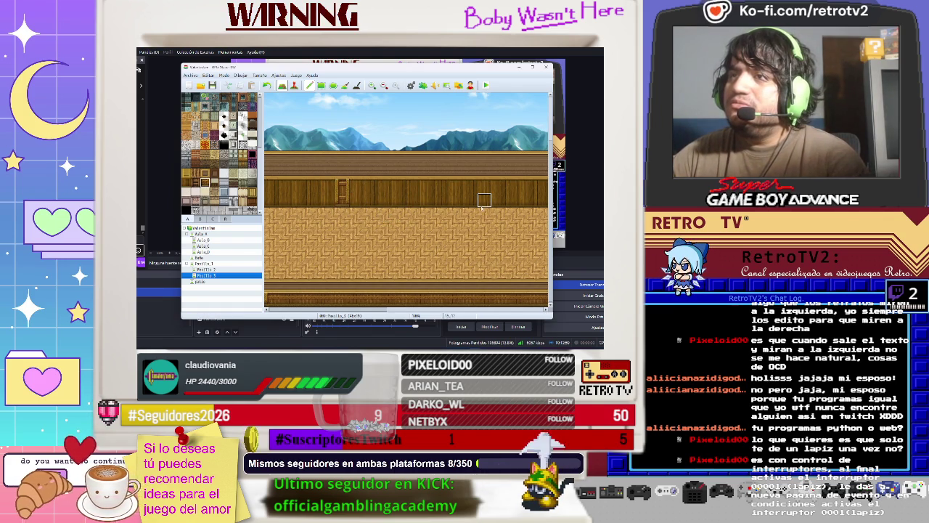
click(473, 188)
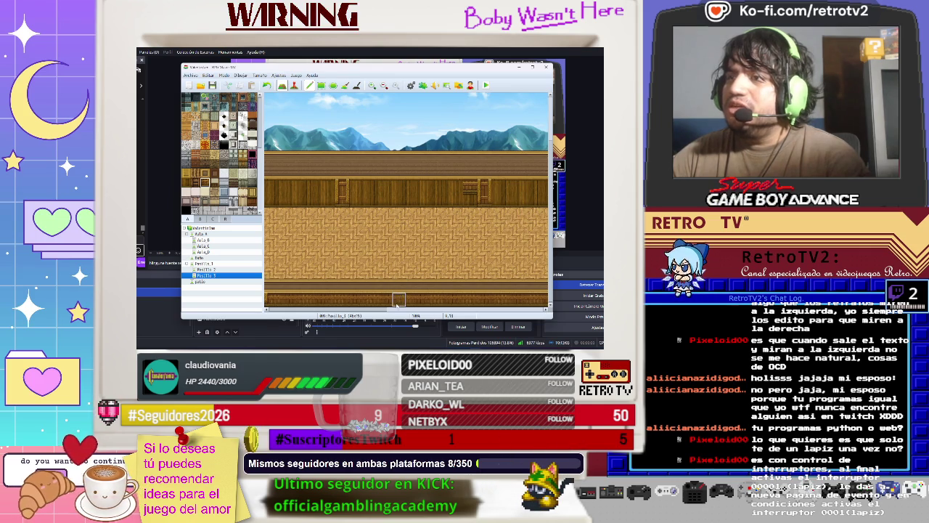
drag(382, 310, 421, 310)
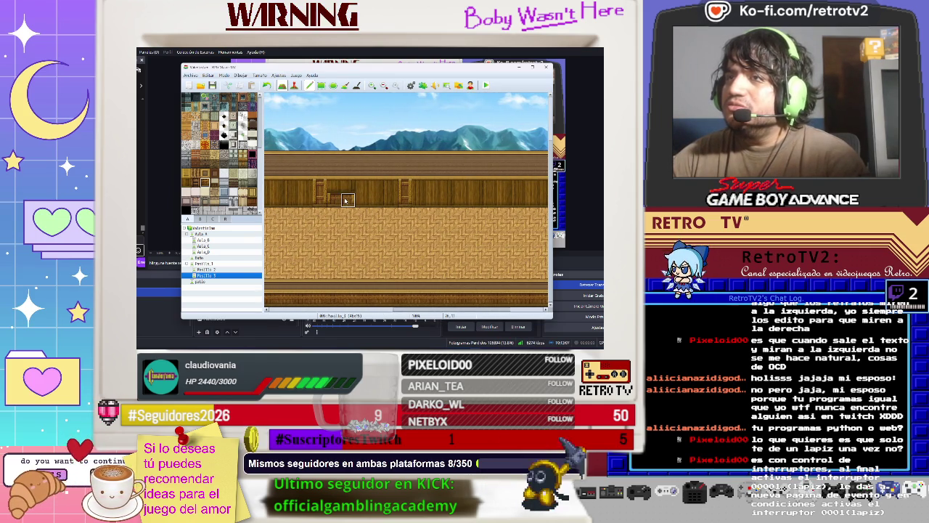
Step: Rearrange the doors: plain wall in one spot, a dark wooden door further left, light tile undone
click(336, 190)
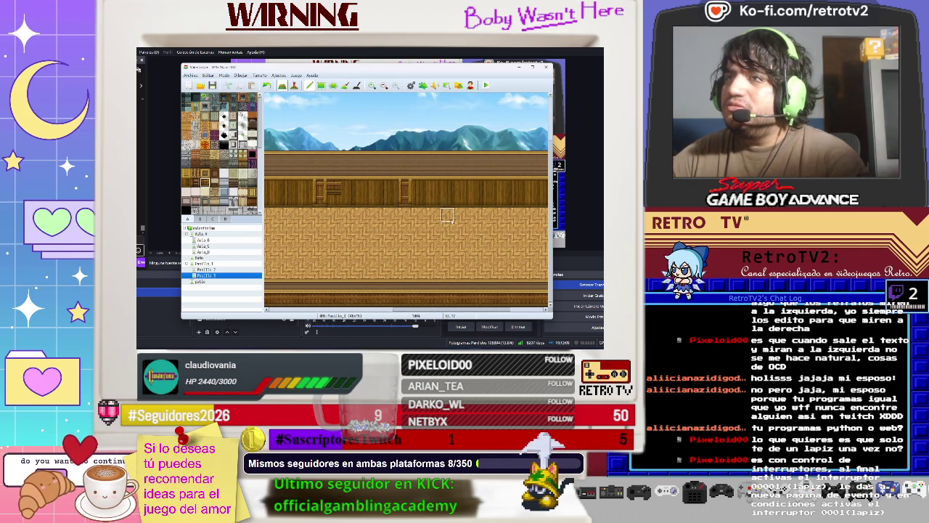
click(305, 190)
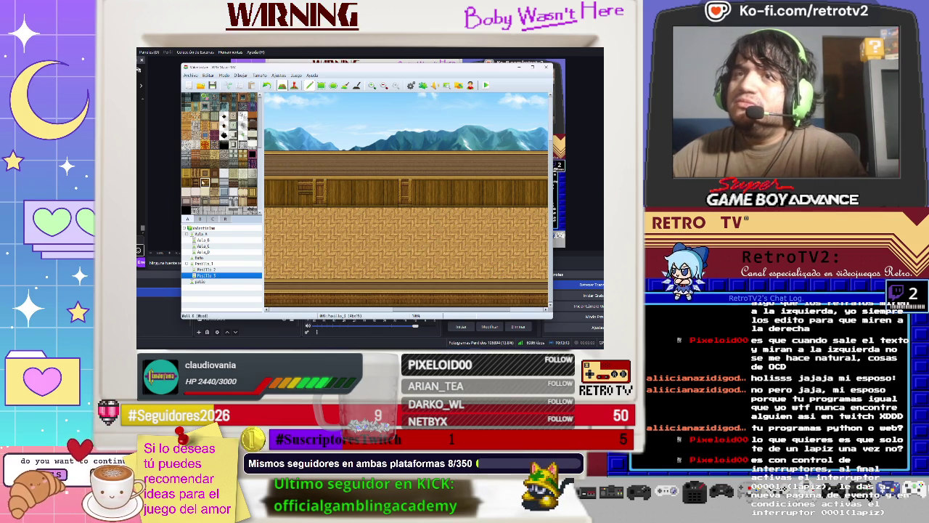
click(210, 182)
click(448, 191)
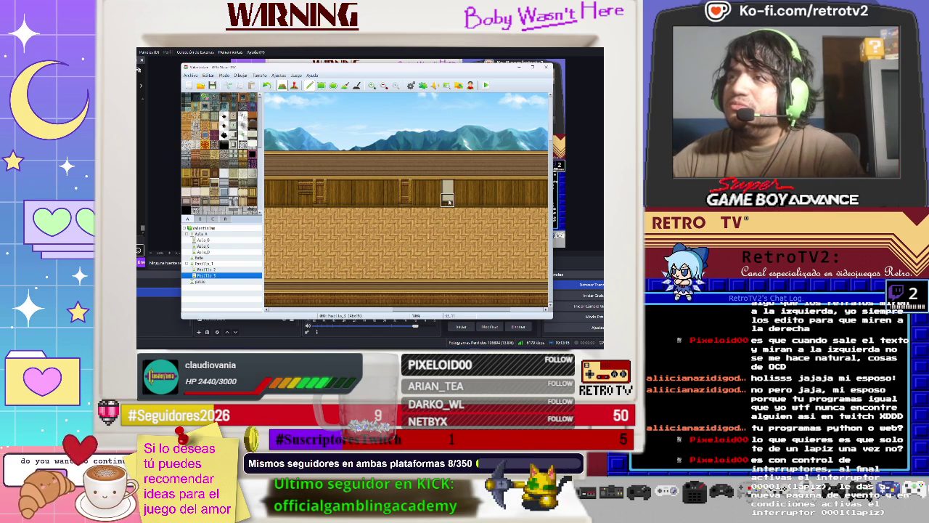
key(ctrl+z)
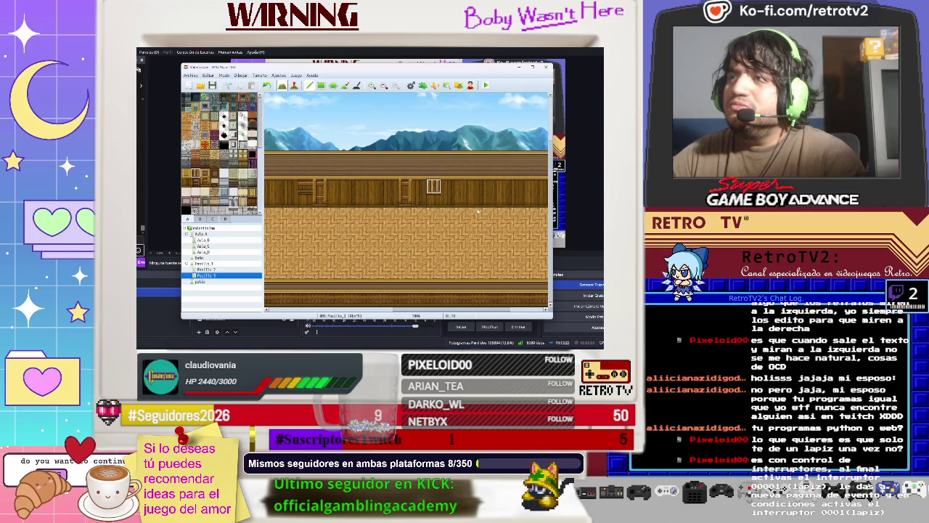
key(ctrl+z)
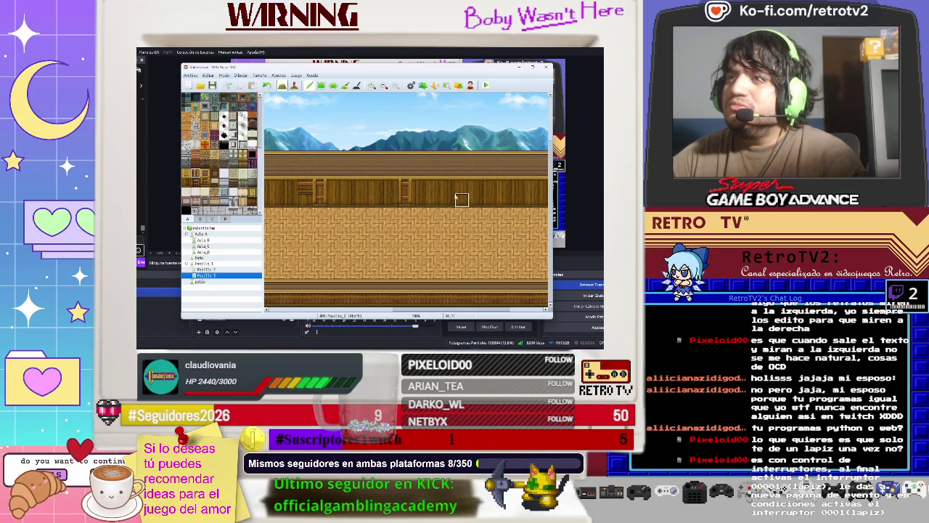
drag(451, 313, 552, 309)
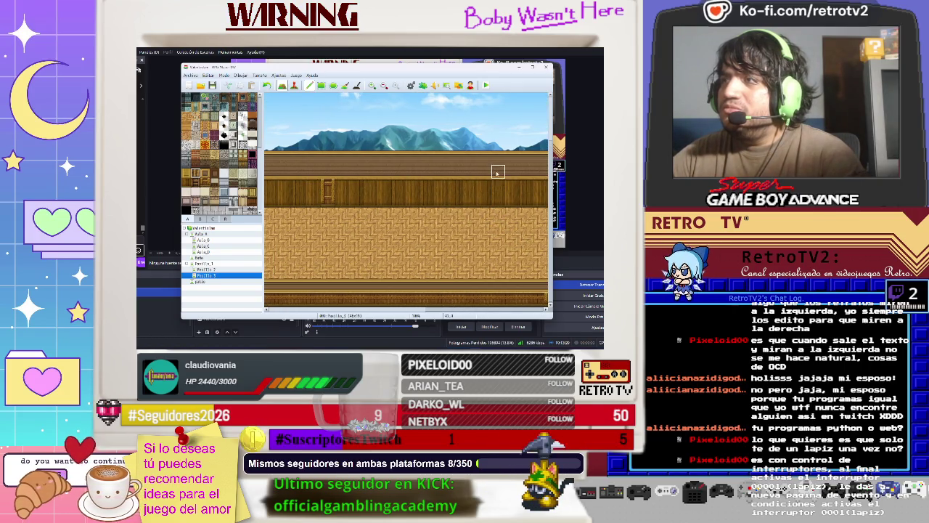
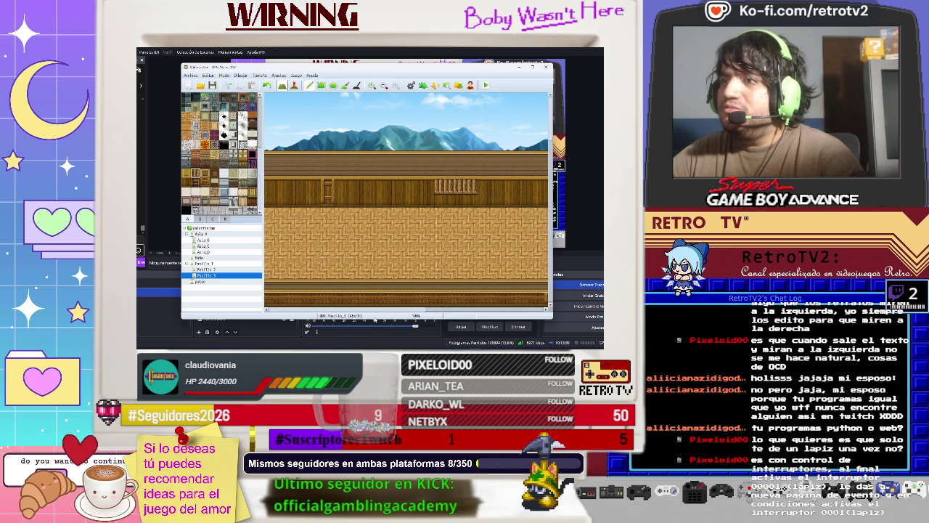
Step: Paint a row of bar-pattern grate tiles along the Pasillo 3 corridor wall
drag(441, 308, 247, 301)
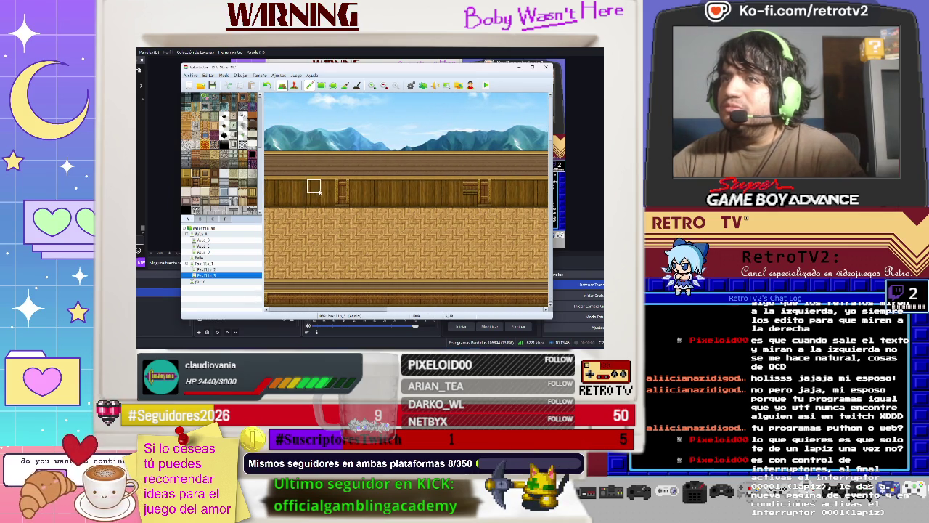
drag(366, 189, 410, 189)
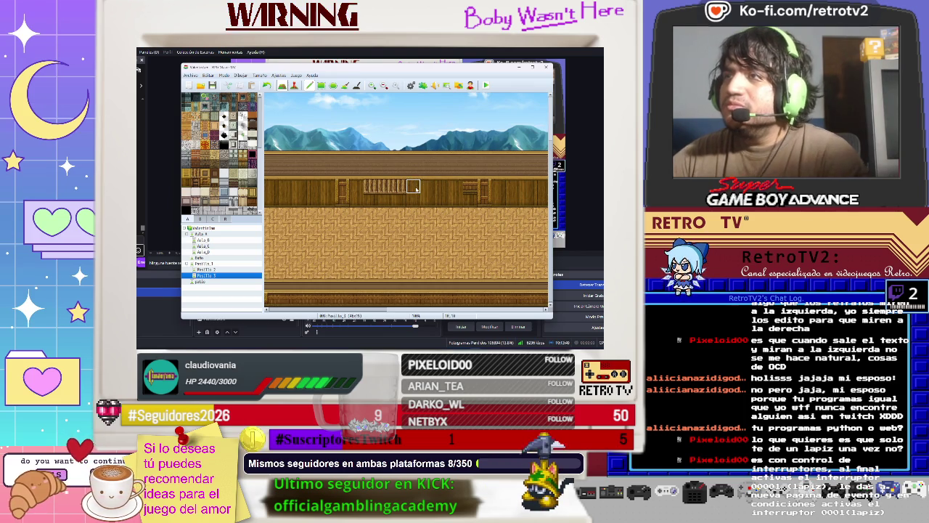
mouse_move(370, 308)
mouse_down()
mouse_move(396, 305)
mouse_move(300, 305)
mouse_move(441, 298)
mouse_move(363, 309)
mouse_move(378, 309)
mouse_up()
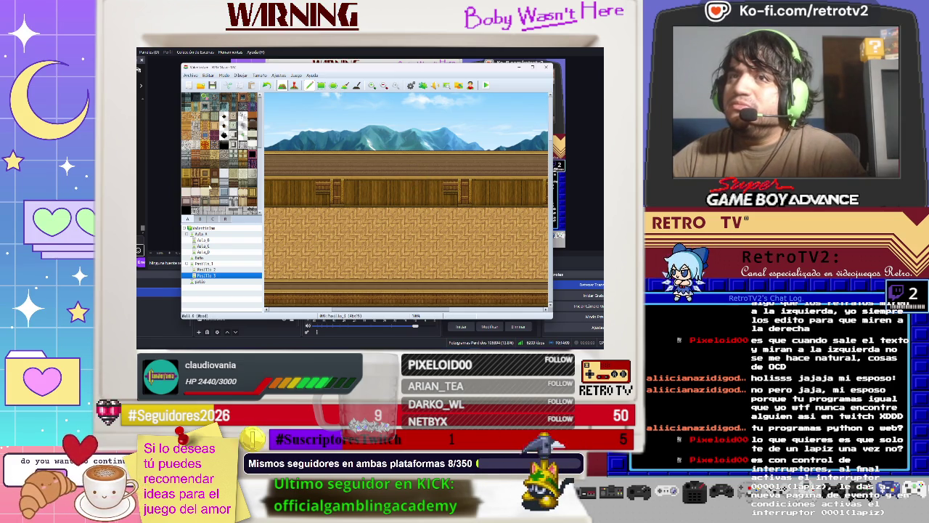
click(195, 175)
click(423, 186)
click(437, 186)
click(409, 187)
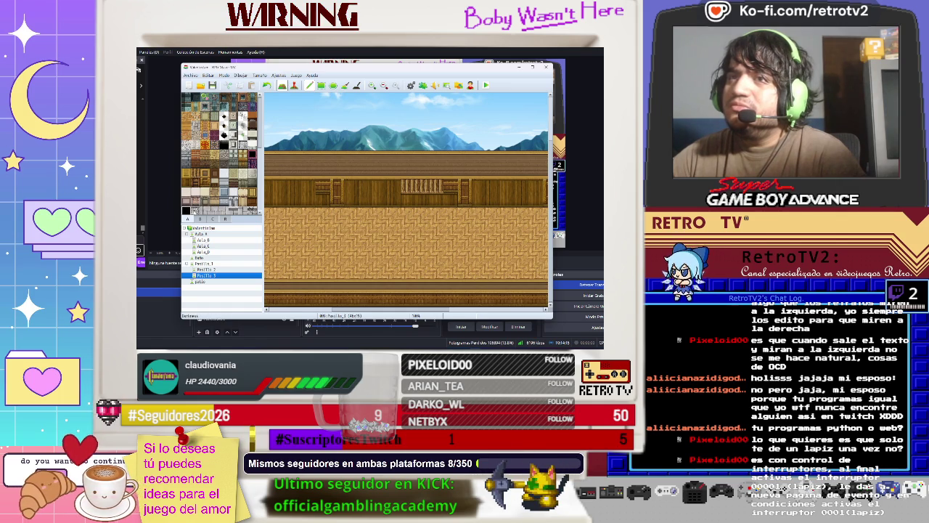
Step: Paint a black doorway tile into the wall beneath the grate
scroll(193, 204, down, 2)
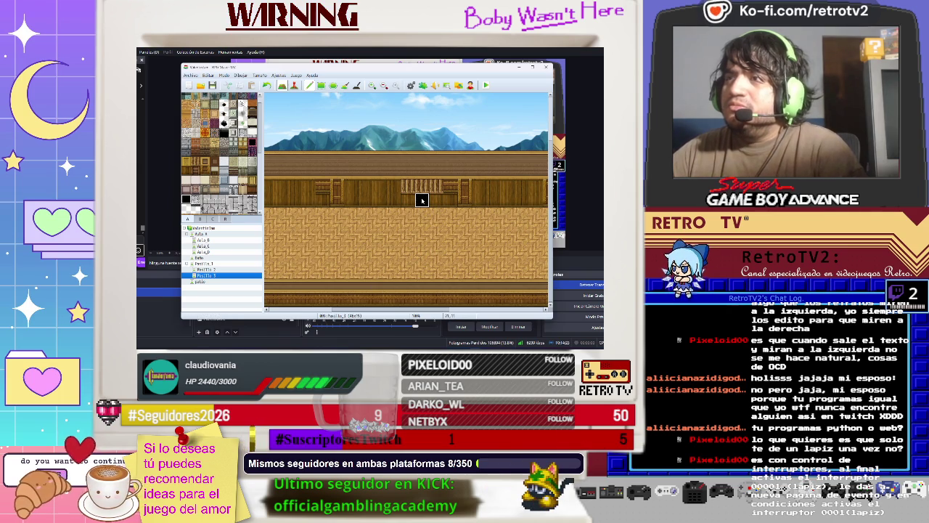
scroll(418, 218, right, 3)
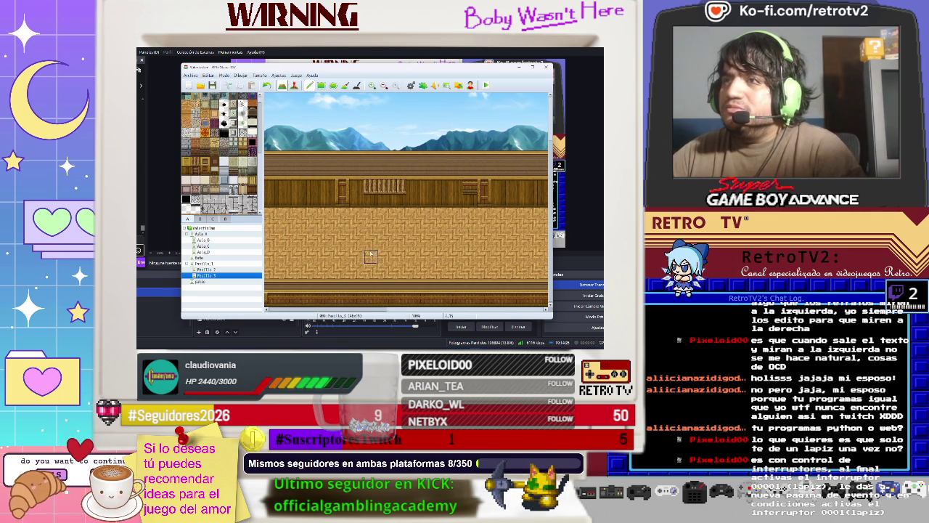
click(385, 201)
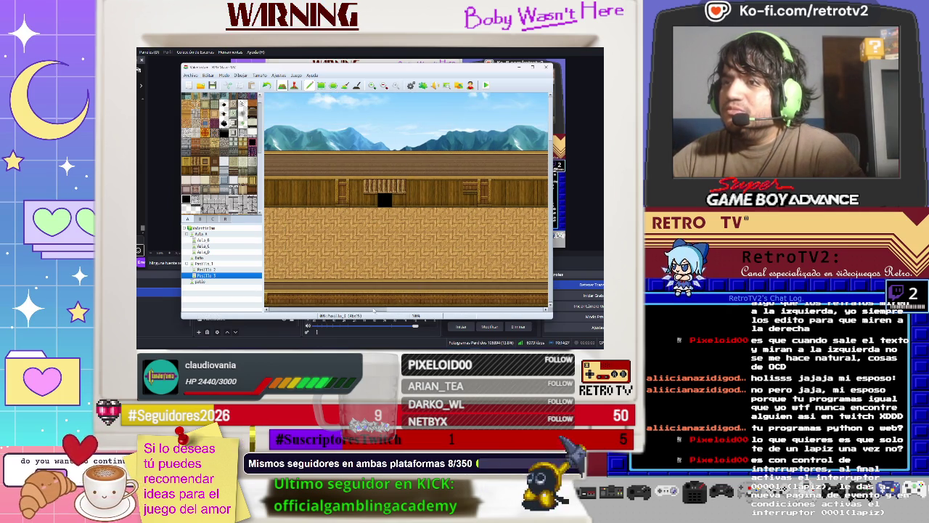
scroll(406, 200, left, 5)
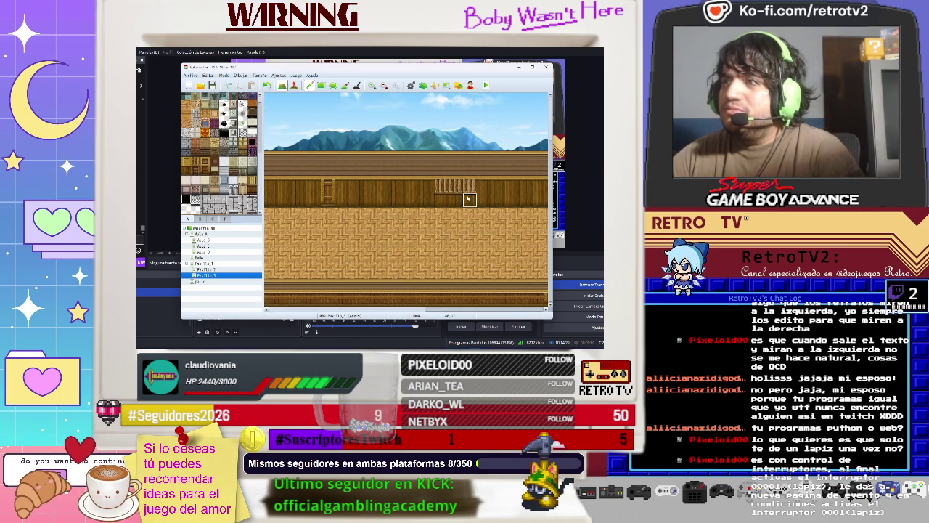
scroll(363, 307, right, 3)
scroll(363, 307, left, 3)
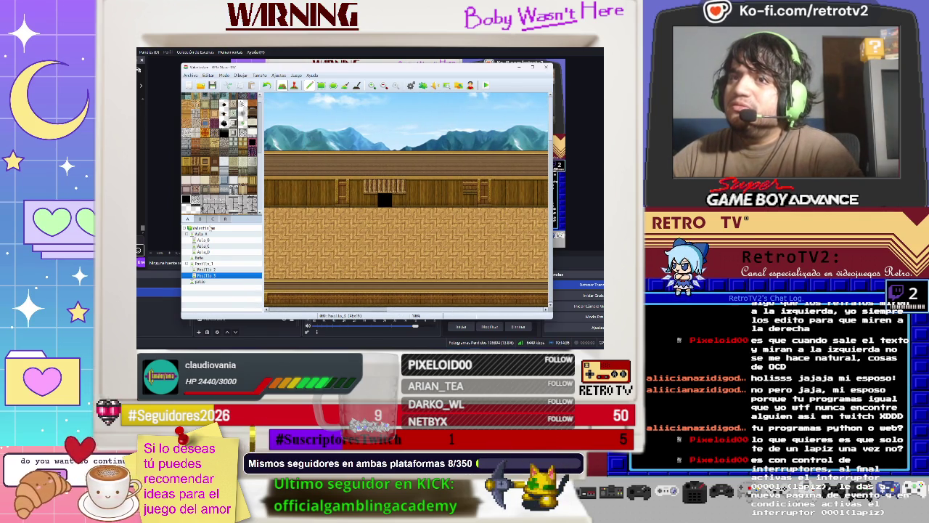
Step: Create a new event on the door tile of the Pasillo 2 map
click(211, 269)
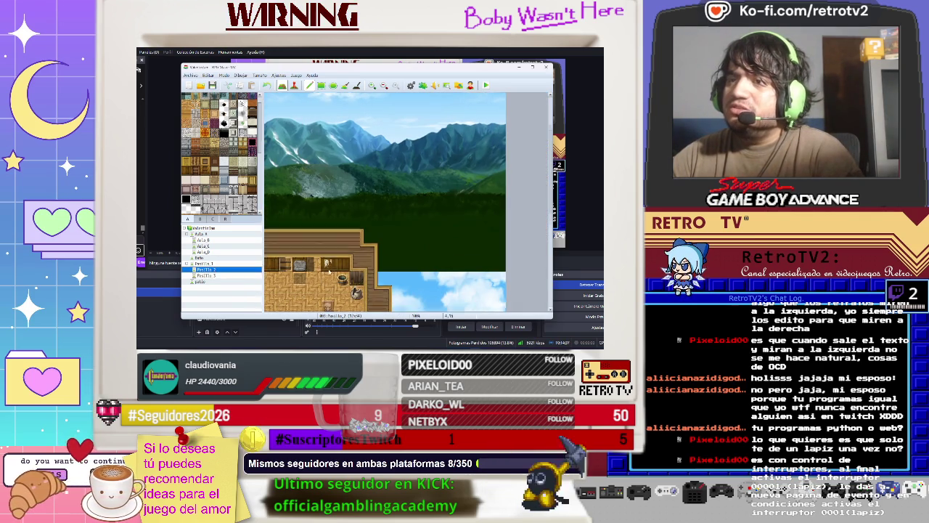
scroll(385, 202, down, 2)
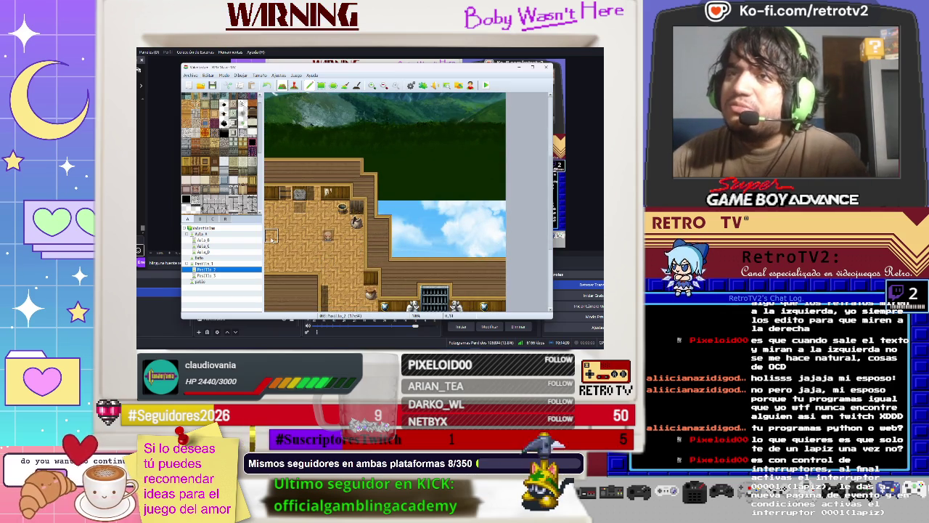
key(F6)
click(271, 236)
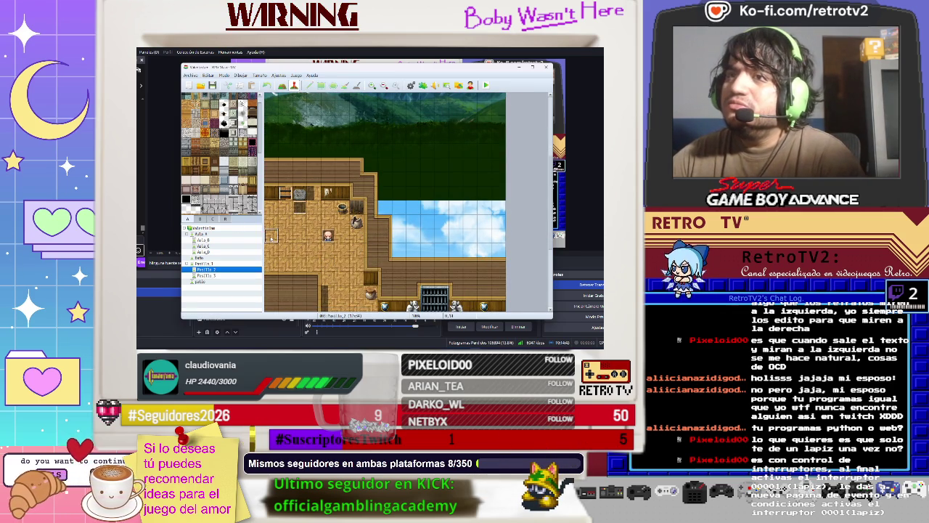
double_click(271, 236)
Step: Add a Transfer Player command to a spot on Pasillo_3 and save the event
right_click(358, 132)
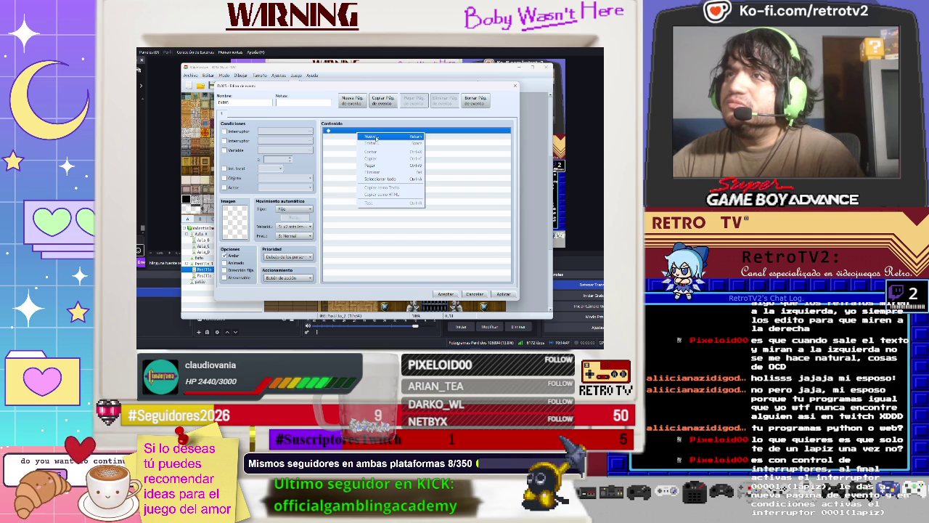
click(375, 138)
click(376, 132)
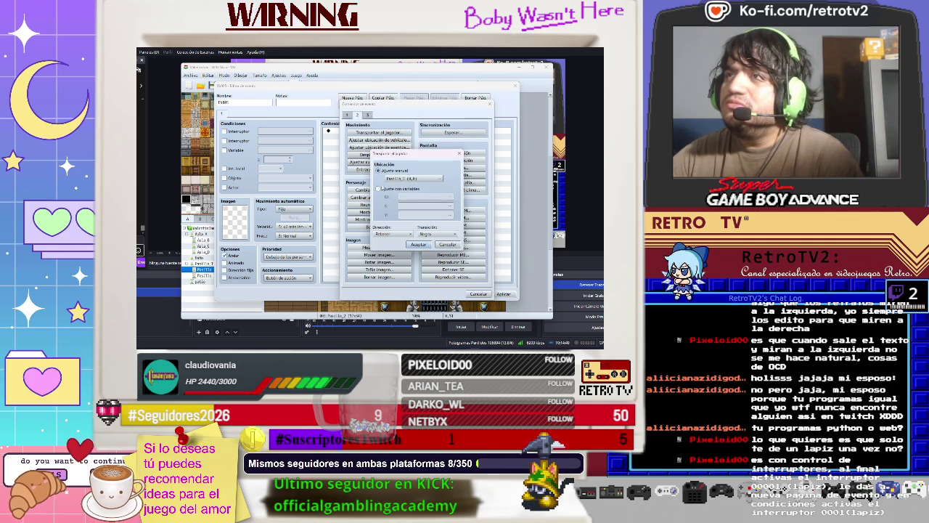
click(398, 178)
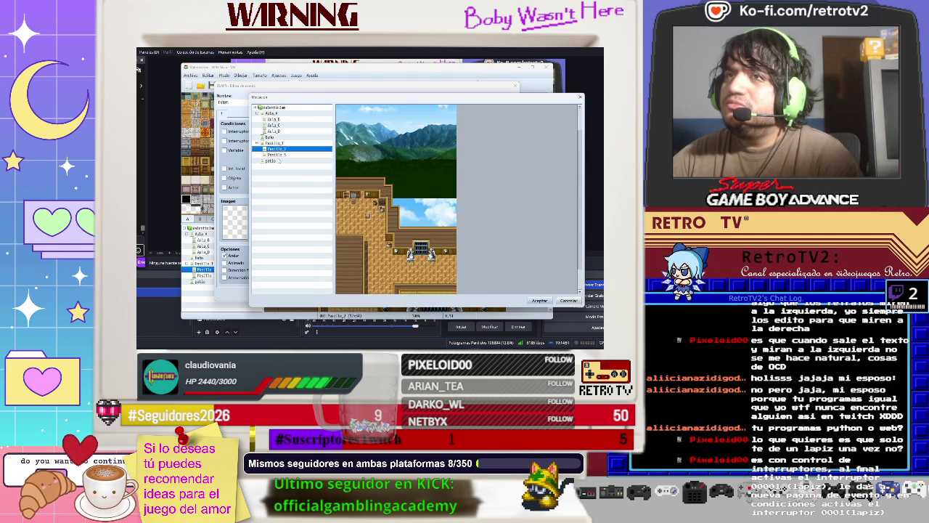
click(277, 154)
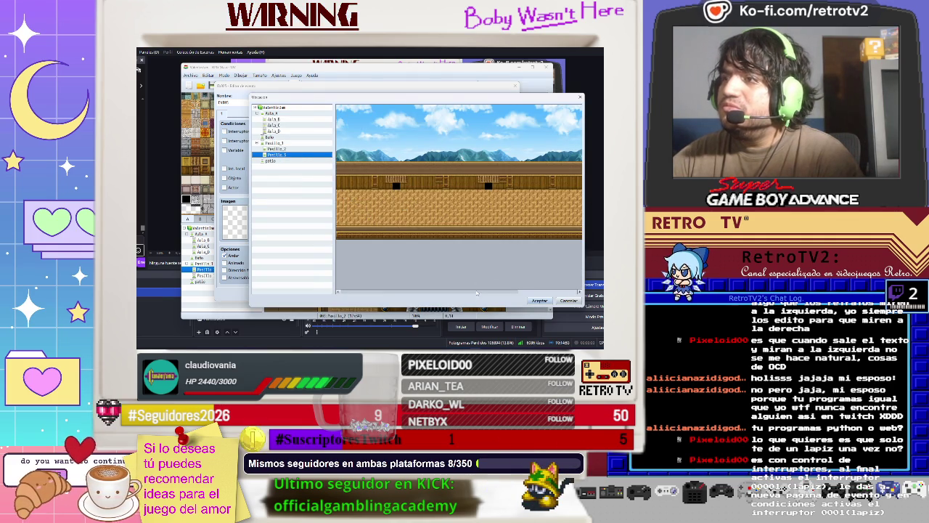
scroll(478, 286, right, 3)
click(574, 209)
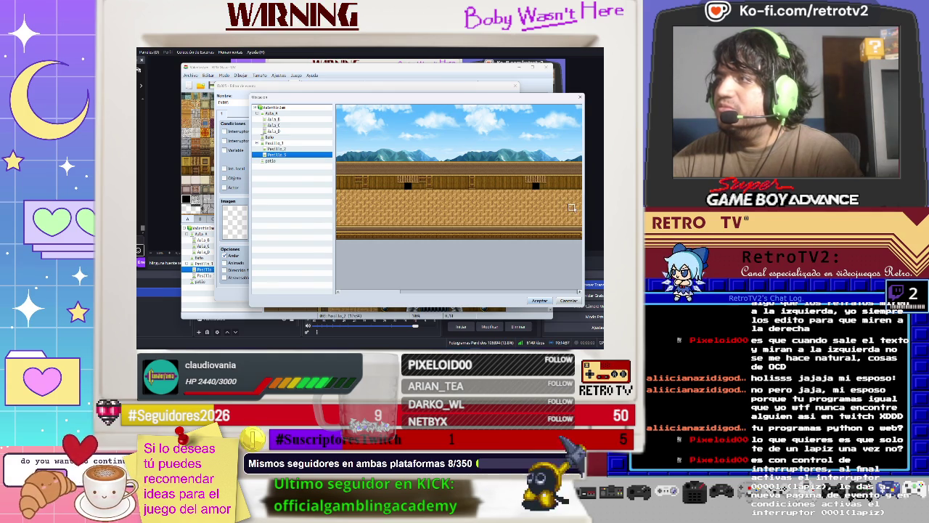
double_click(576, 208)
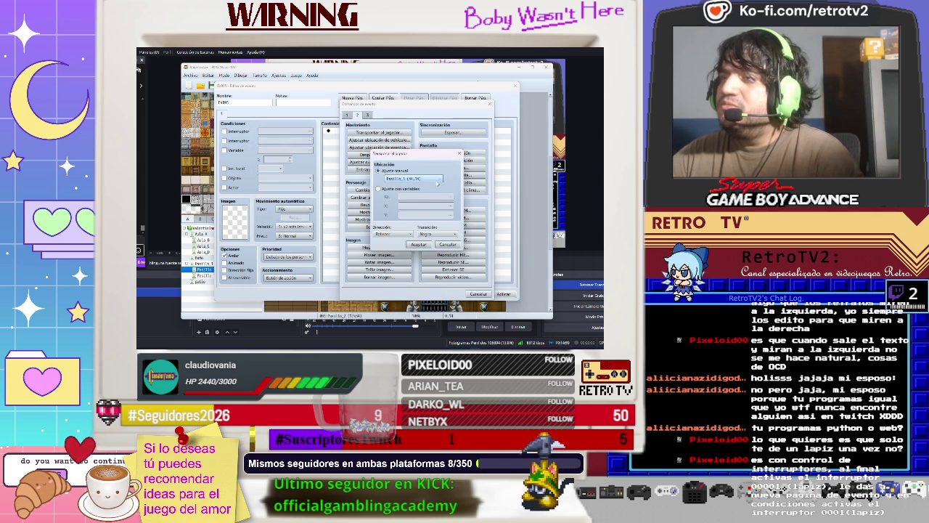
click(418, 245)
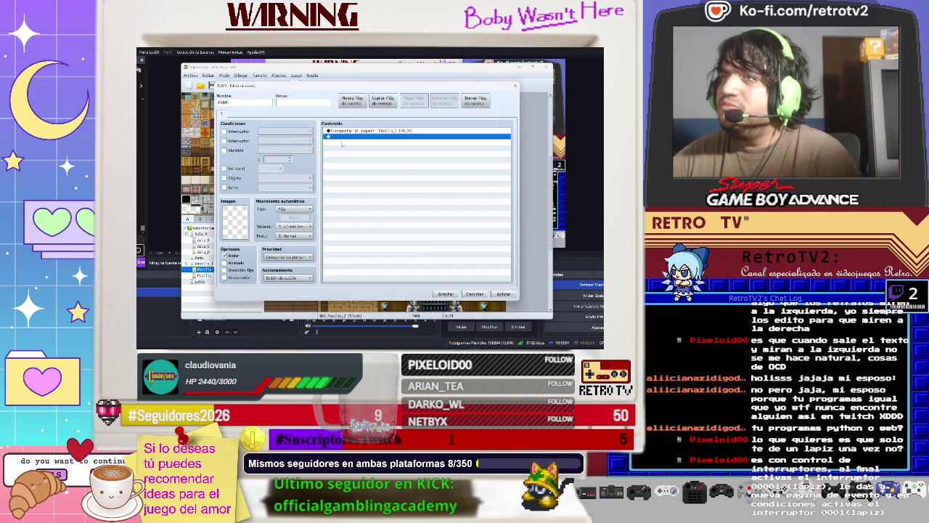
click(445, 294)
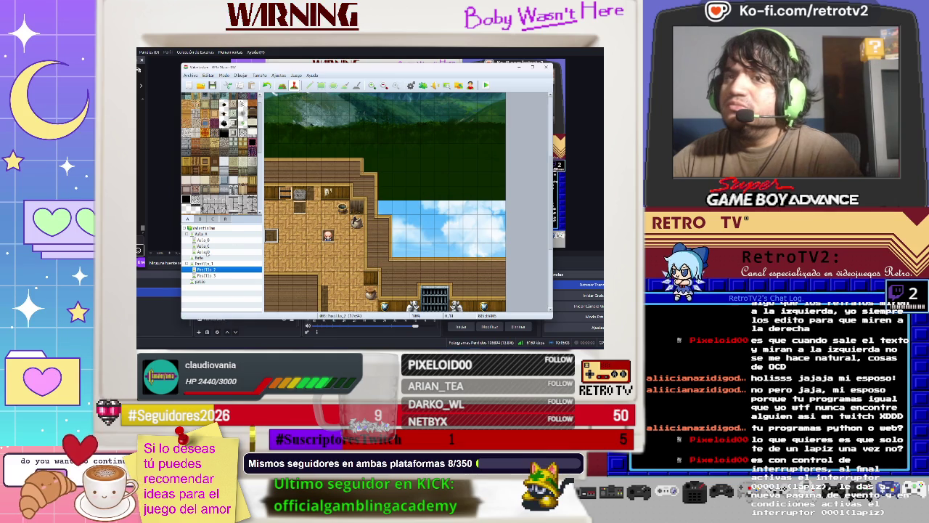
click(223, 276)
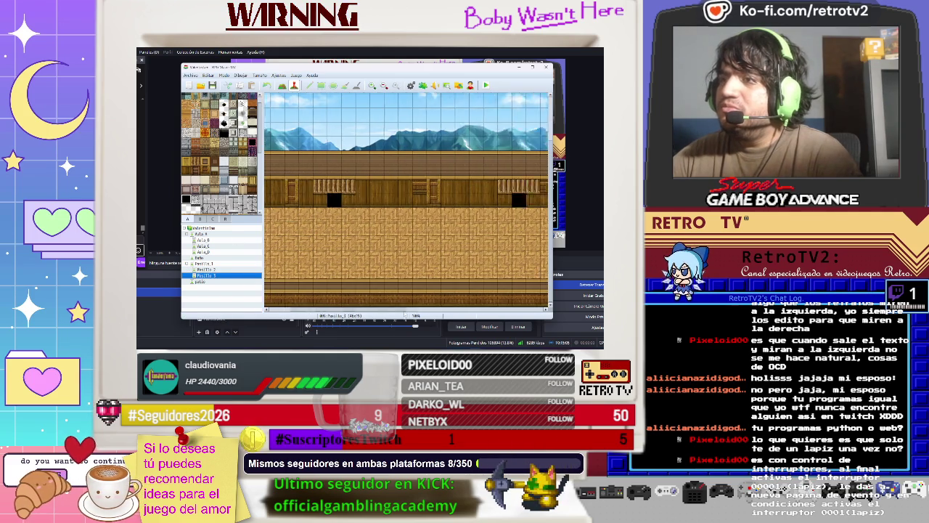
Step: Create a doorway event at the corridor's right edge transferring the player to Pasillo_2 at 7,18
double_click(540, 244)
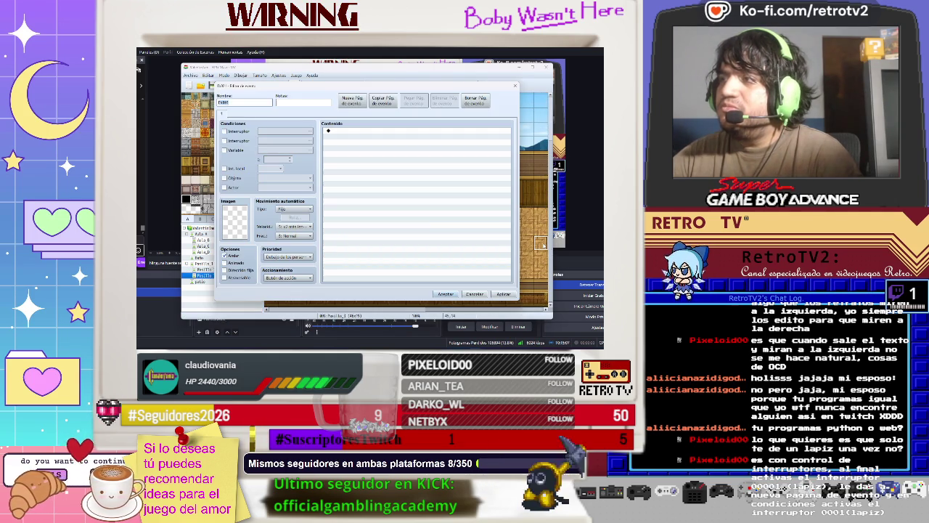
double_click(354, 132)
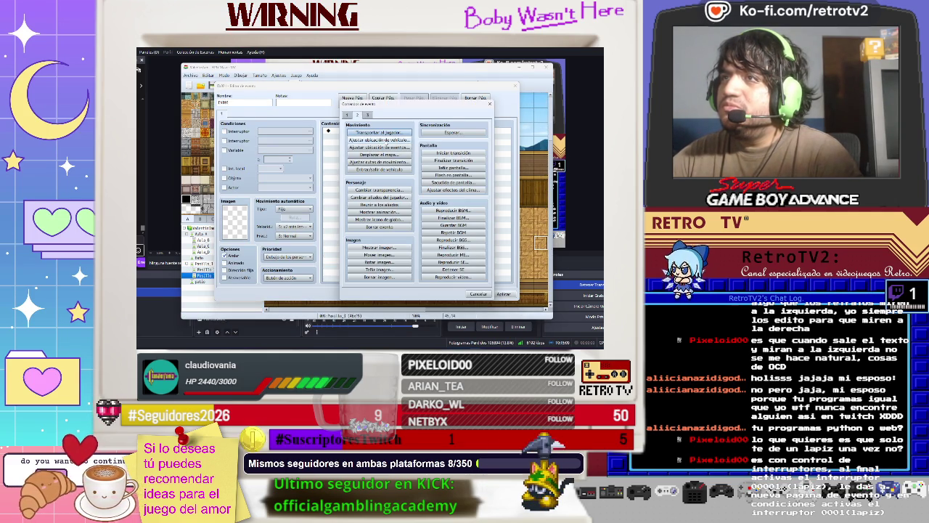
click(398, 133)
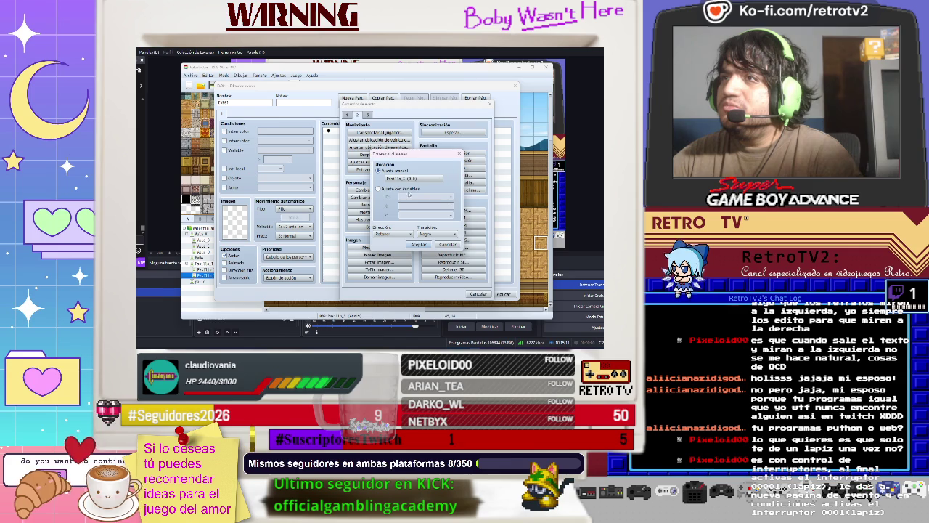
click(414, 178)
key(Up)
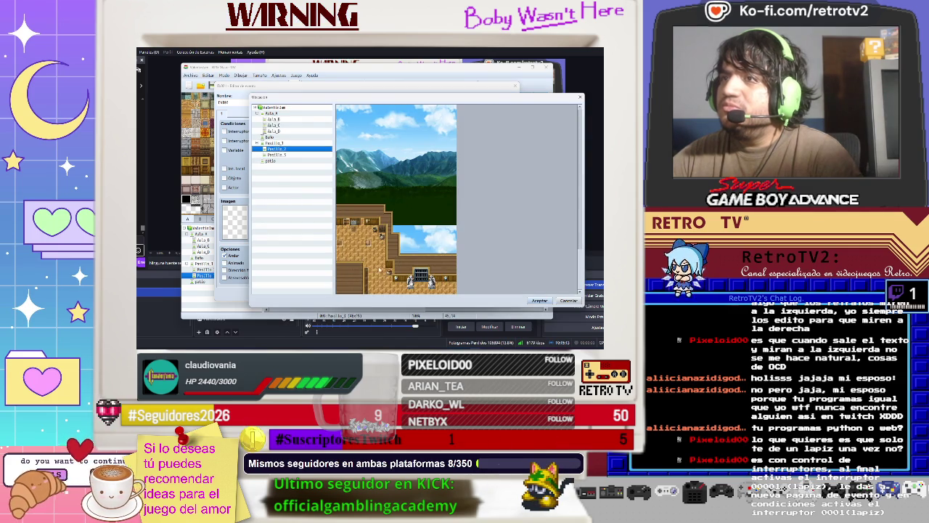
double_click(345, 249)
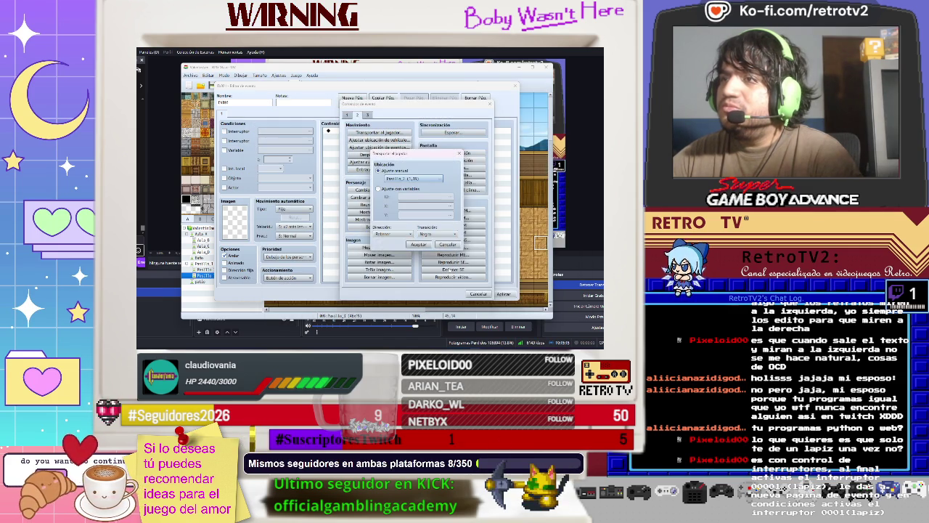
click(419, 245)
click(501, 294)
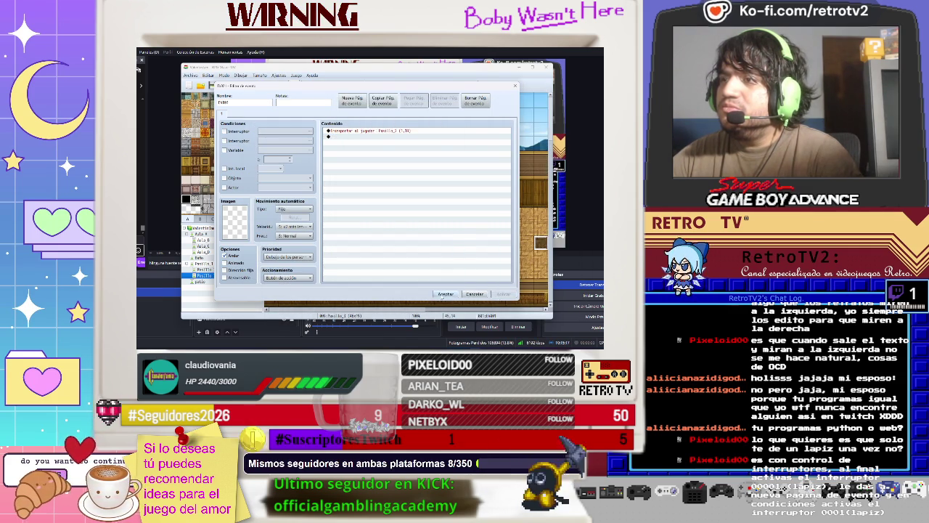
click(443, 294)
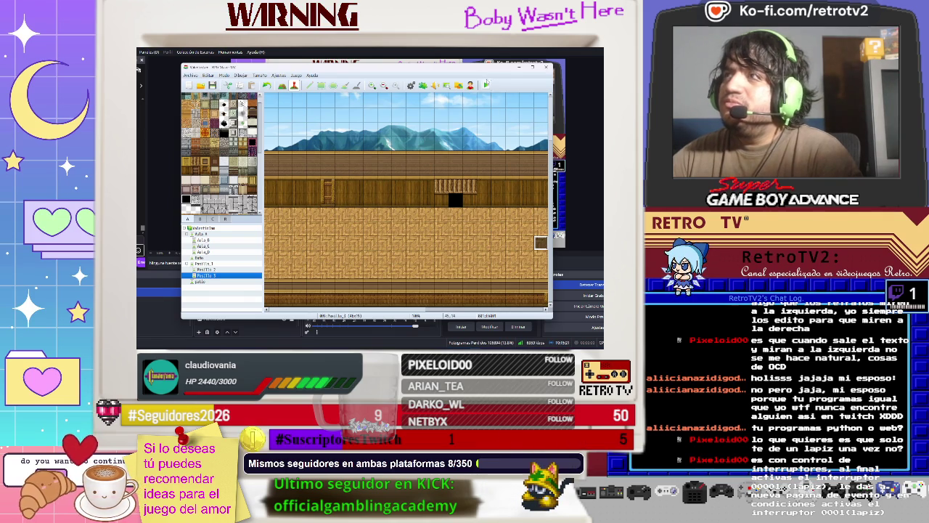
Step: Playtest a new game, skip the opening dialogue and walk through the classroom door
click(486, 85)
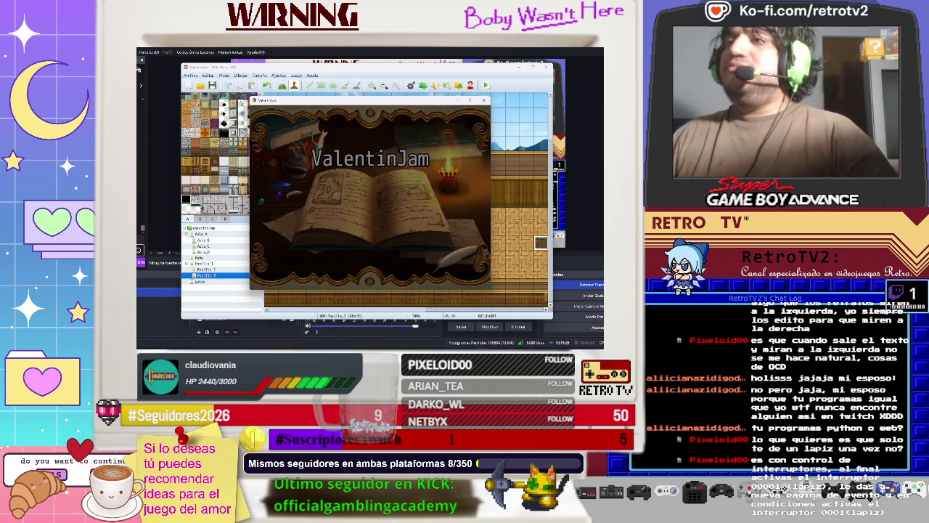
key(Return)
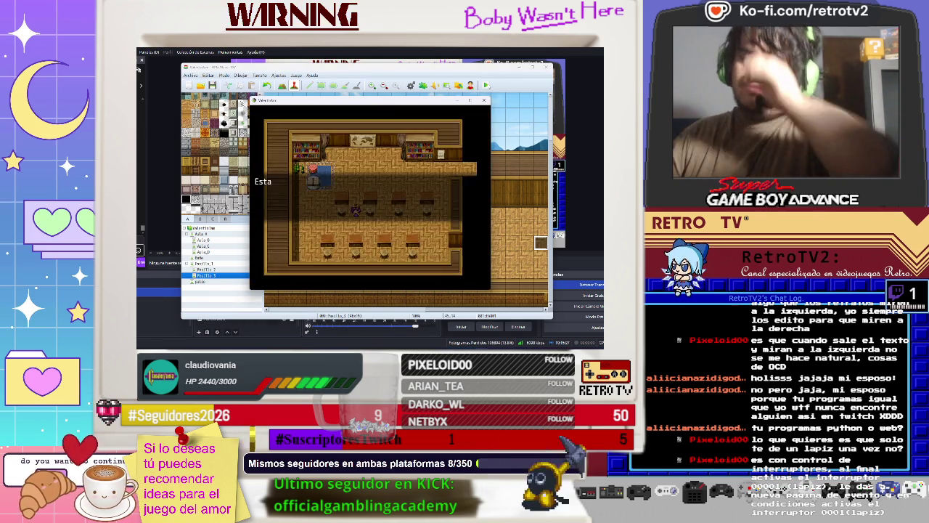
key(Return)
key(Return)
key(Return)
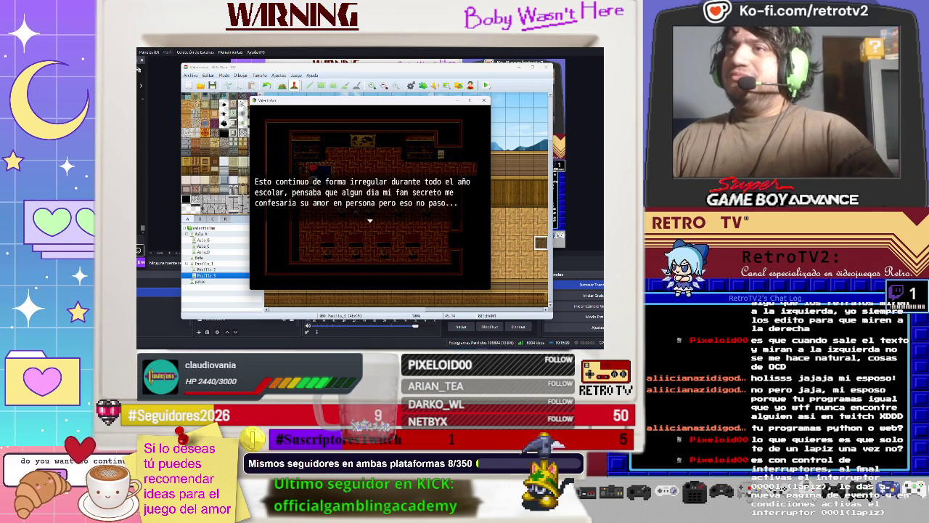
key(Right)
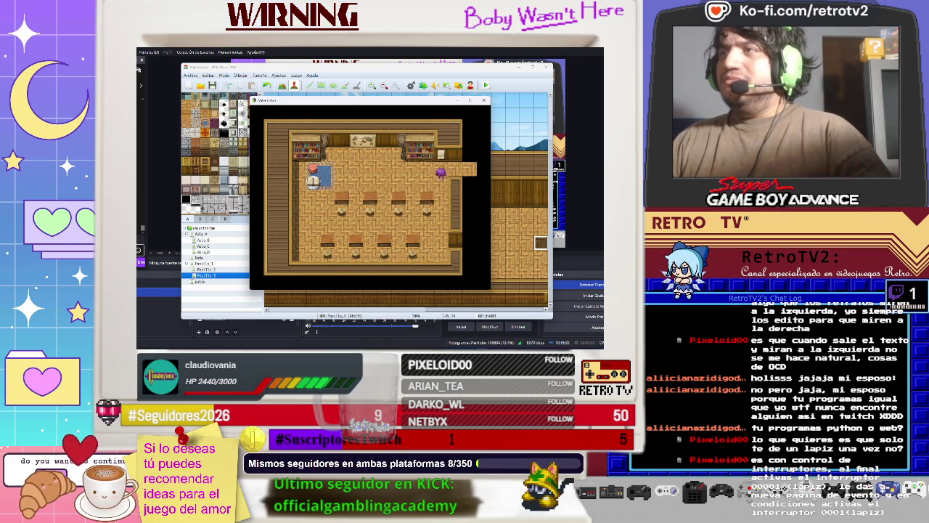
key(Right)
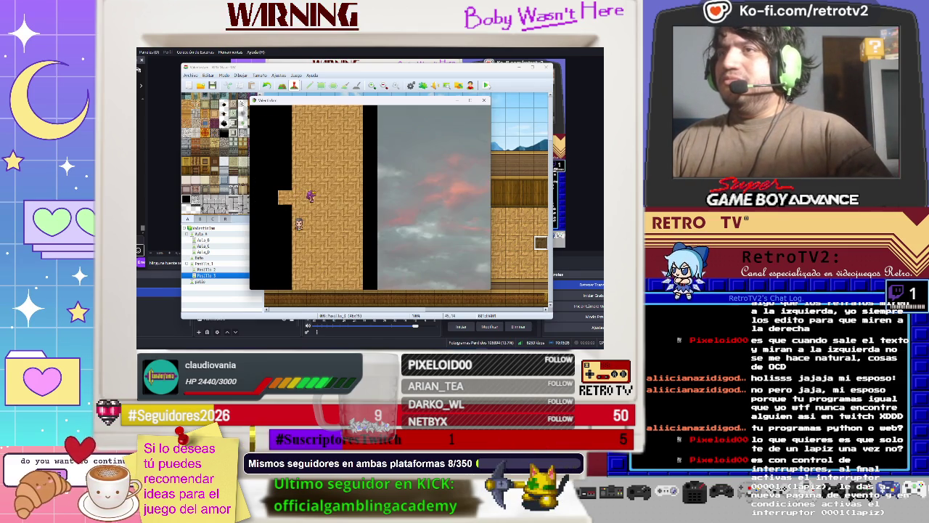
Step: Walk up through the next room and exit left into another corridor
key(Up)
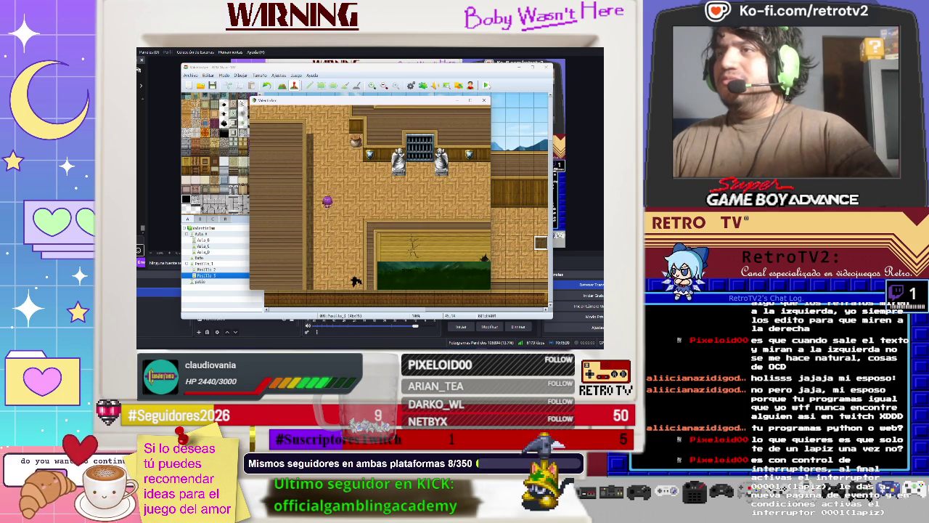
key(Up)
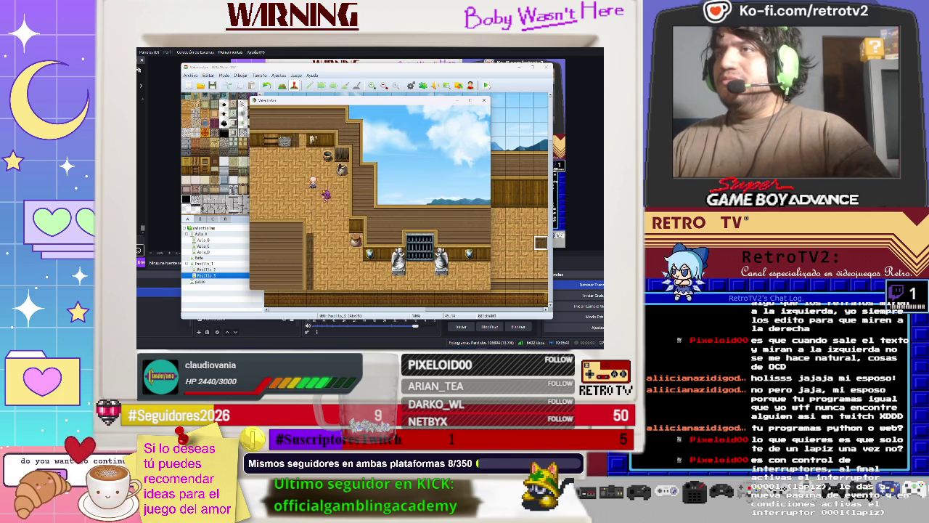
key(Up)
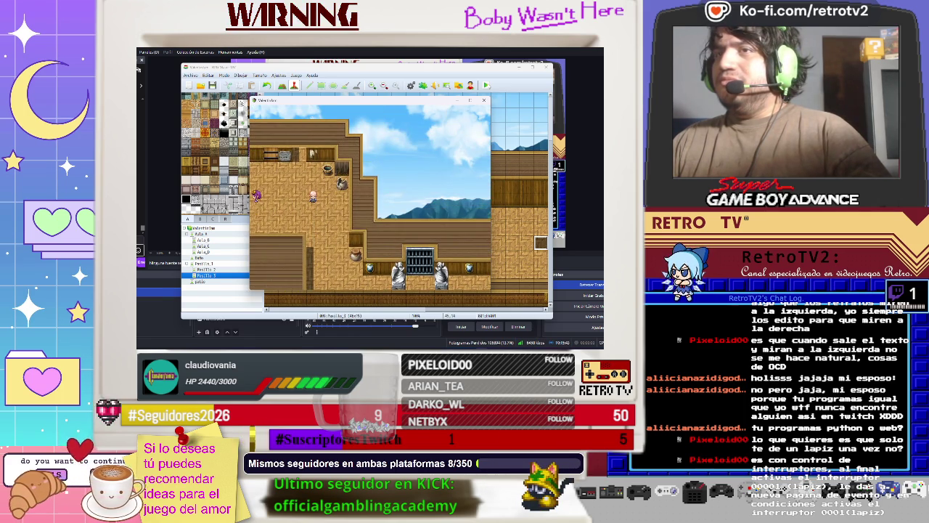
key(Left)
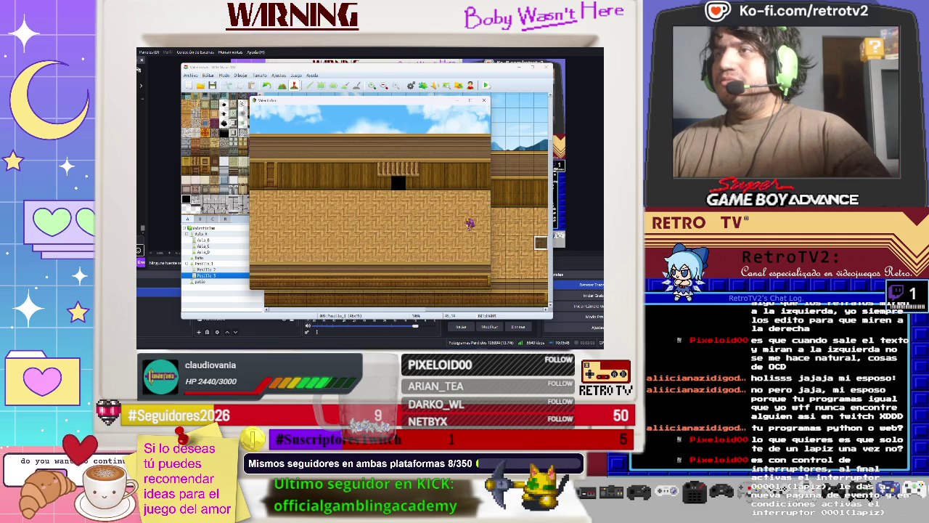
key(Left)
key(Down)
key(Left)
key(Left)
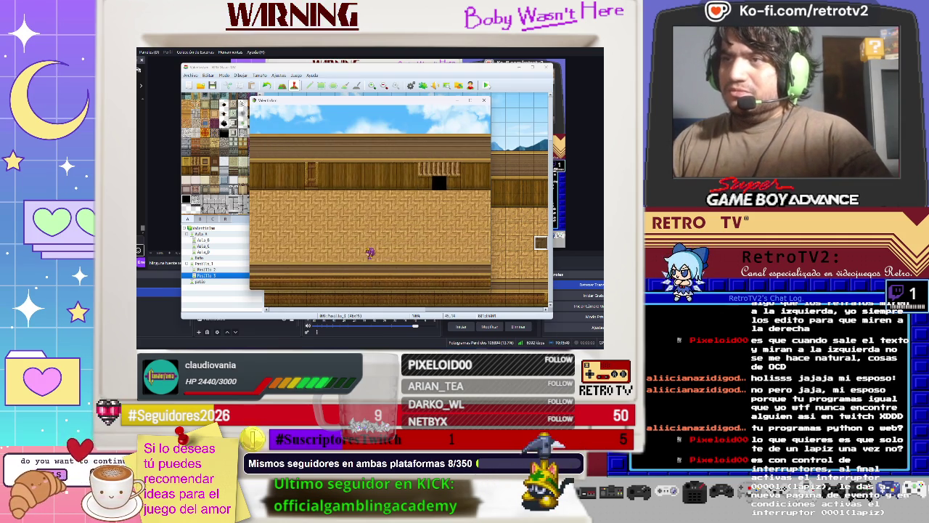
key(Right)
key(Up)
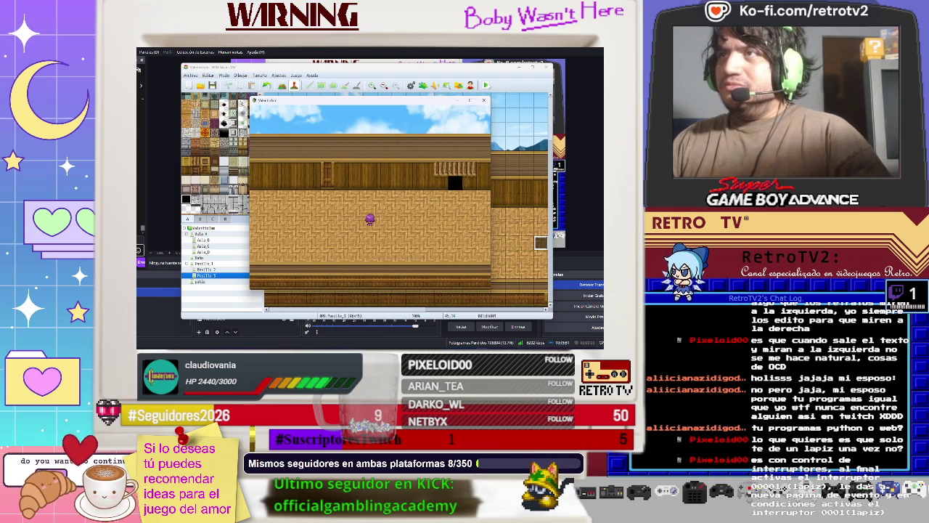
Step: Walk right along the corridor, then end the playtest from the game menu
key(Right)
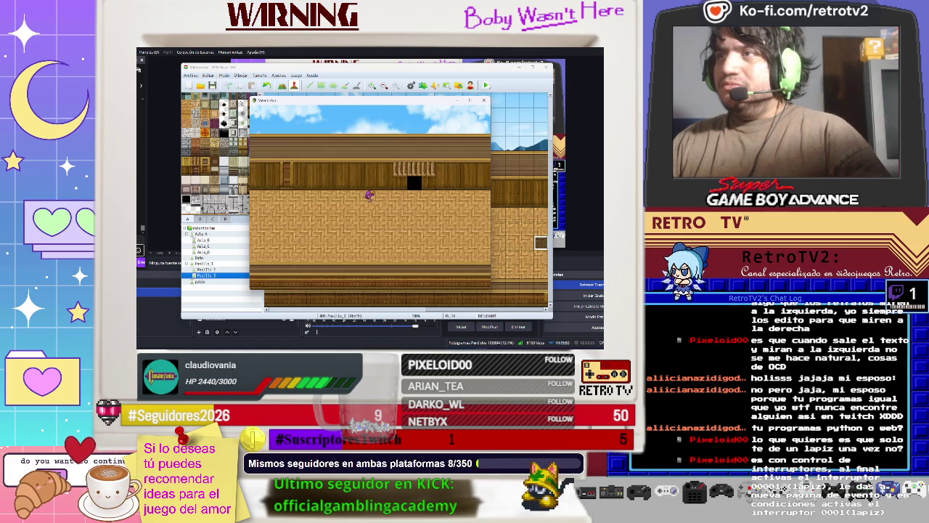
key(Down)
key(Up)
key(Left)
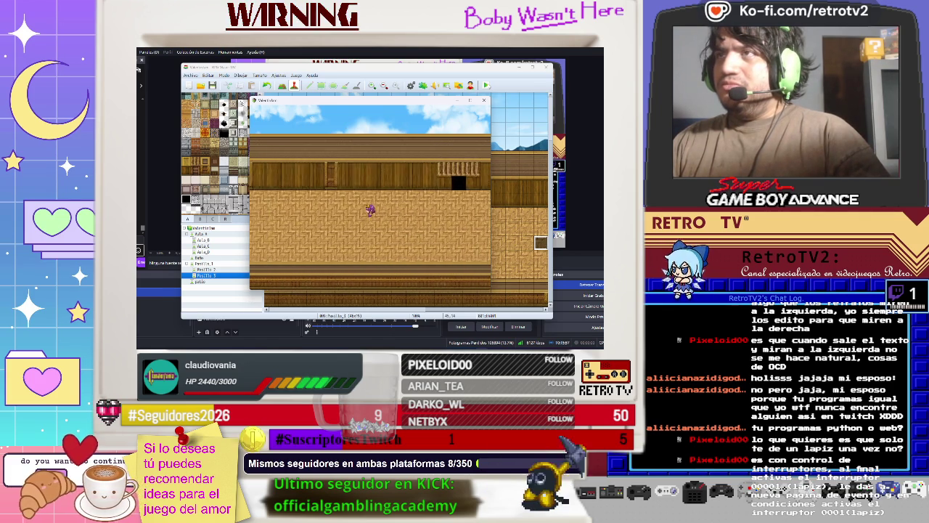
key(Right)
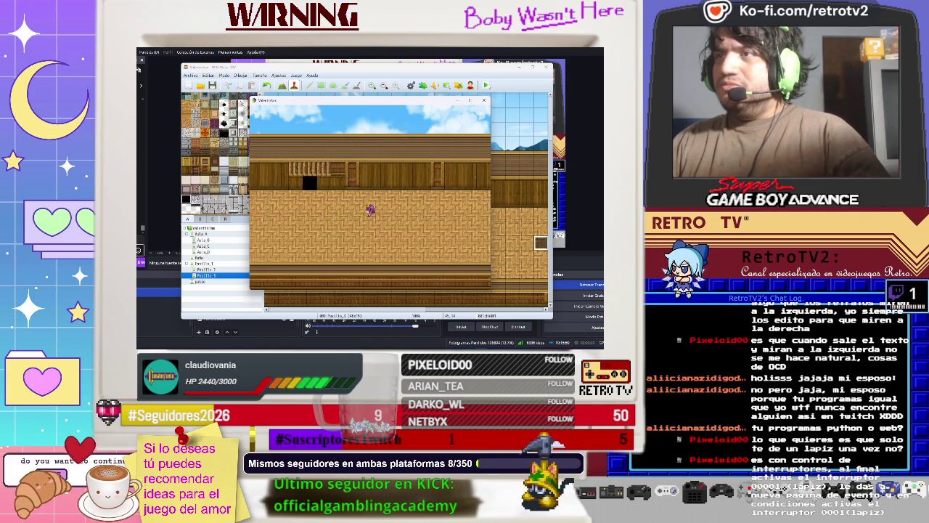
key(Right)
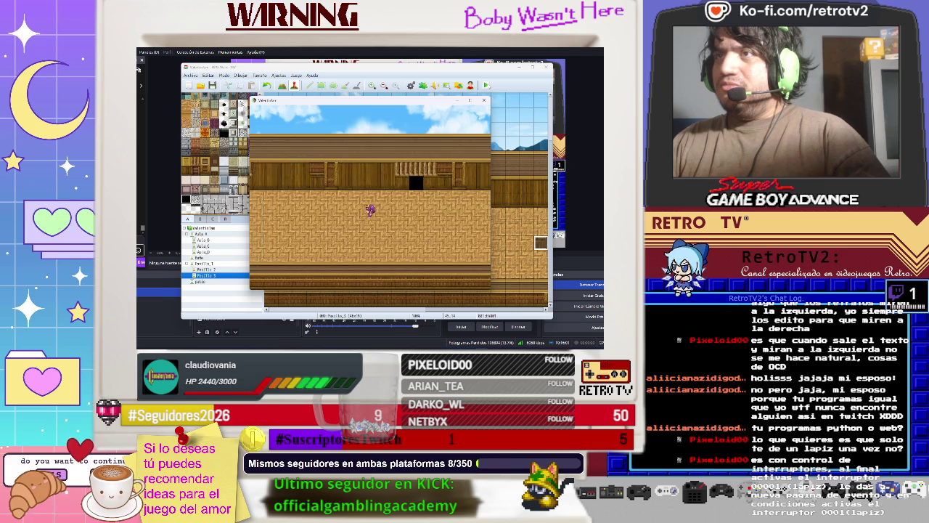
key(Right)
key(Escape)
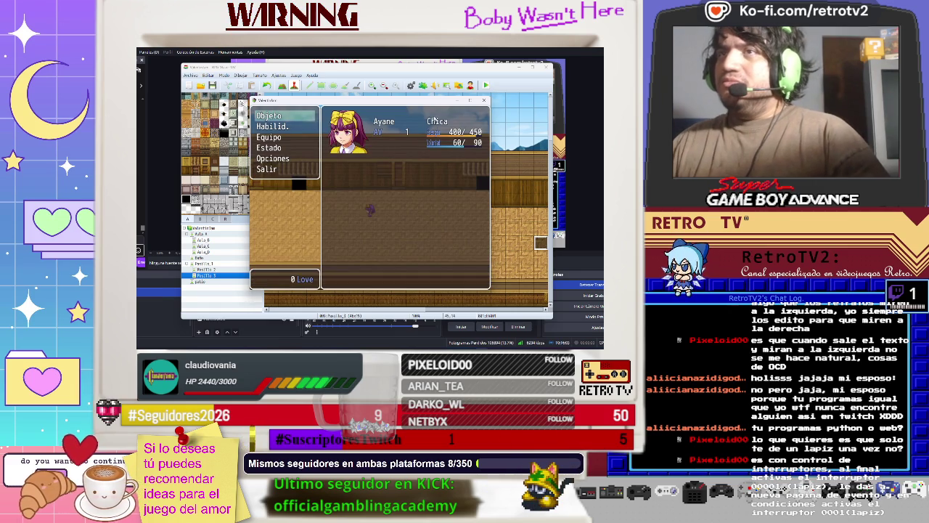
click(483, 101)
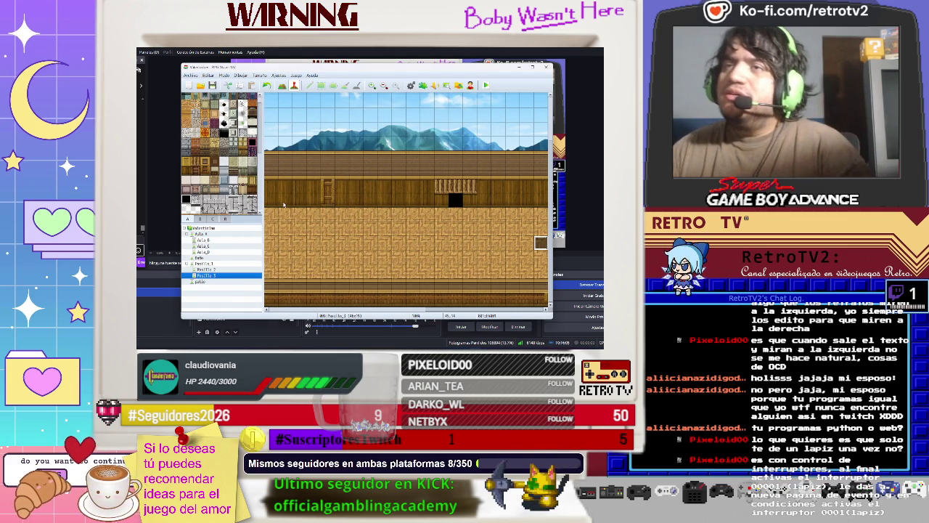
Step: In map mode, paint dark and sky tiles along the lower-left bottom rows
drag(443, 311, 279, 307)
key(F5)
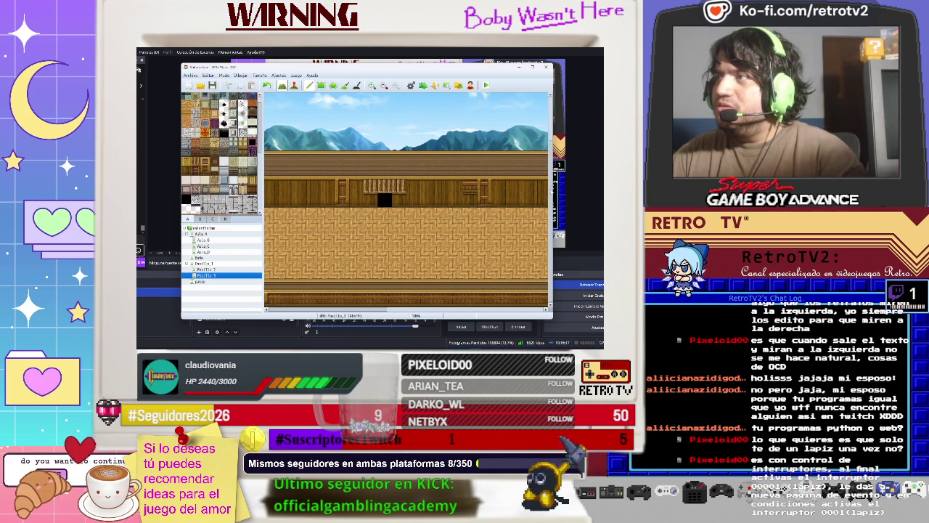
scroll(406, 200, up, 5)
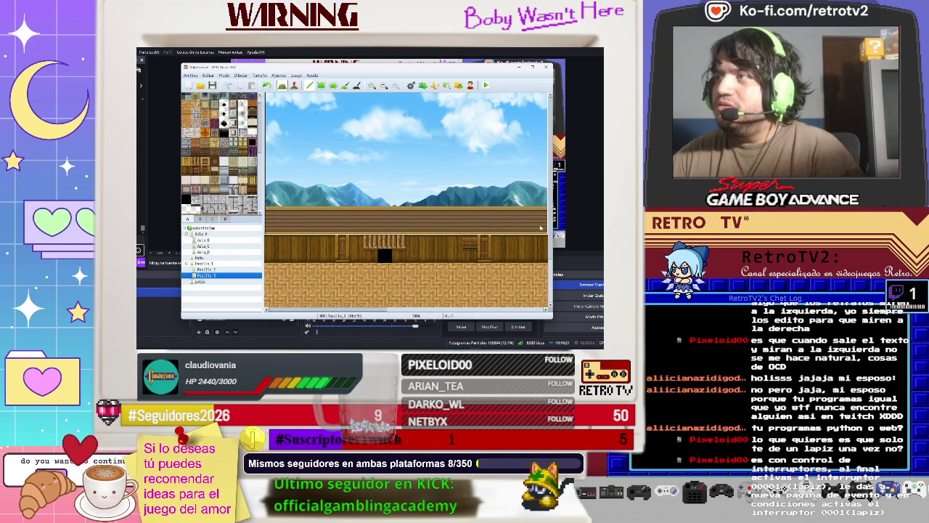
scroll(534, 305, down, 2)
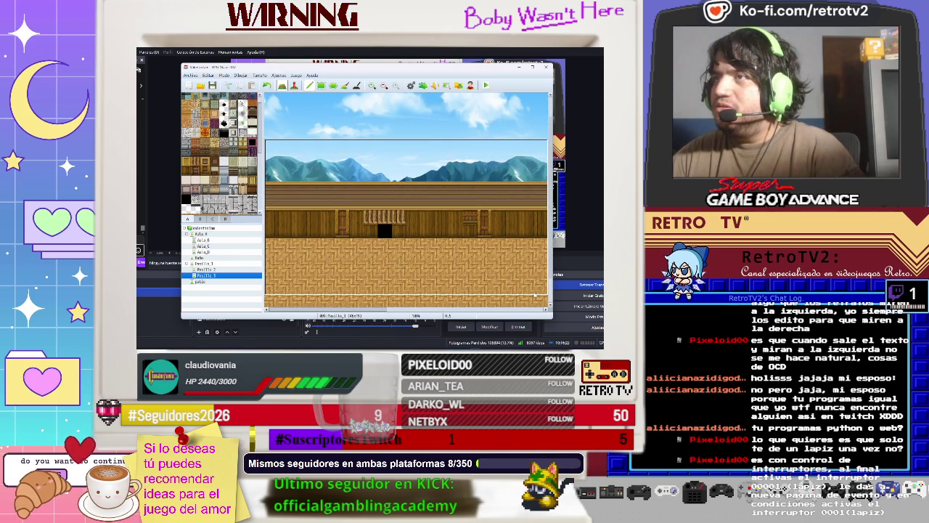
scroll(444, 261, down, 3)
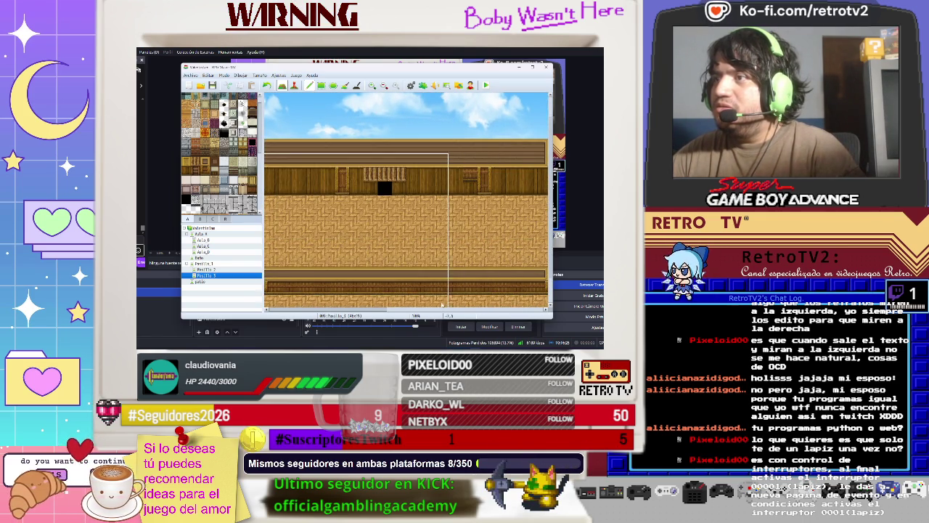
scroll(446, 262, down, 2)
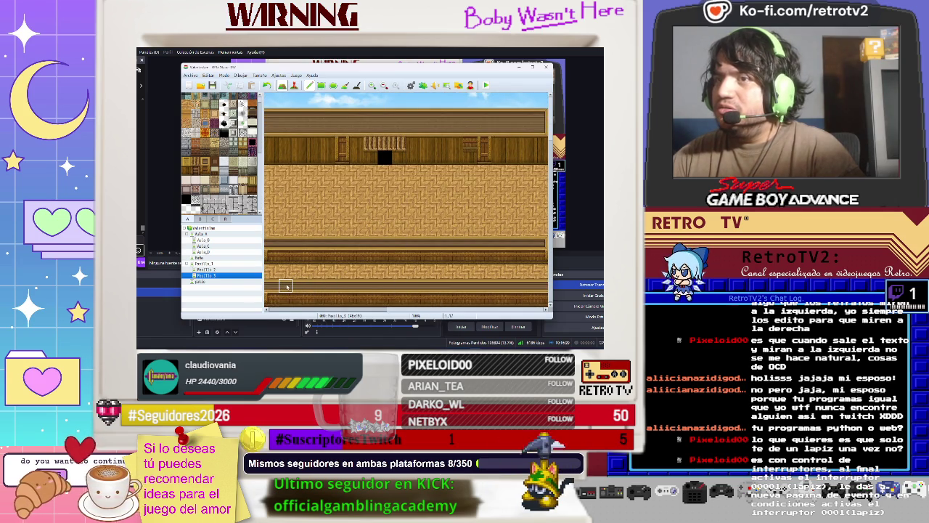
mouse_move(274, 289)
mouse_down()
mouse_move(306, 276)
mouse_move(531, 273)
mouse_move(494, 286)
mouse_move(342, 286)
mouse_move(330, 299)
mouse_move(545, 299)
mouse_up()
Step: Extend the sky and dark-green tiles across the rest of the bottom row
scroll(339, 181, right, 5)
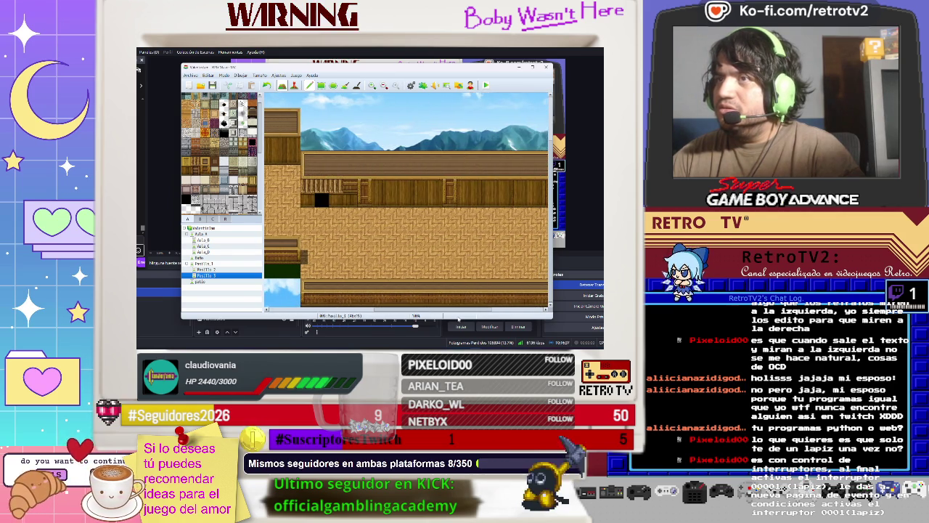
scroll(356, 181, right, 3)
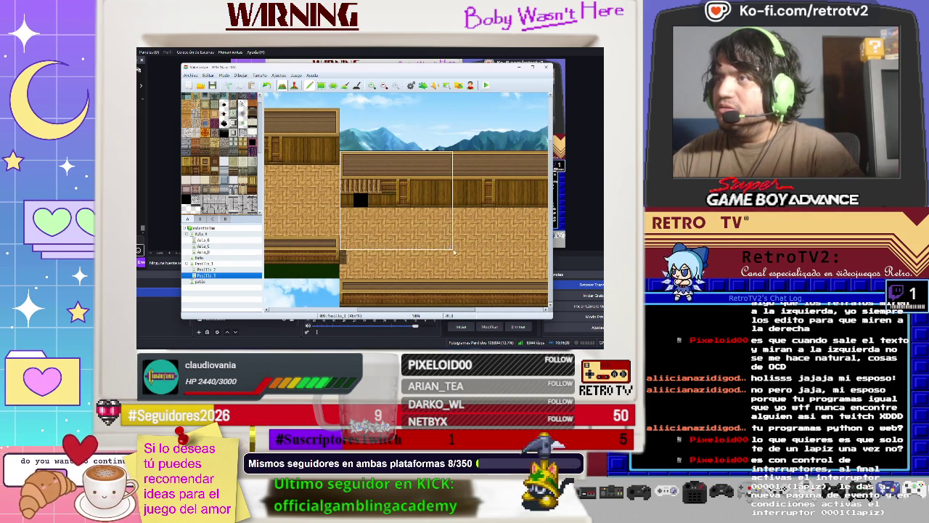
scroll(451, 181, left, 4)
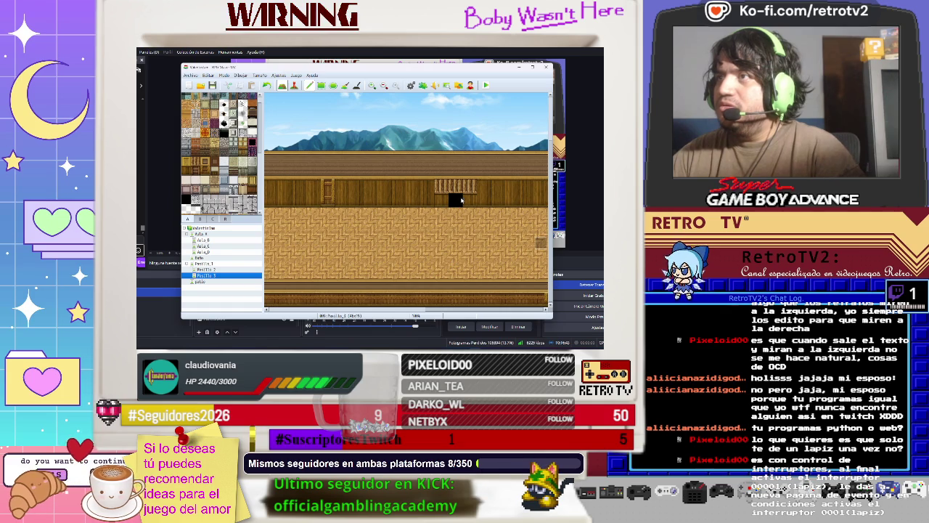
scroll(528, 168, right, 3)
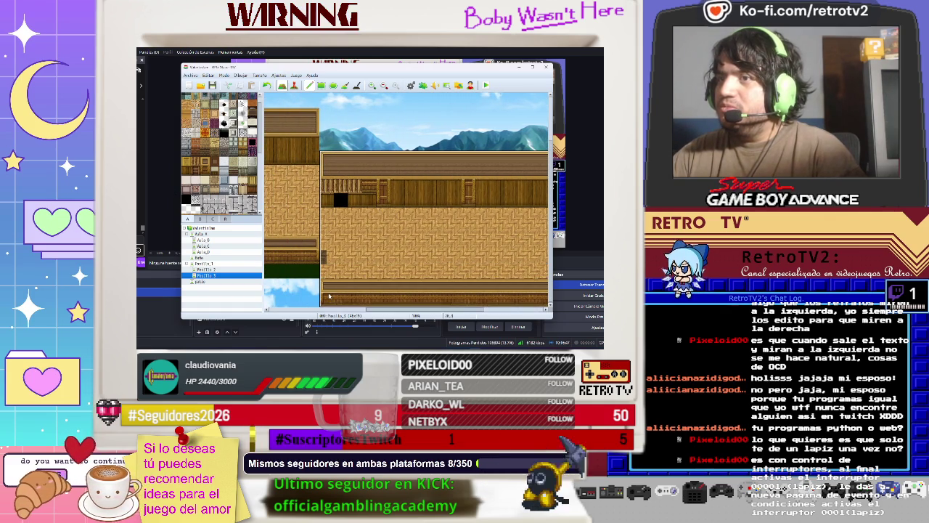
scroll(333, 259, down, 2)
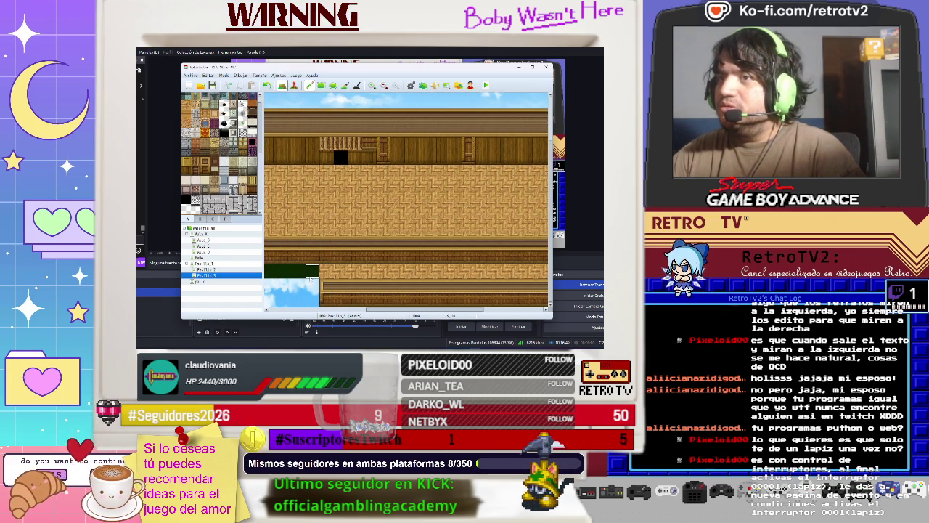
mouse_move(310, 306)
mouse_down()
mouse_move(526, 306)
mouse_move(445, 305)
mouse_move(541, 294)
mouse_move(504, 313)
mouse_up()
Step: Paint the remaining bottom-right tiles sky and dark green, then return to Event mode on Pasillo 2
scroll(401, 313, right, 3)
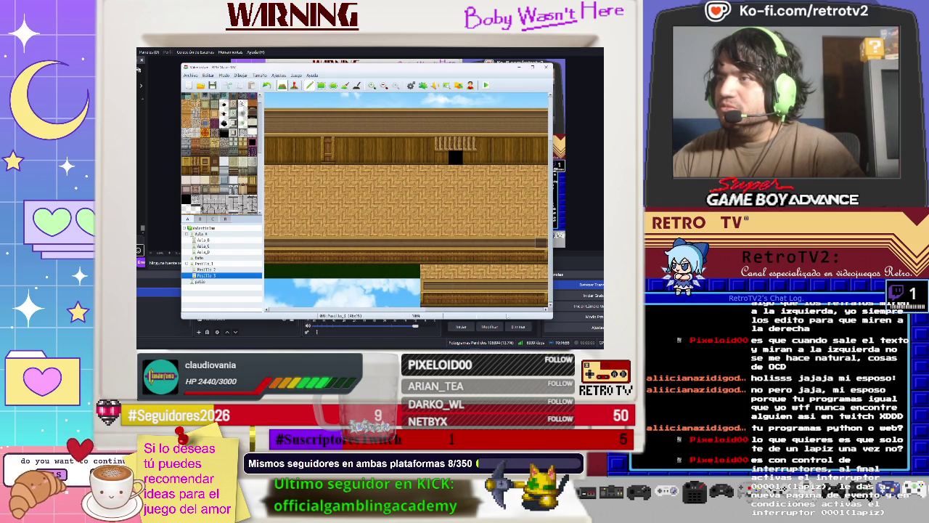
drag(517, 301, 425, 301)
scroll(385, 312, right, 5)
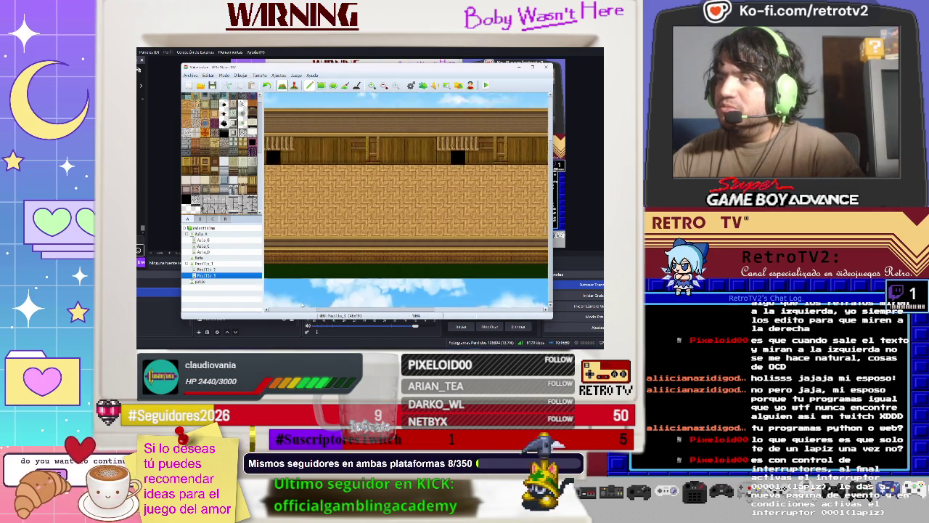
scroll(395, 308, left, 5)
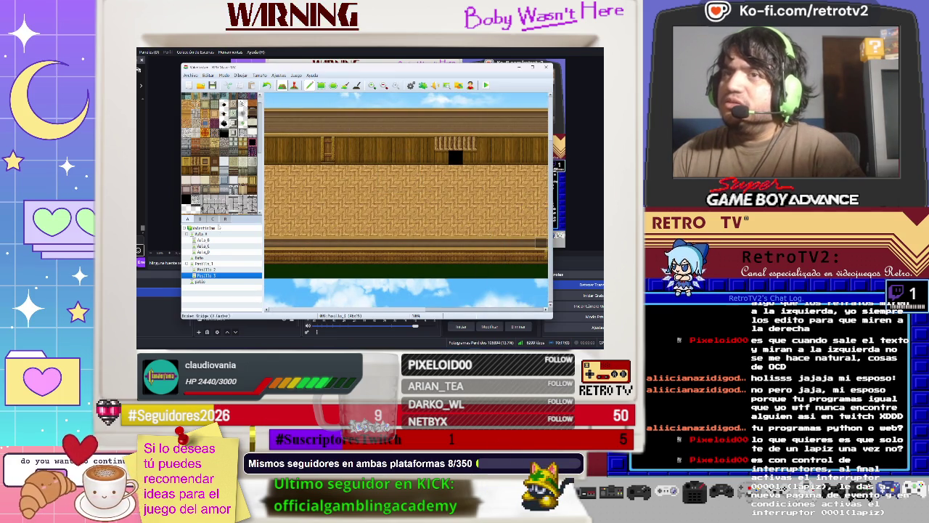
click(295, 85)
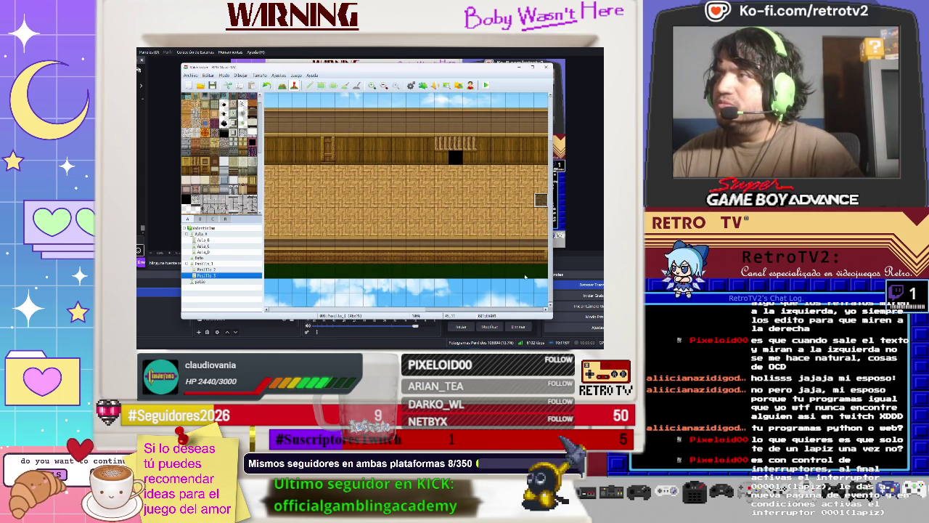
click(205, 270)
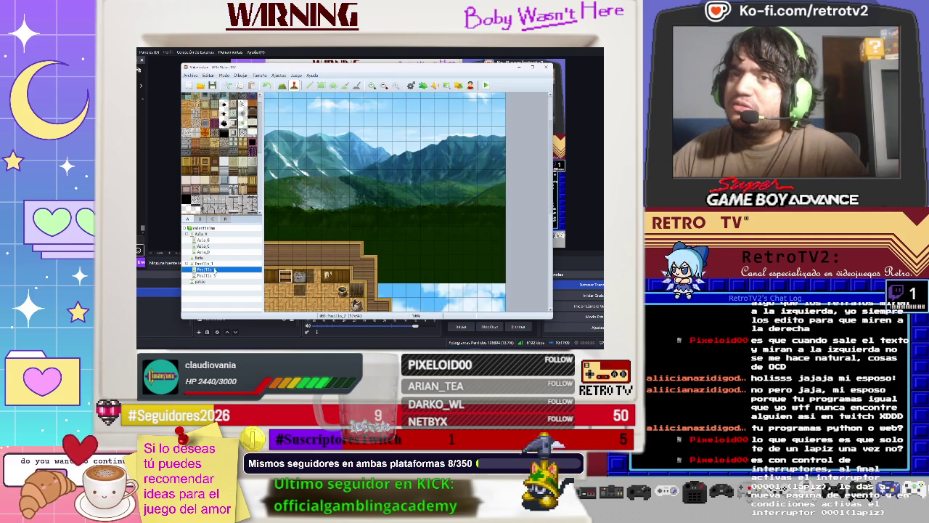
Step: Retarget the Pasillo 2 door's transfer to Pasillo_3 at 44,31, then start a playtest
double_click(273, 272)
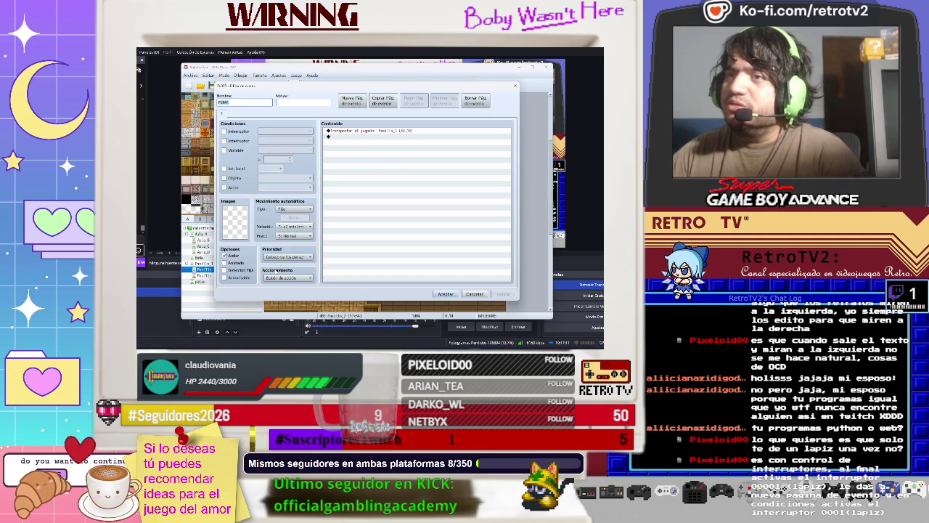
double_click(356, 136)
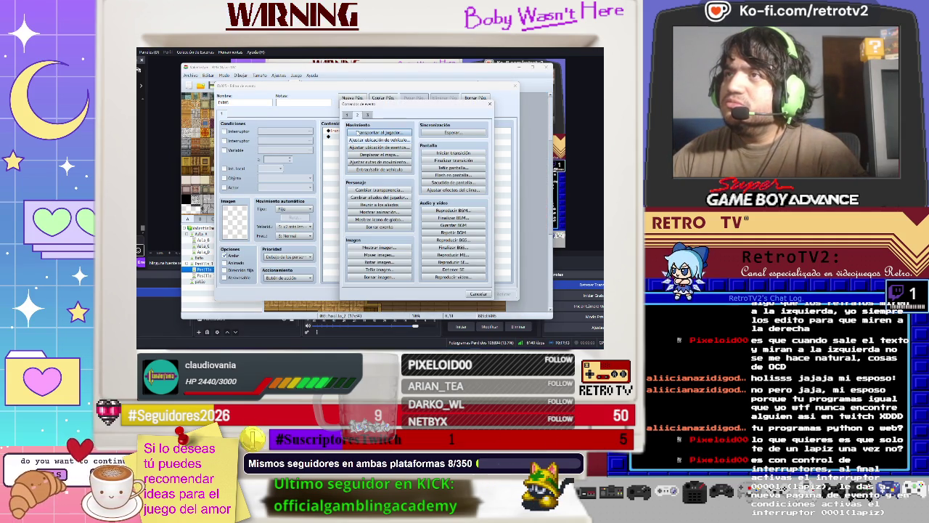
click(490, 104)
right_click(349, 131)
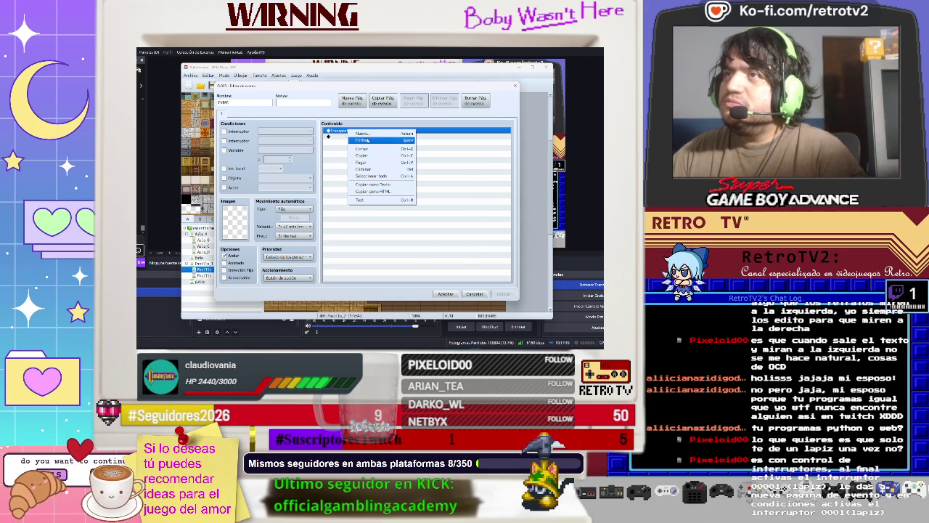
click(368, 139)
click(406, 183)
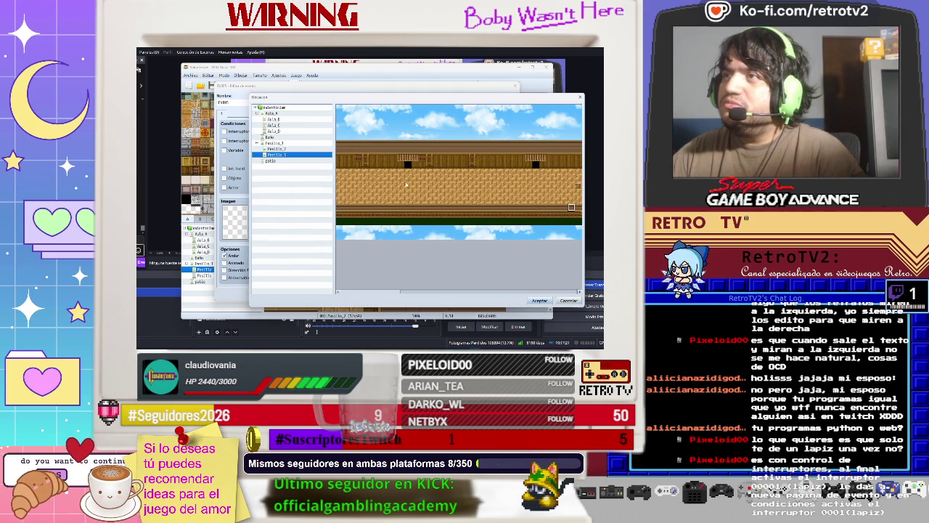
double_click(573, 188)
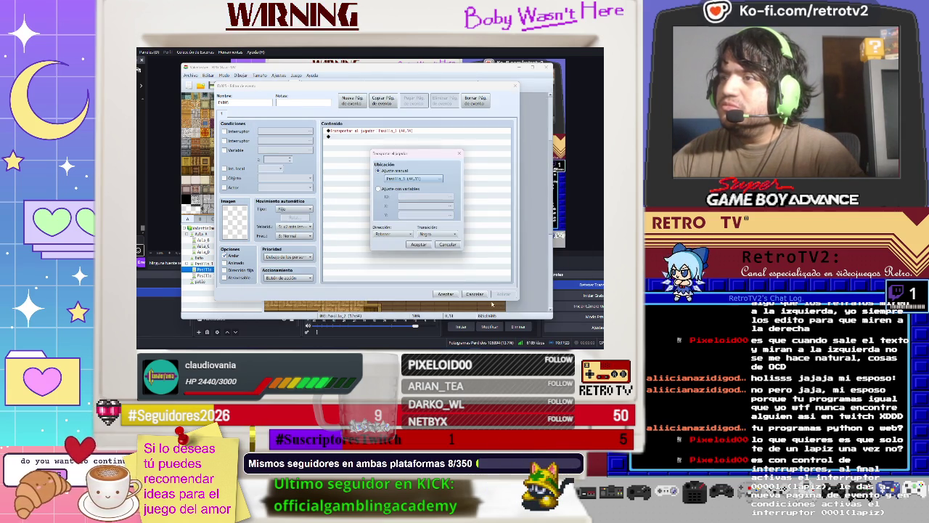
click(419, 244)
click(506, 294)
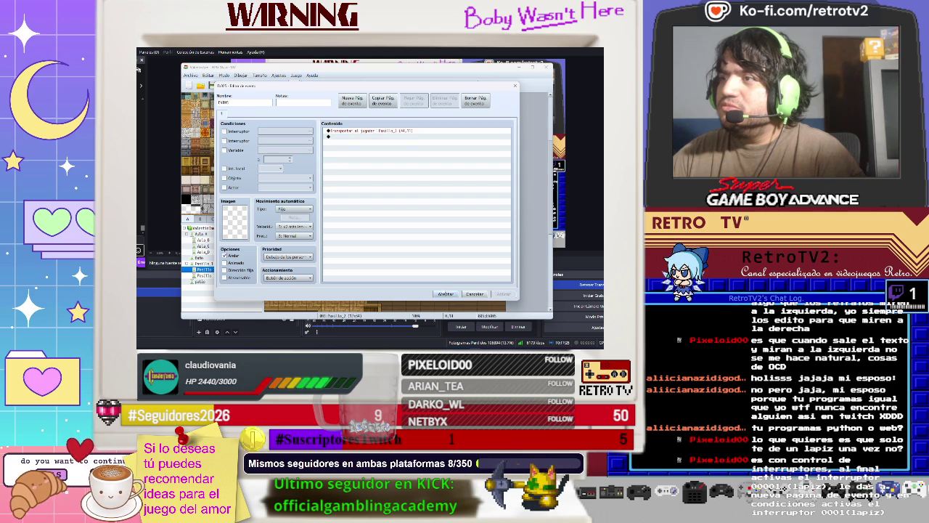
click(439, 294)
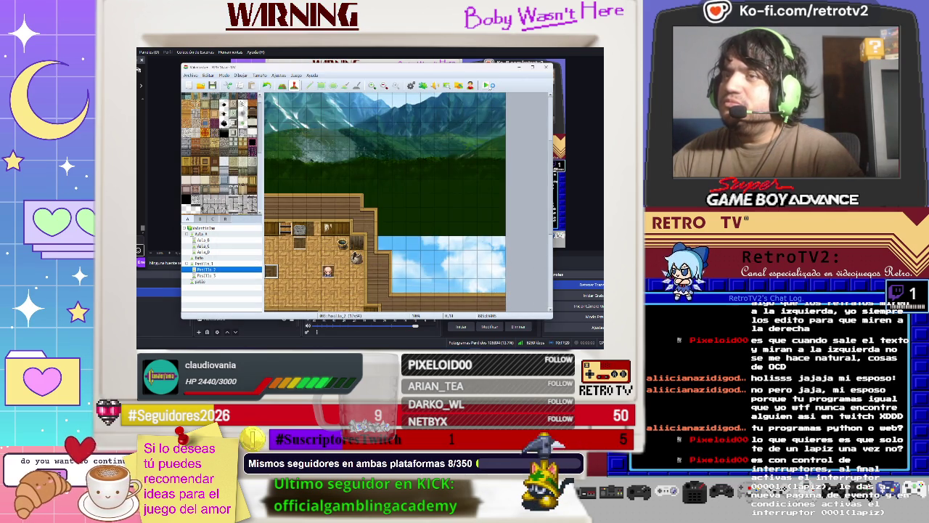
click(486, 85)
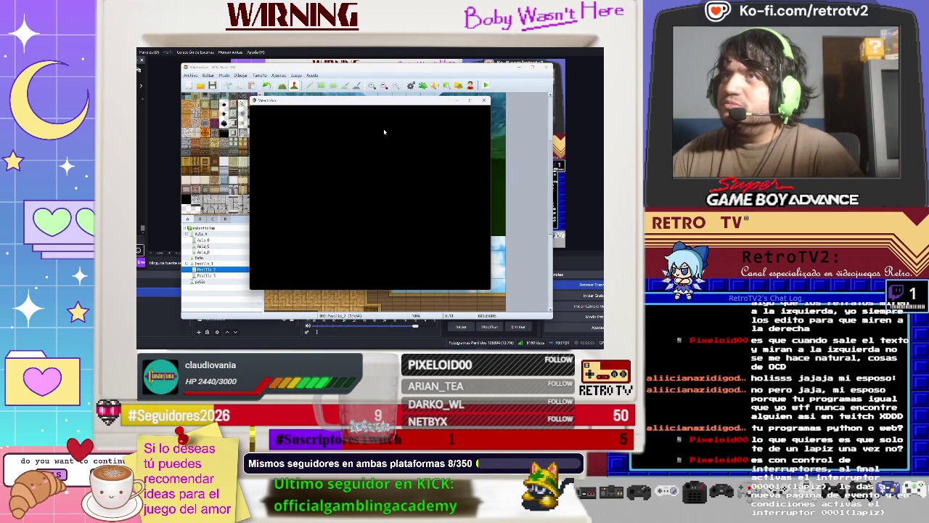
Step: Start the test game, walk the character around the corridor, and close the test window
key(Return)
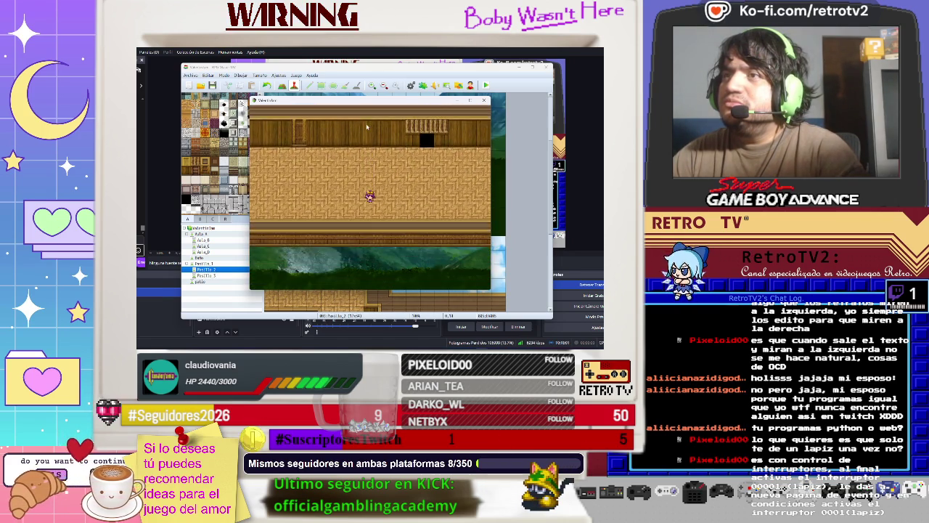
key(Up)
key(Down)
key(Right)
key(Right)
key(Up)
key(Down)
key(Left)
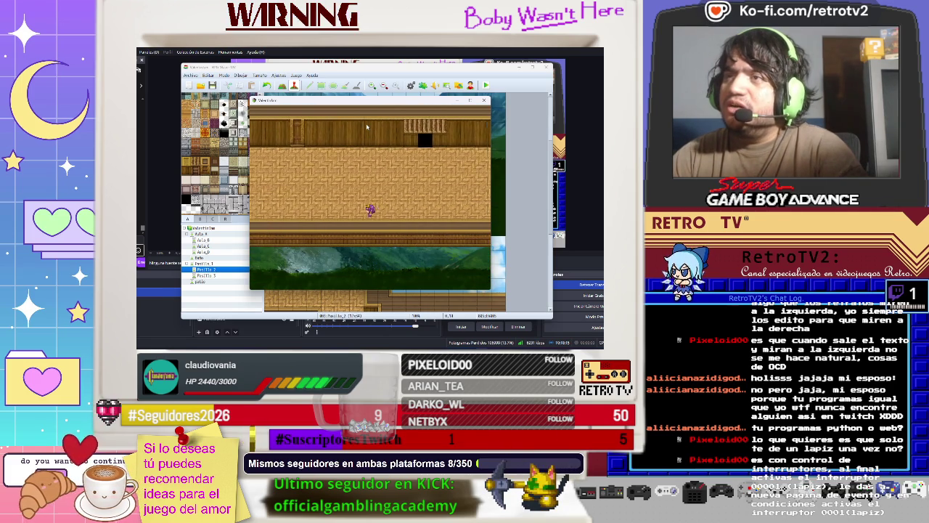
key(Right)
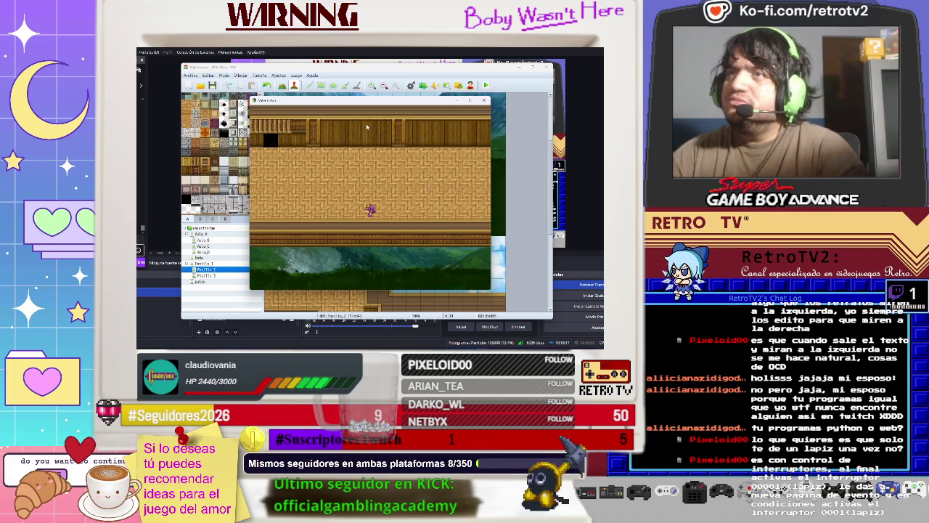
key(Up)
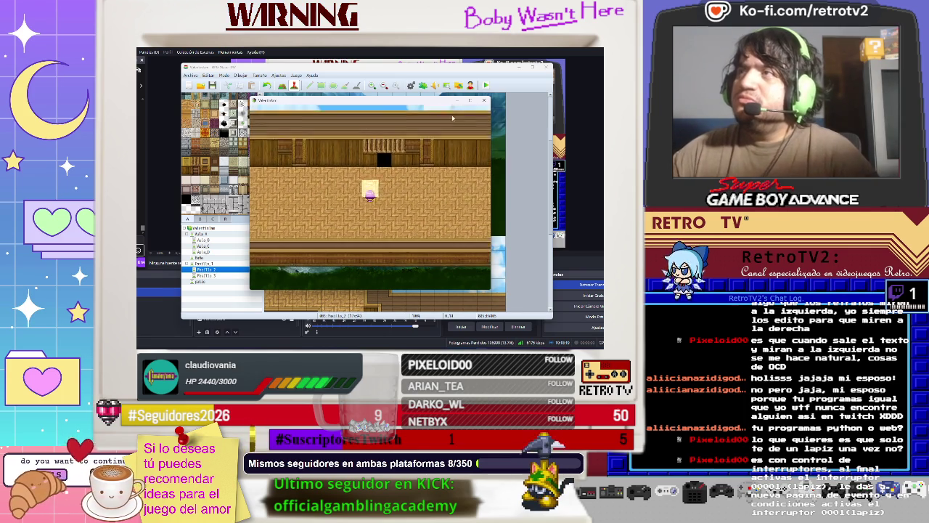
click(484, 100)
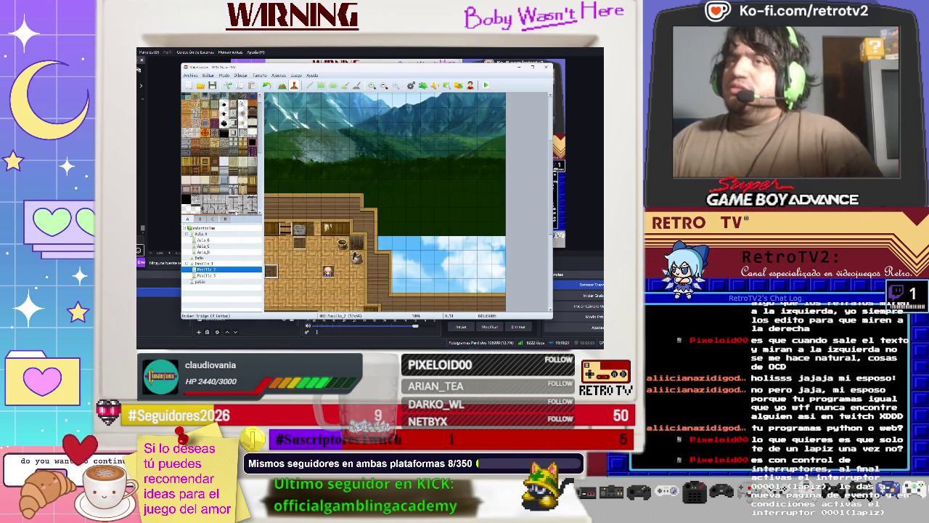
Step: On Pasillo 3, paint a sky-and-mountain backdrop along the top wall row, then playtest
click(211, 276)
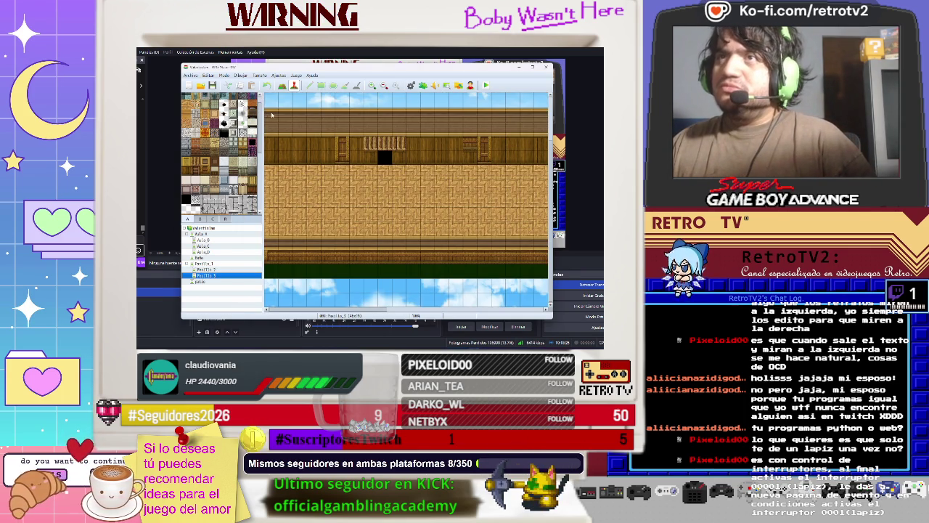
click(282, 85)
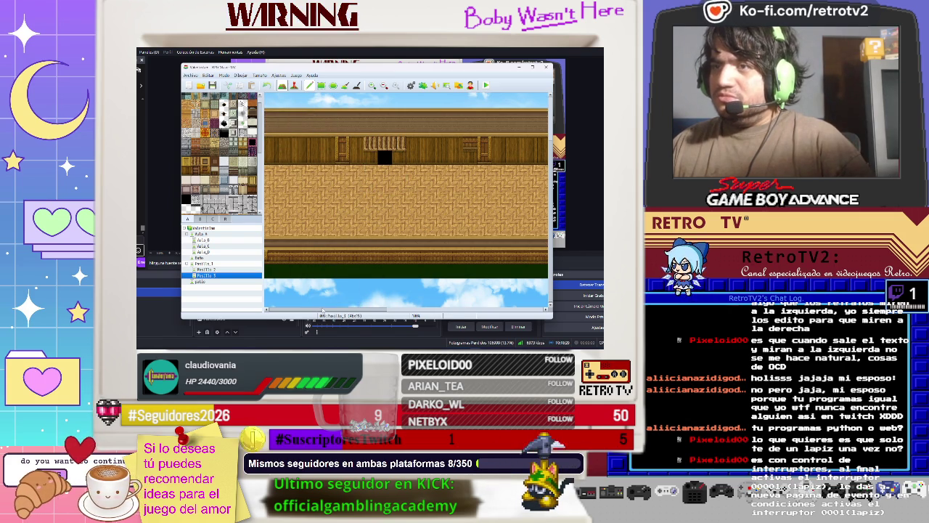
mouse_move(272, 114)
mouse_down()
mouse_move(447, 233)
mouse_move(559, 261)
mouse_move(545, 288)
mouse_move(483, 152)
mouse_move(485, 101)
mouse_up()
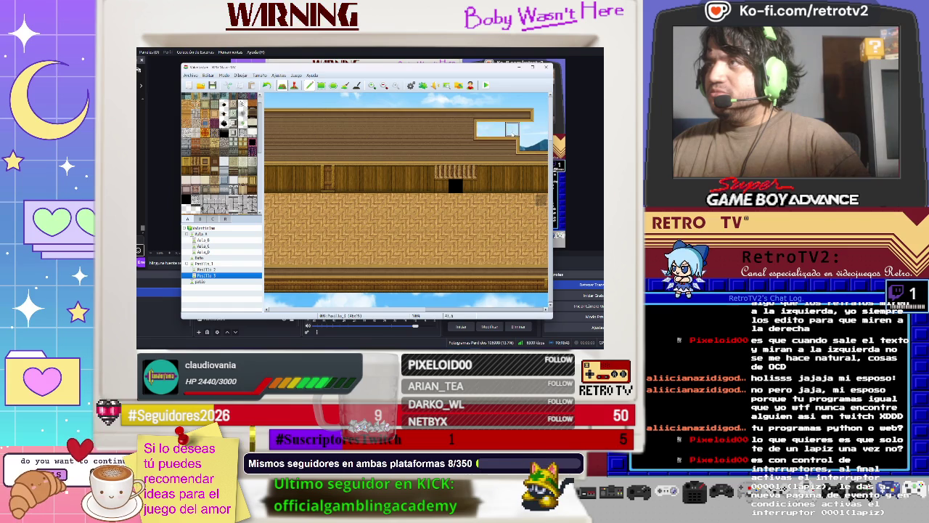
drag(458, 122, 530, 116)
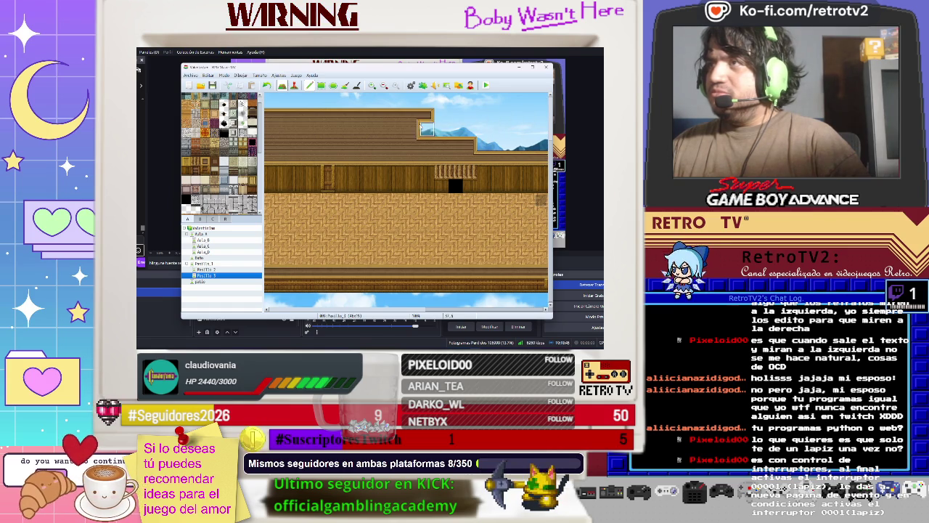
mouse_move(439, 133)
mouse_down()
mouse_move(370, 134)
mouse_move(345, 122)
mouse_move(304, 144)
mouse_move(277, 132)
mouse_move(328, 114)
mouse_move(290, 120)
mouse_up()
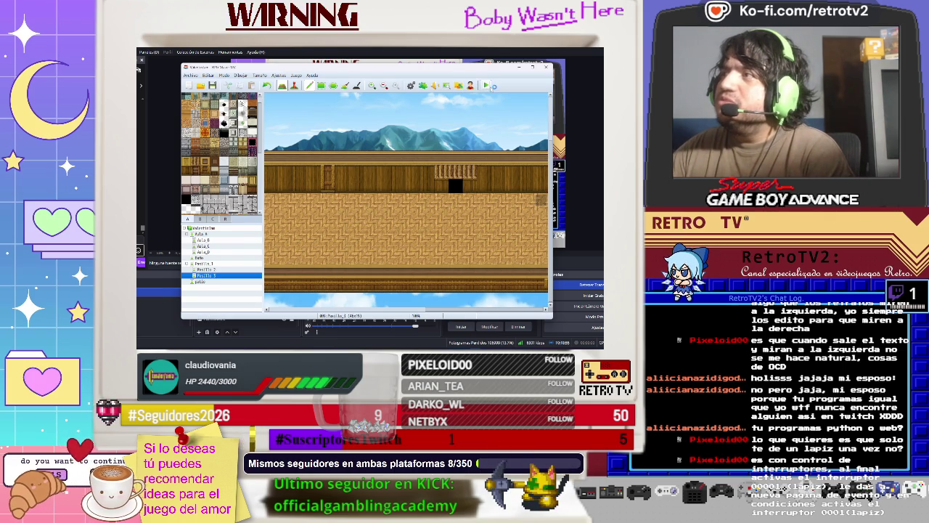
key(ctrl+r)
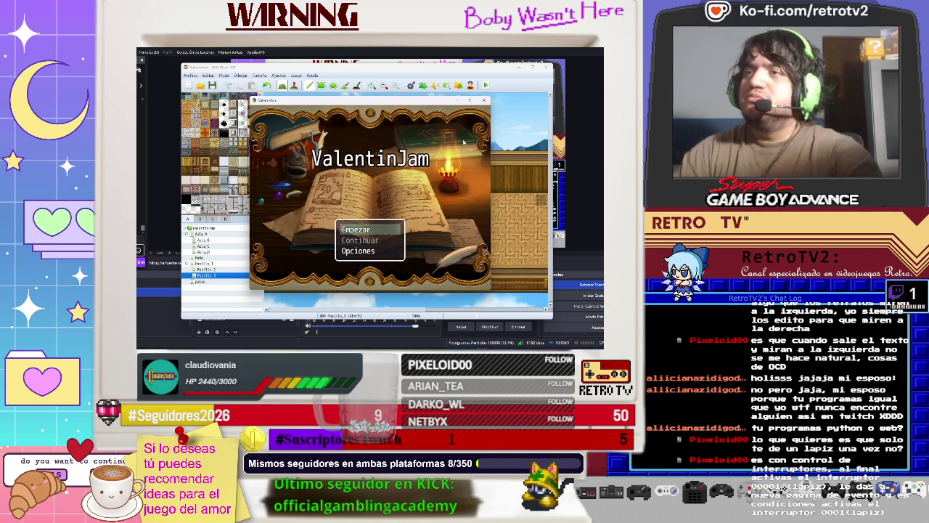
Step: Start a new game with Empezar, walk the character up, then switch to the YouTube tab
key(Return)
key(Return)
key(Return)
key(Return)
key(Up)
key(Up)
key(Up)
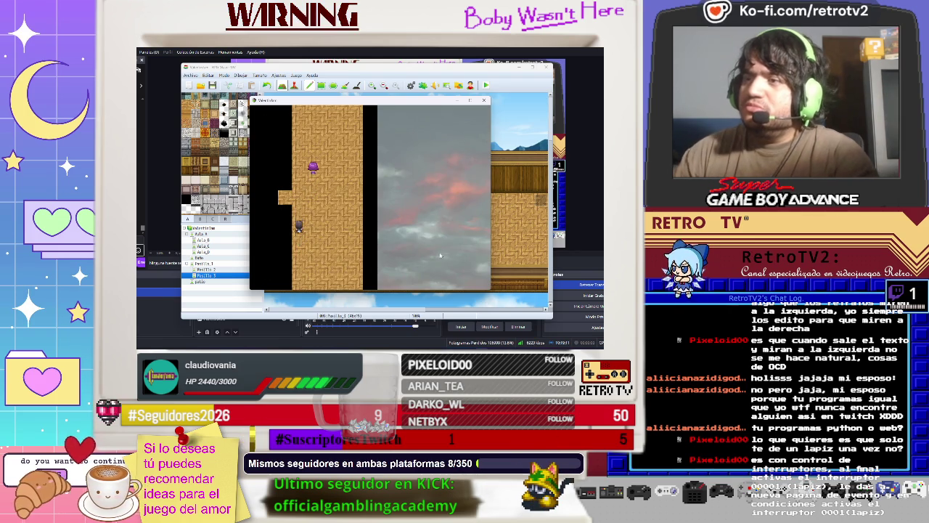
click(436, 320)
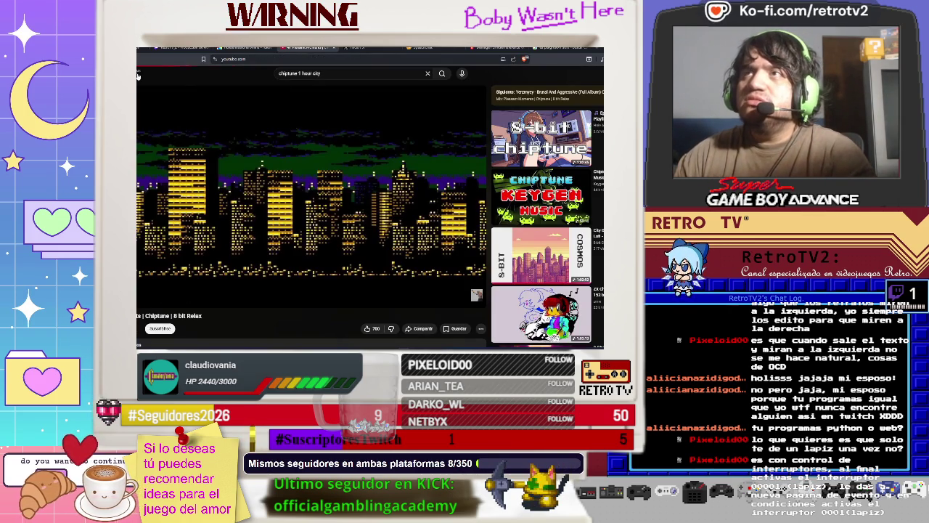
Step: Return YouTube to the chiptune search results and bring the running test game window back in front
key(Return)
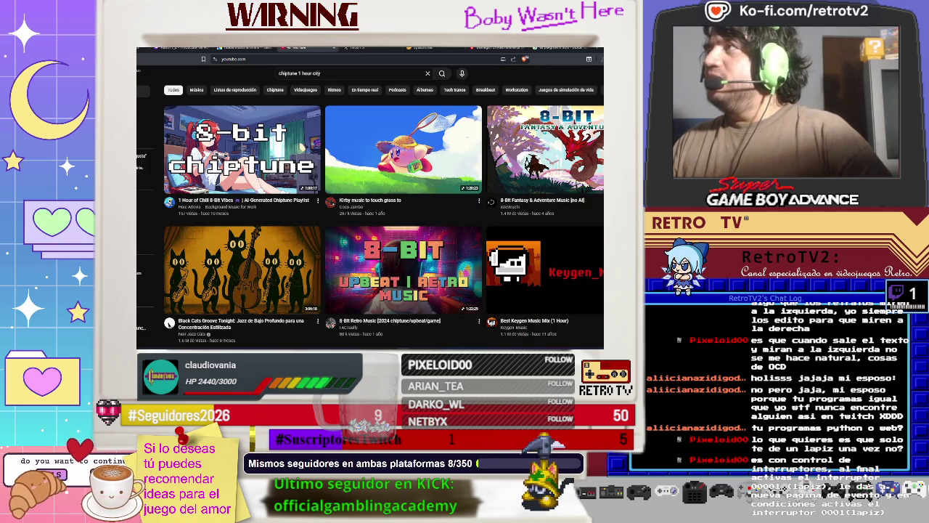
key(alt+Tab)
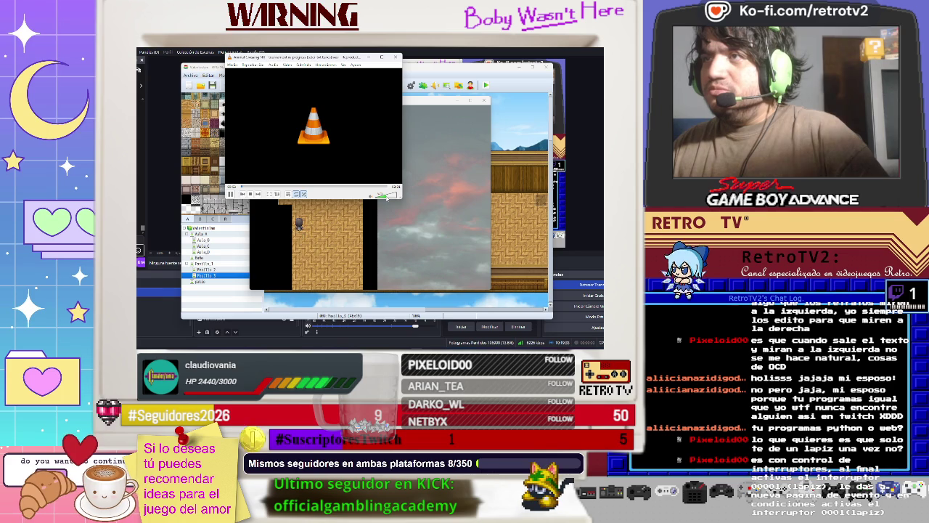
click(440, 156)
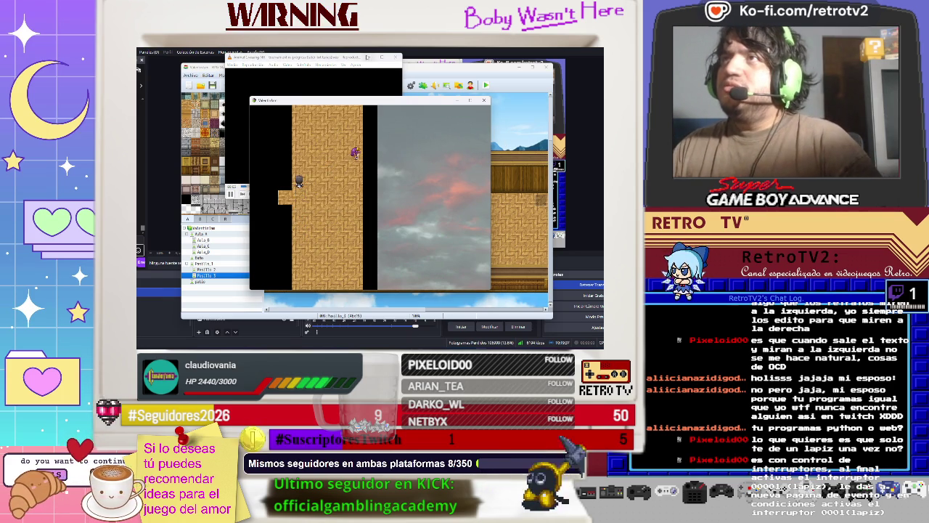
Step: Walk the test character around the wooden corridor toward the back wall
key(Up)
key(Up)
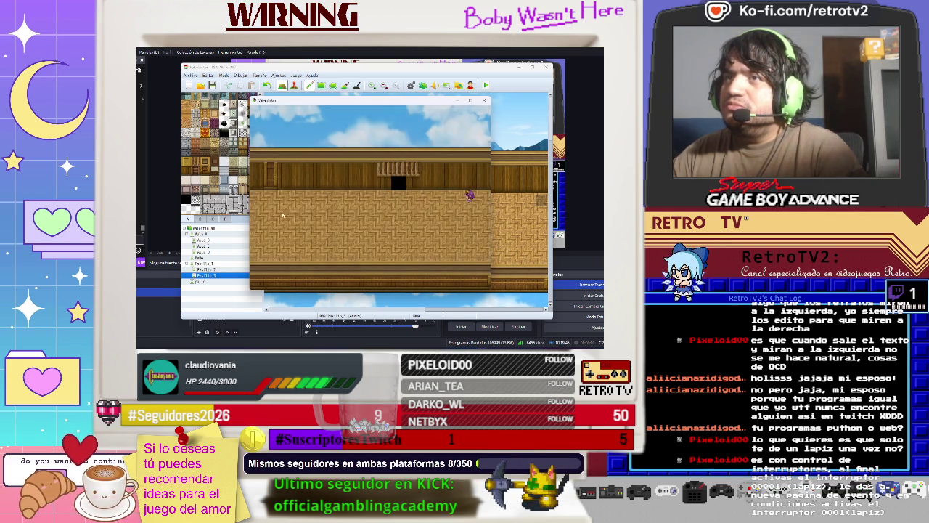
click(349, 211)
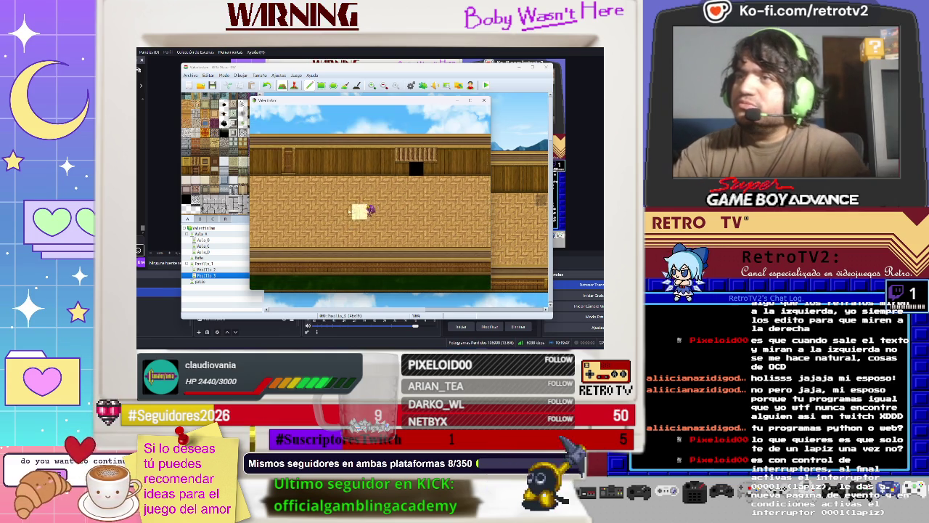
key(Up)
key(Up)
key(Up)
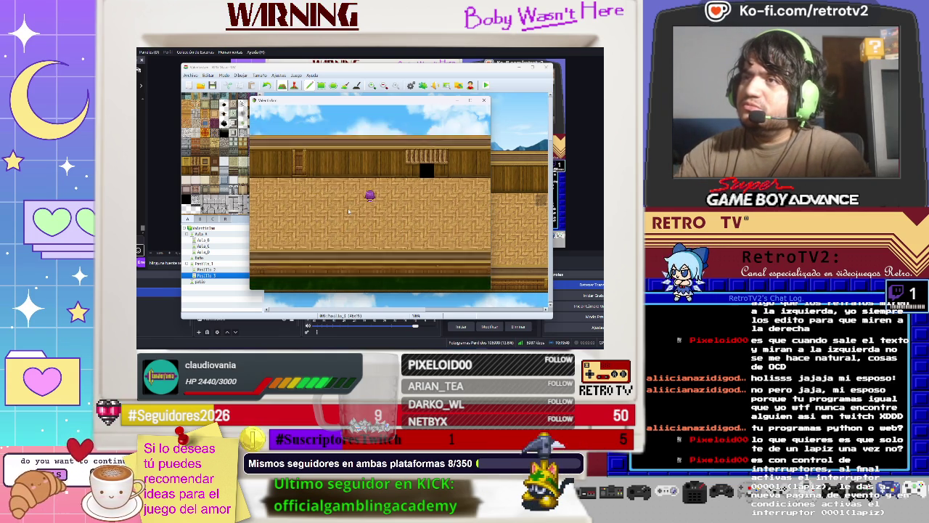
key(Left)
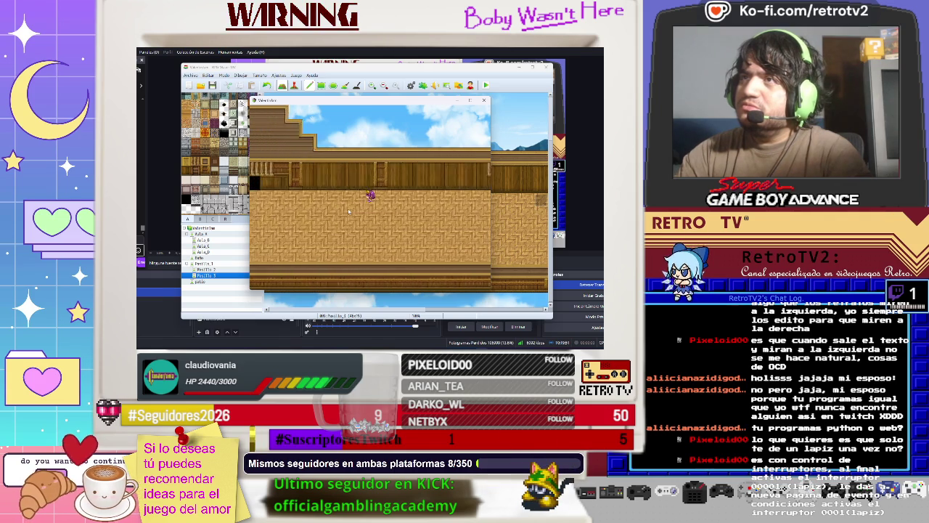
key(Down)
key(Down)
key(Down)
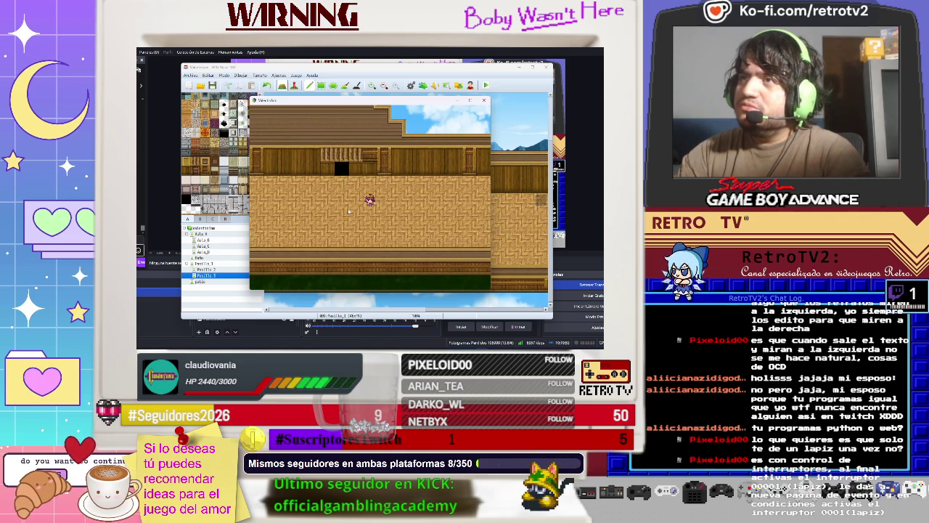
key(Right)
key(Right)
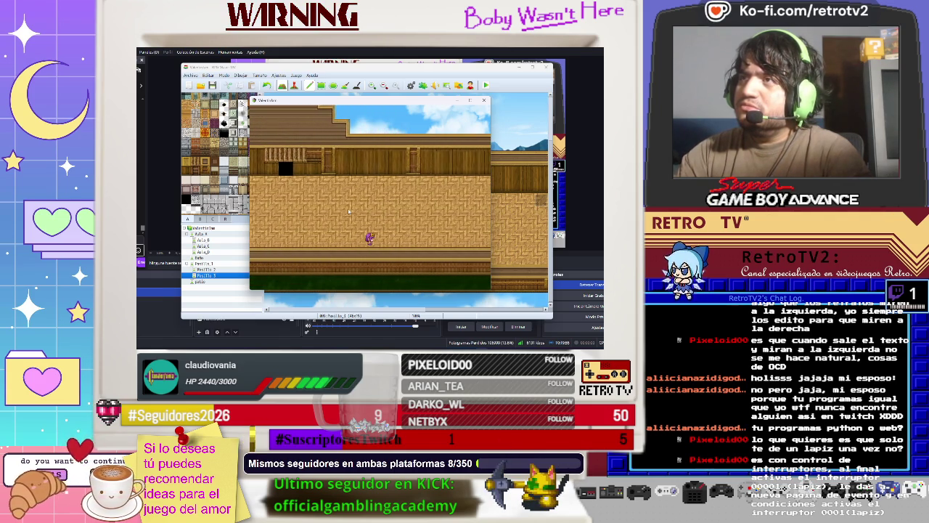
Step: Walk through the dark doorway into the next room, then close the test game
key(Up)
key(Up)
key(Up)
key(Left)
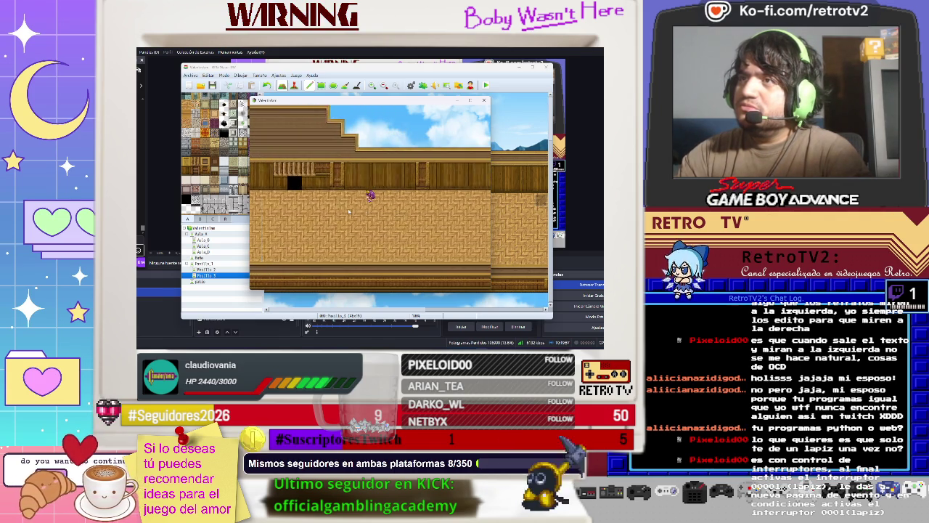
key(Up)
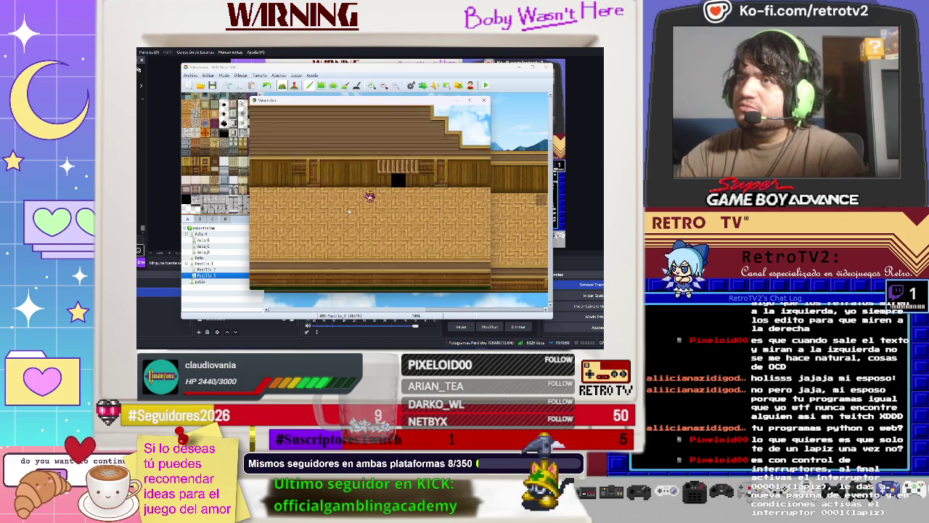
key(Right)
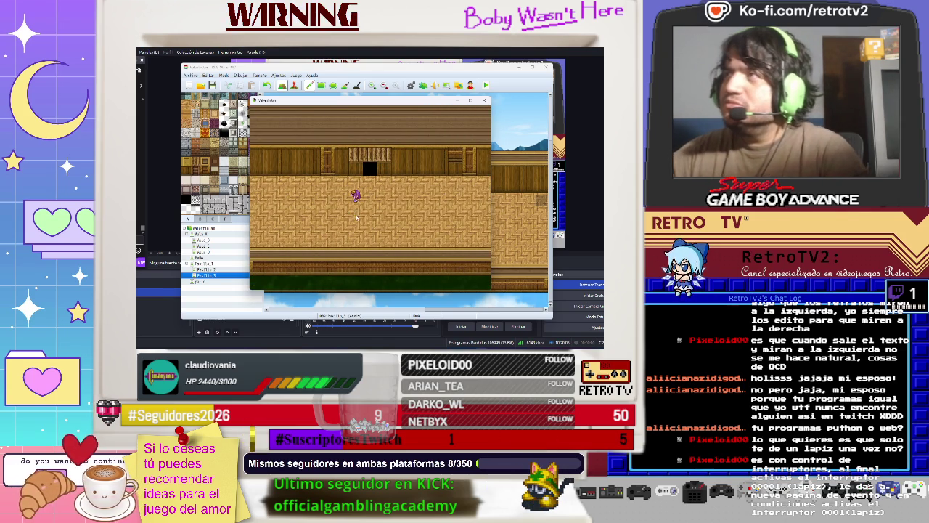
click(483, 100)
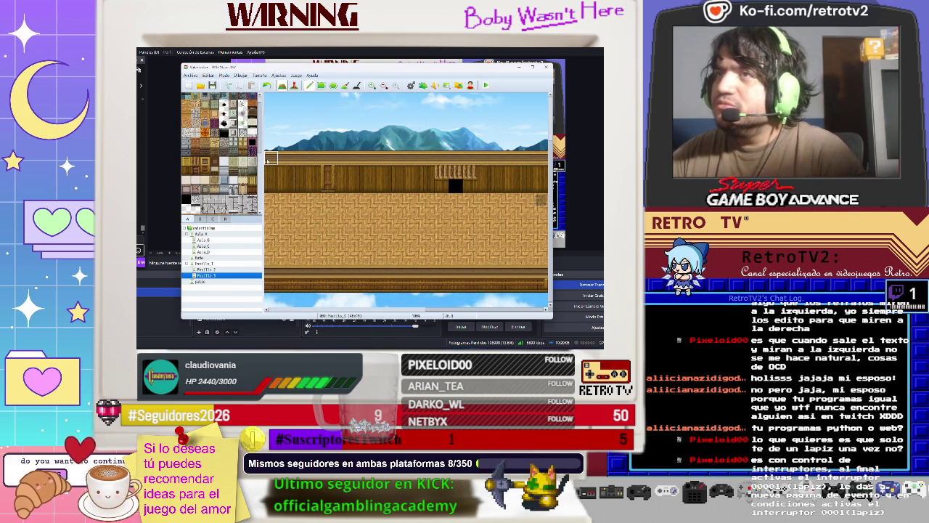
Step: Check the in-game menu during the playtest, then close the Game window to return to Pasillo 2
scroll(406, 218, up, 1)
scroll(407, 218, down, 1)
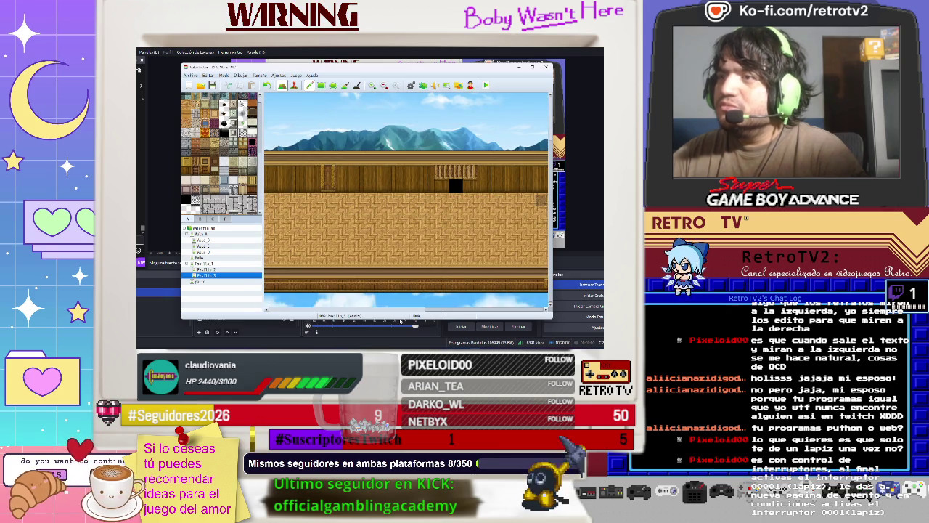
scroll(466, 312, left, 1)
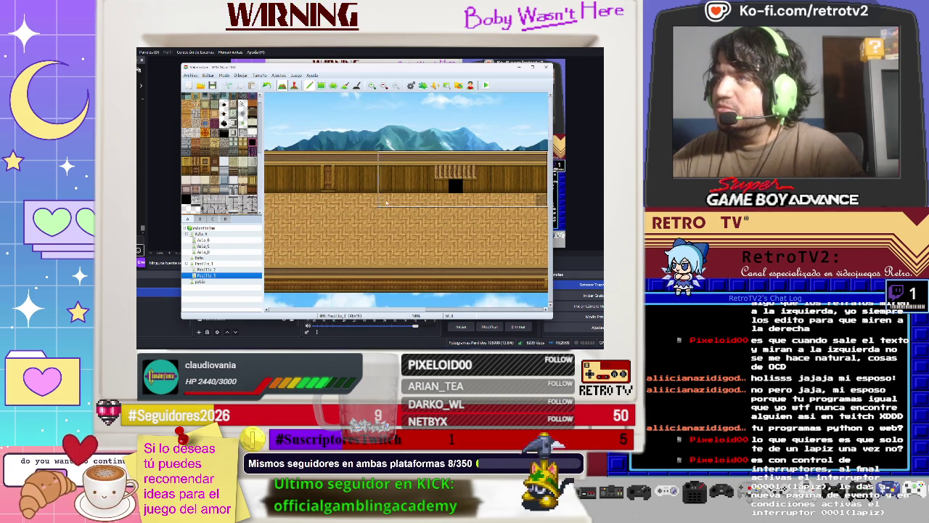
scroll(407, 192, left, 2)
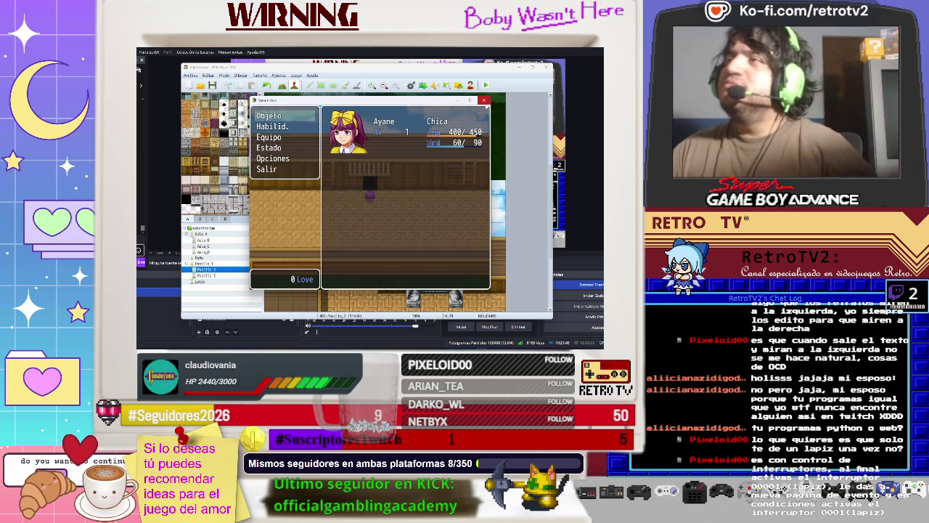
click(484, 101)
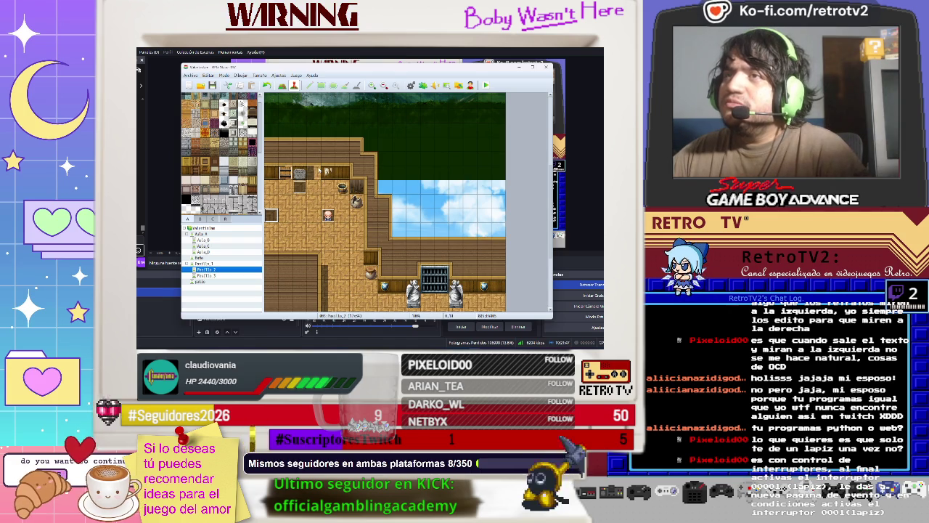
Step: Open the Pasillo 3 map for tile painting and cover its doorway with wooden wall
click(283, 86)
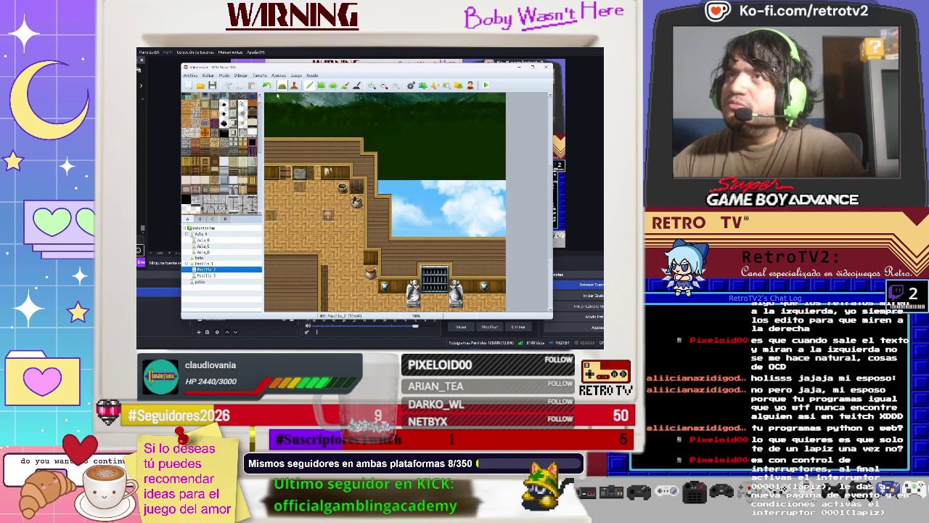
click(205, 275)
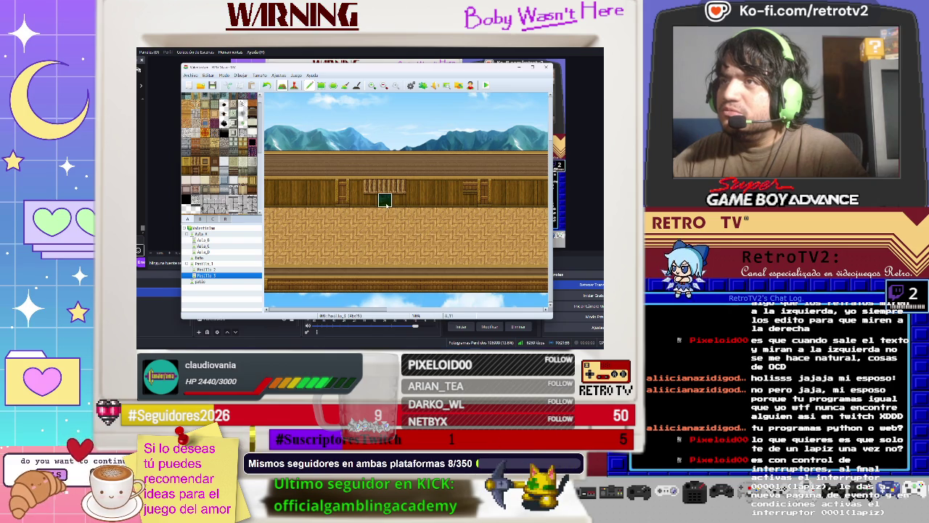
click(384, 199)
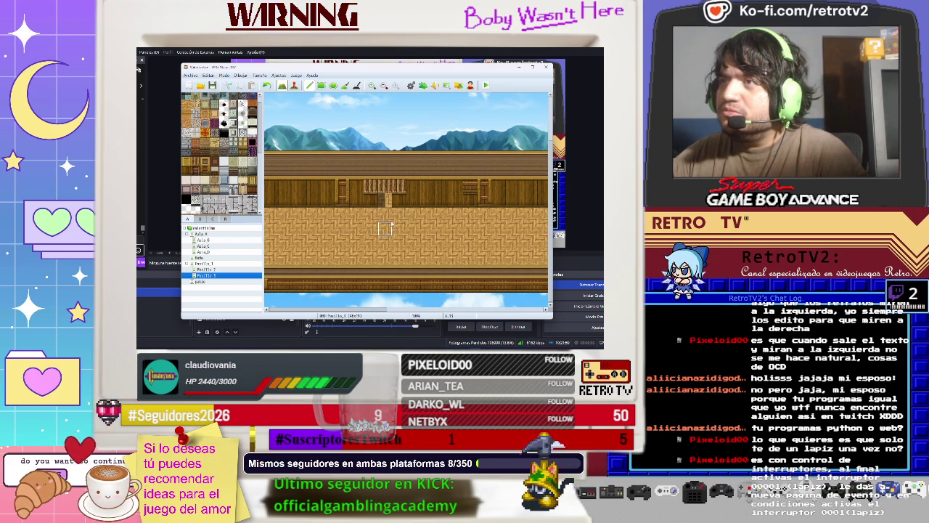
Step: Repaint the corridor's bottom rows with floor and wall tiles
middle_click(314, 216)
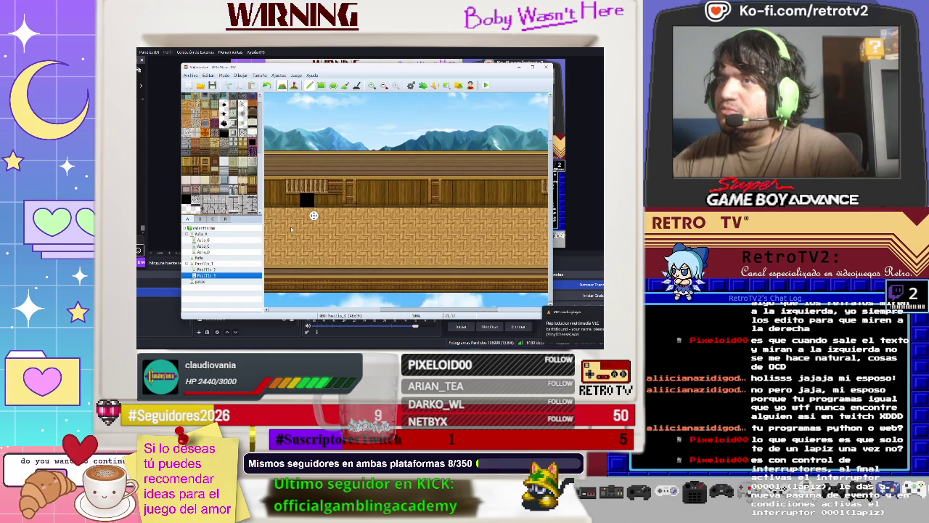
middle_click(403, 220)
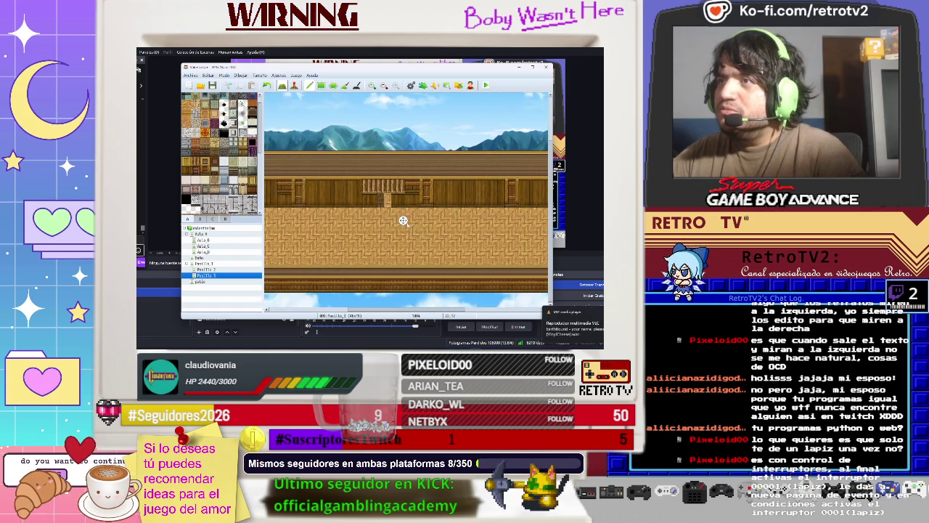
middle_click(430, 229)
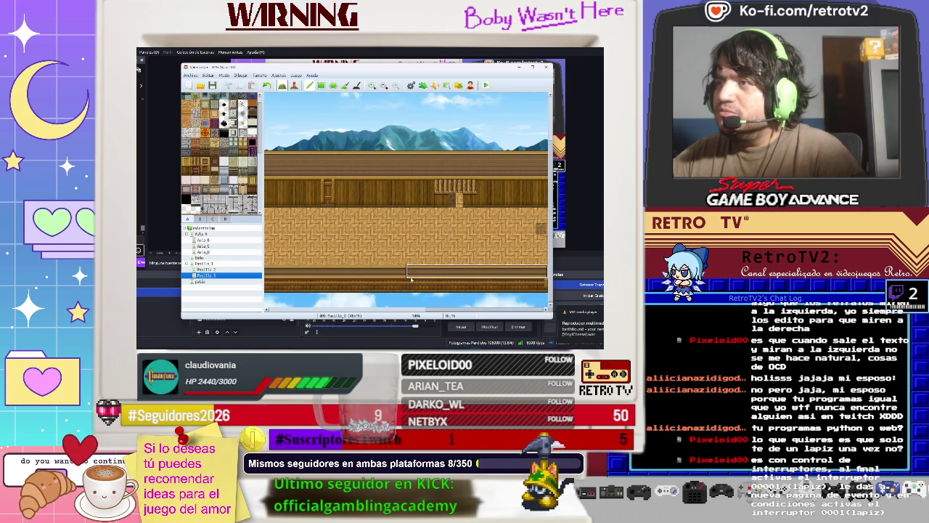
scroll(276, 287, left, 3)
scroll(276, 287, right, 5)
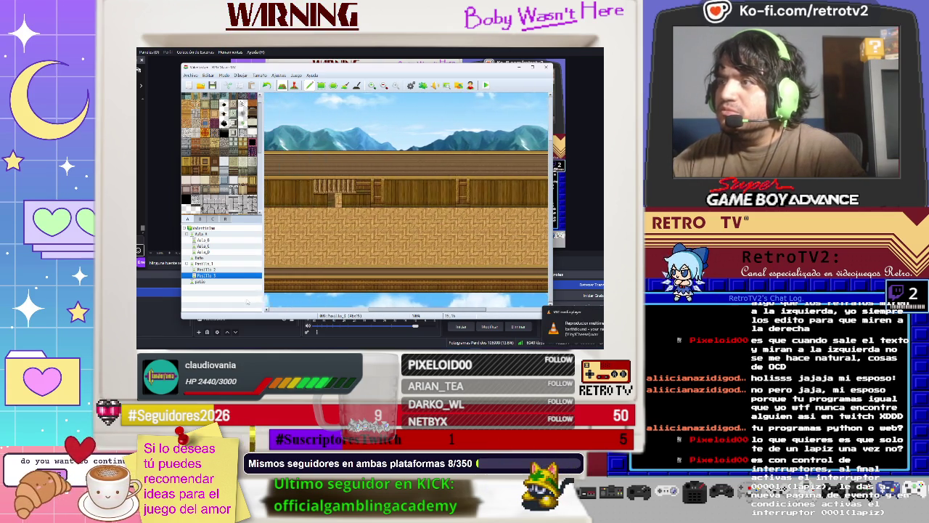
scroll(300, 272, left, 5)
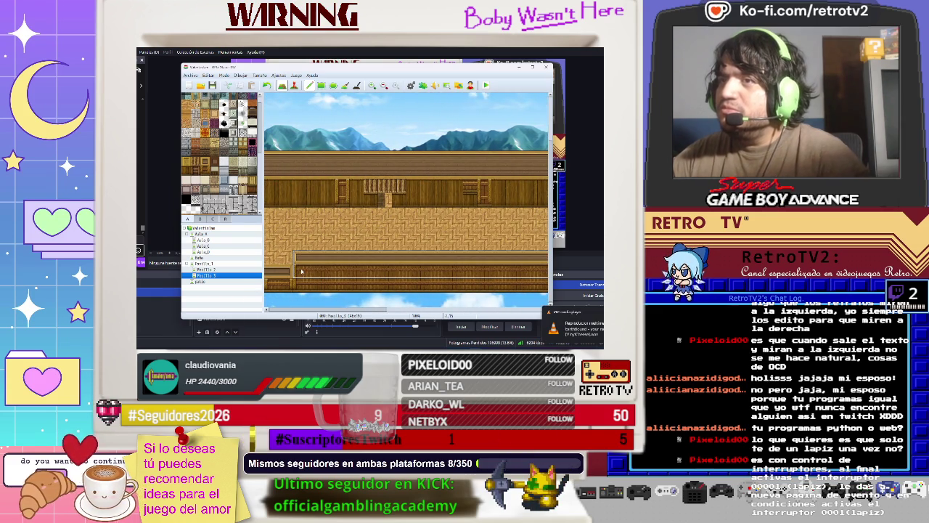
click(301, 272)
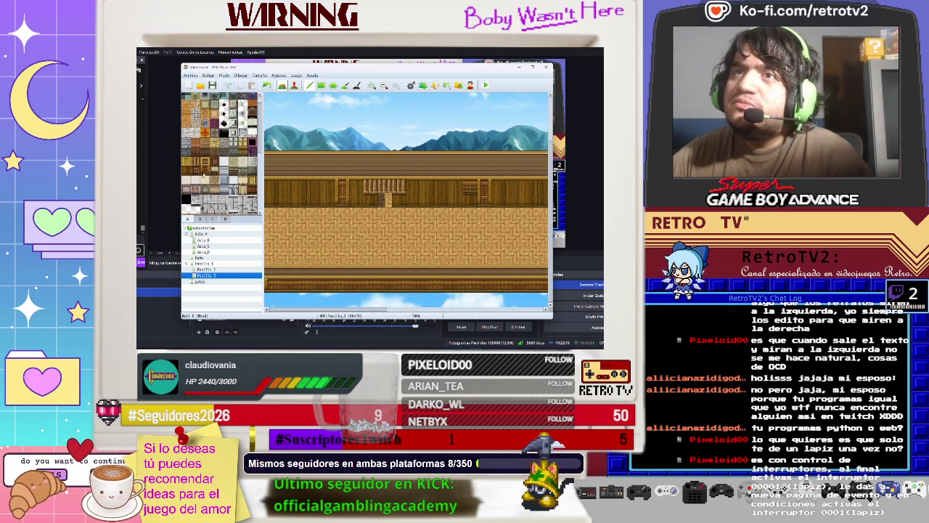
Step: Try blue-grey and sky tiles along the corridor's bottom row, undoing the edits
drag(272, 300, 372, 301)
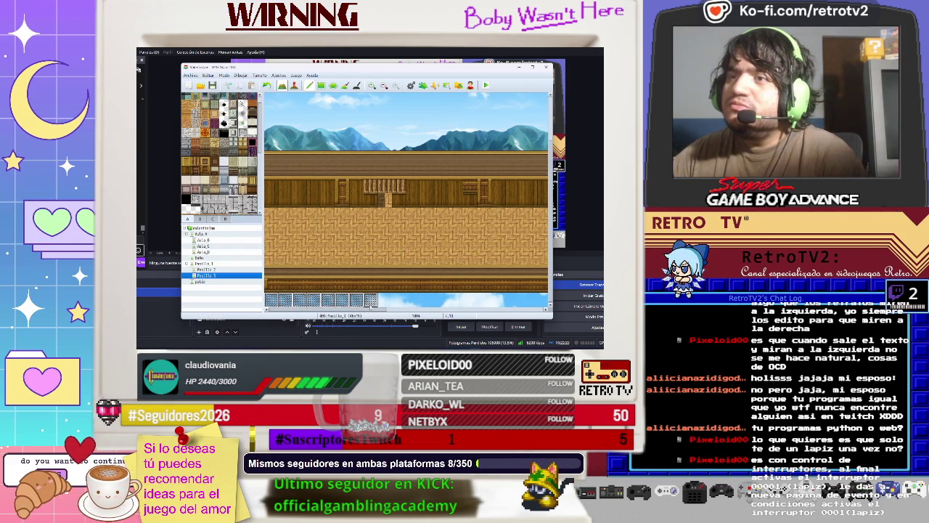
scroll(200, 209, down, 2)
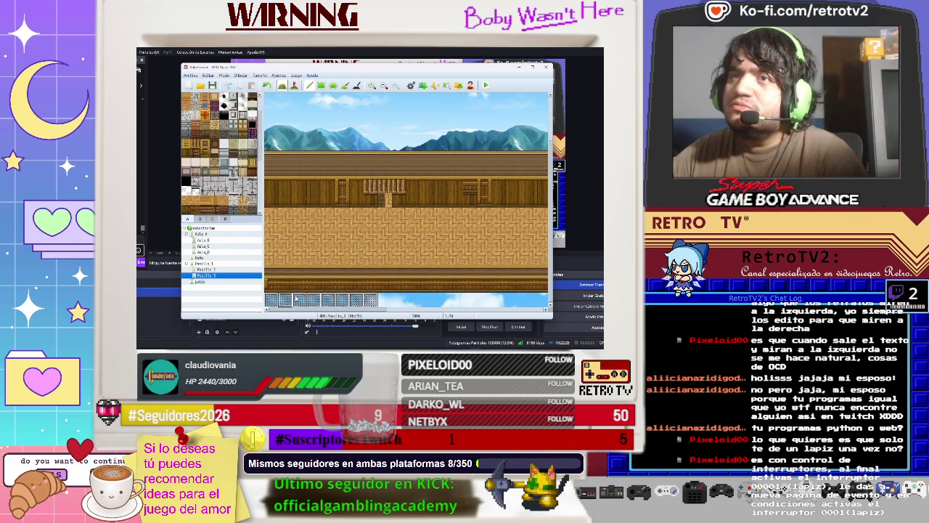
drag(372, 300, 272, 289)
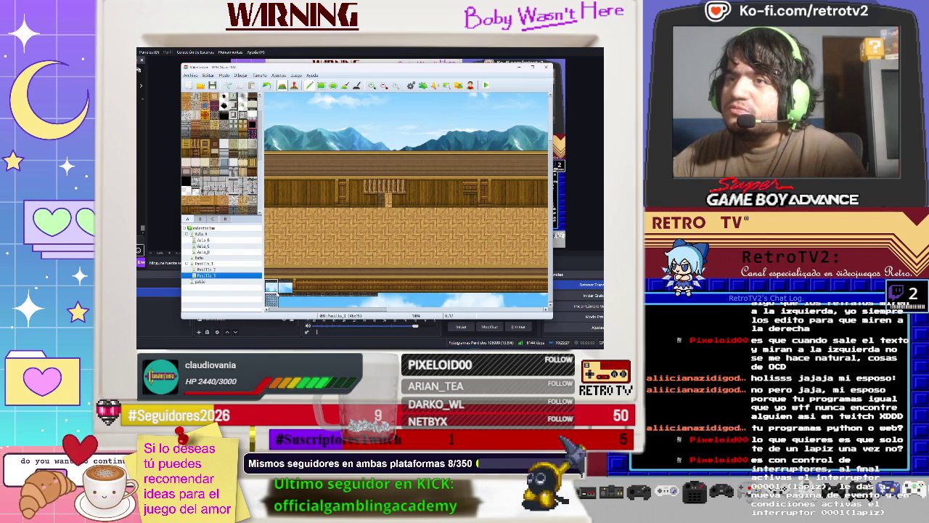
key(ctrl+z)
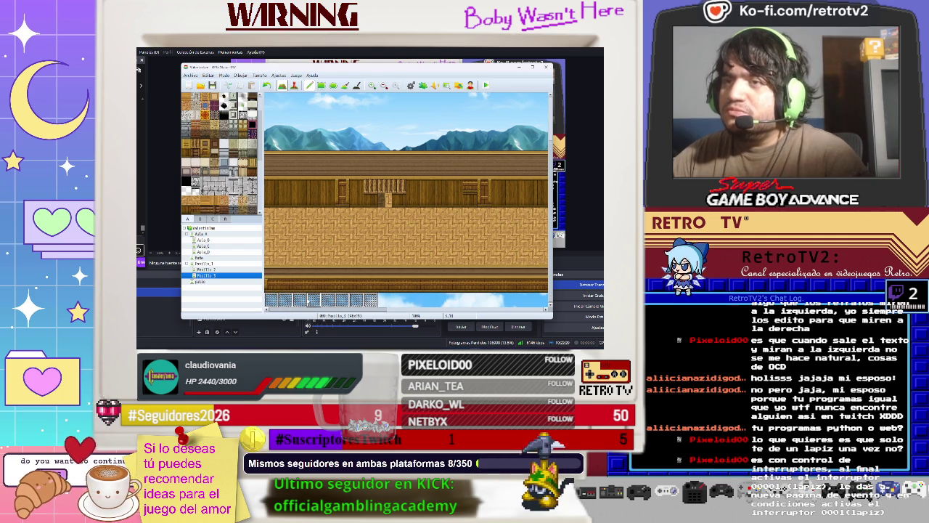
drag(315, 300, 342, 300)
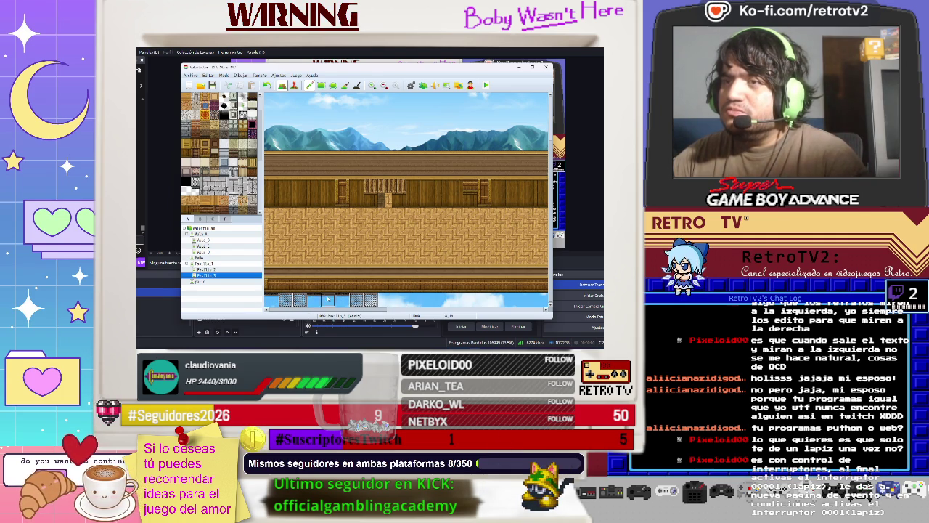
click(285, 300)
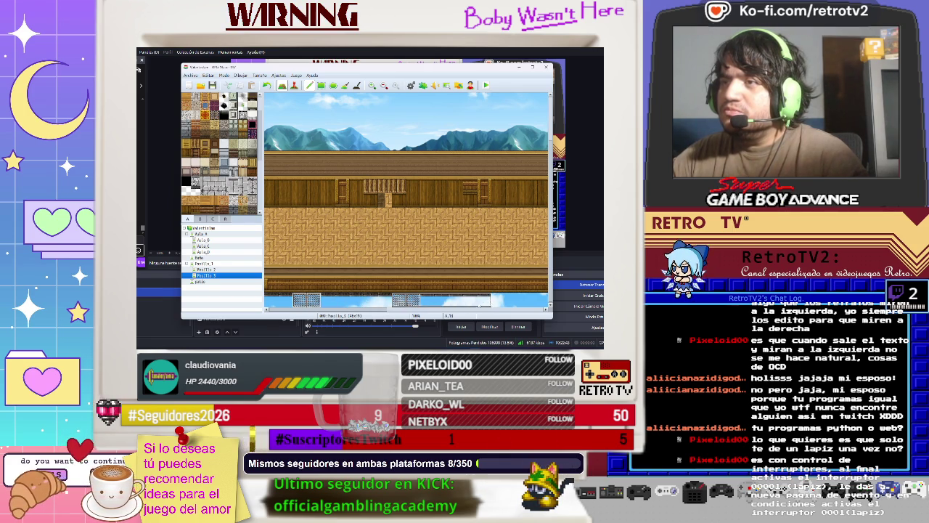
key(ctrl+z)
key(ctrl+z)
key(ctrl+z)
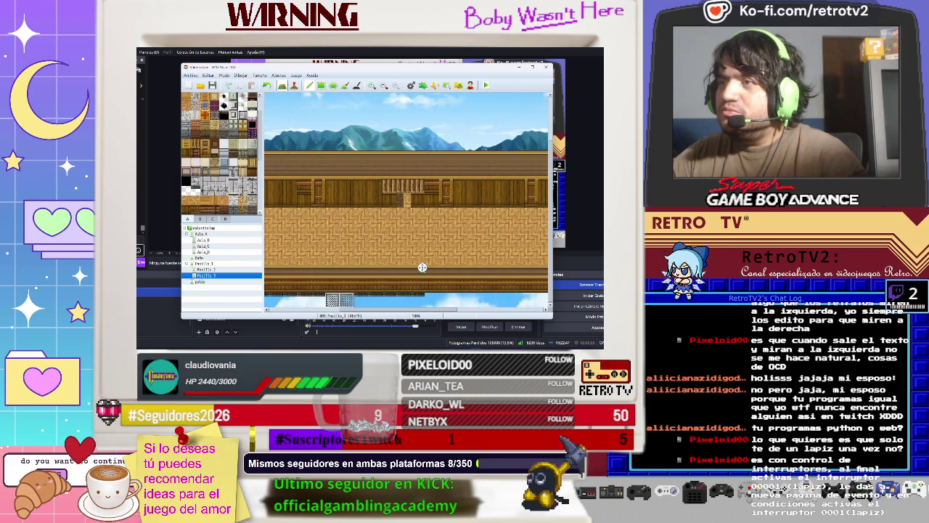
Step: Paint two grey tiles and a wooden post at the bottom-right of the corridor
scroll(413, 301, right, 3)
drag(422, 300, 517, 296)
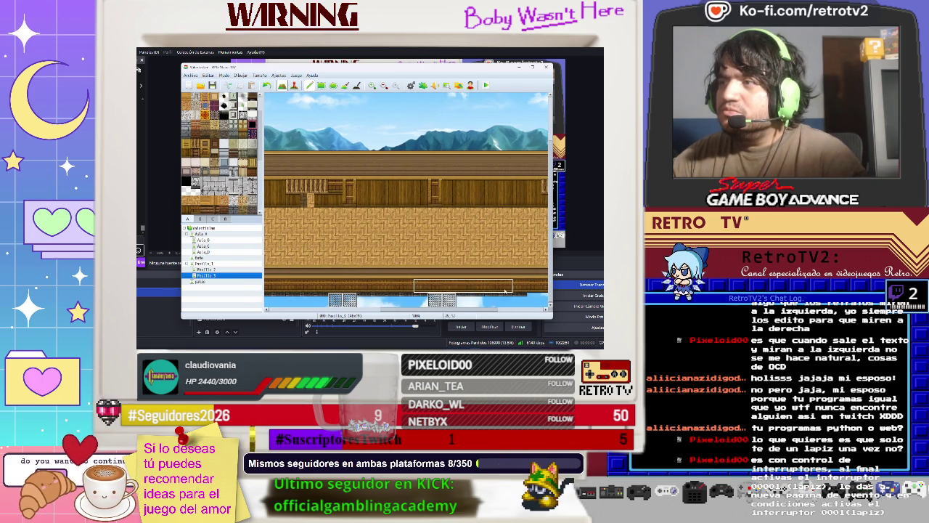
key(ctrl+z)
key(ctrl+z)
key(ctrl+z)
drag(428, 300, 441, 300)
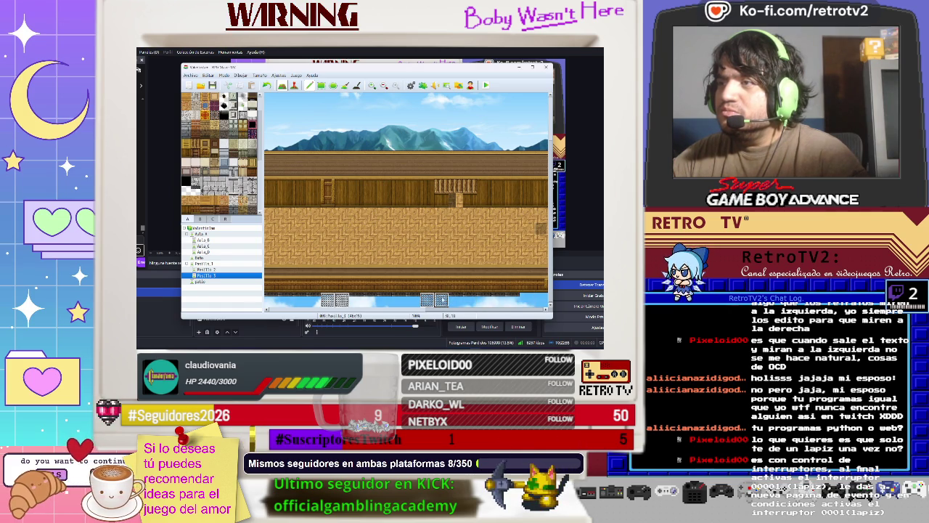
drag(524, 293, 538, 301)
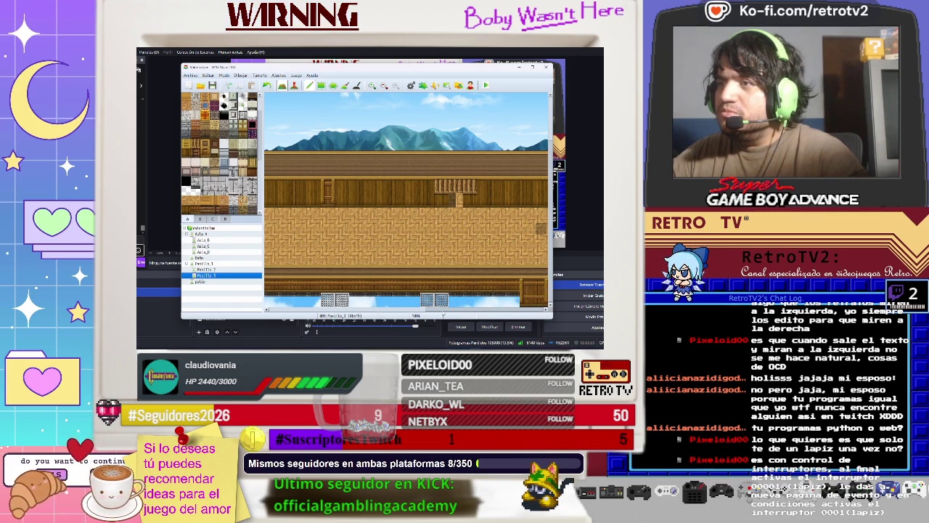
Step: Scroll across the corridor with the horizontal scrollbar and bring up Pasillo 3's context menu
scroll(443, 314, right, 2)
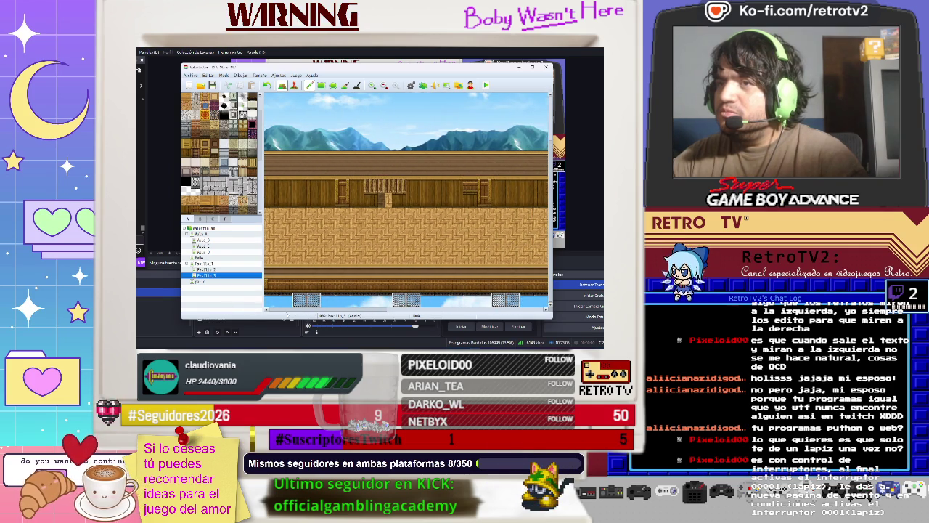
scroll(458, 320, left, 2)
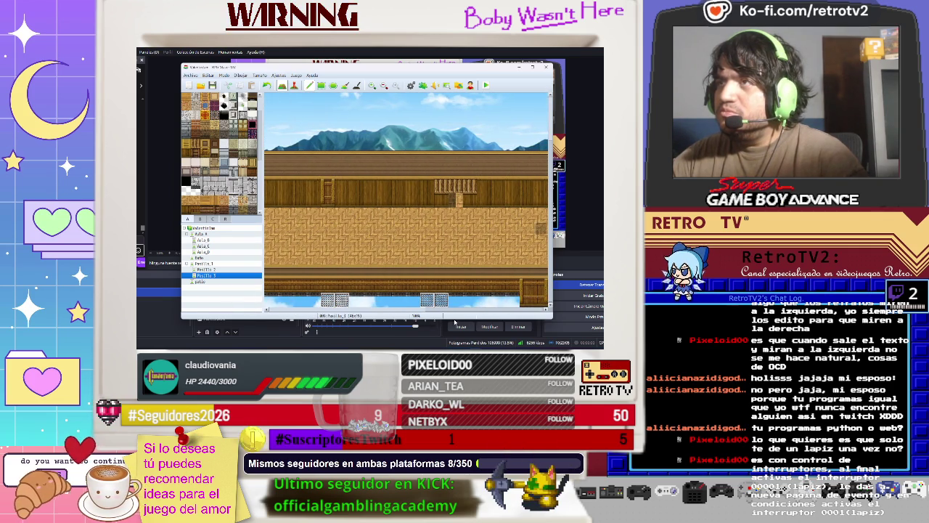
scroll(456, 320, left, 4)
scroll(329, 314, left, 1)
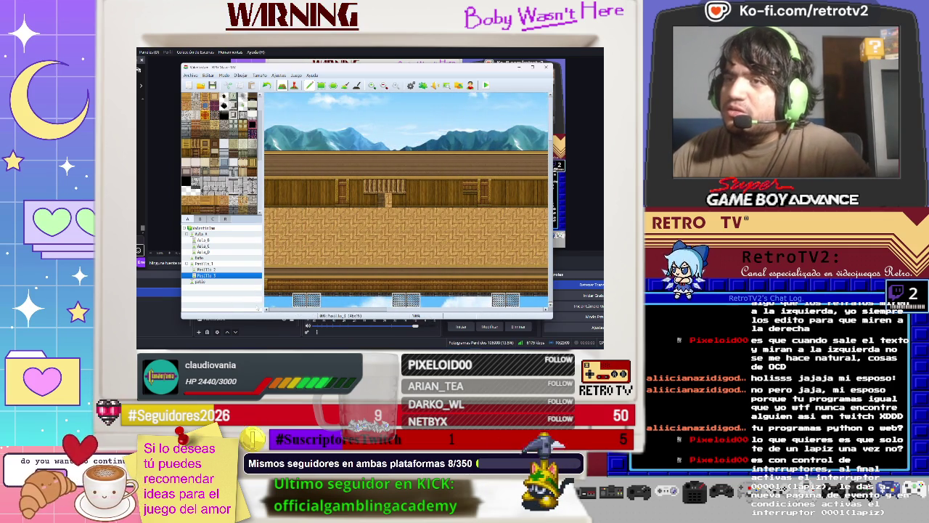
drag(272, 310, 520, 316)
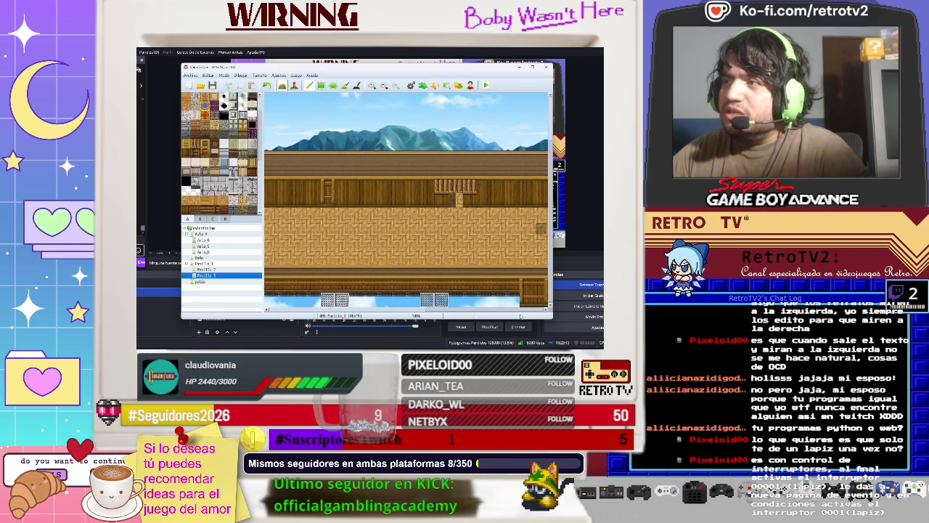
drag(443, 323, 260, 318)
right_click(207, 276)
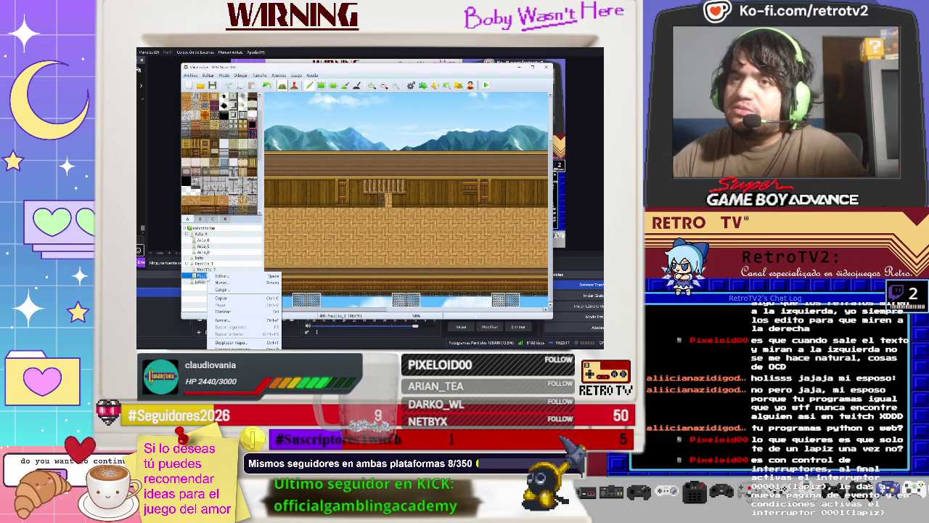
Step: Open Pasillo 3's map properties via Editar… and confirm them with Aceptar
click(220, 276)
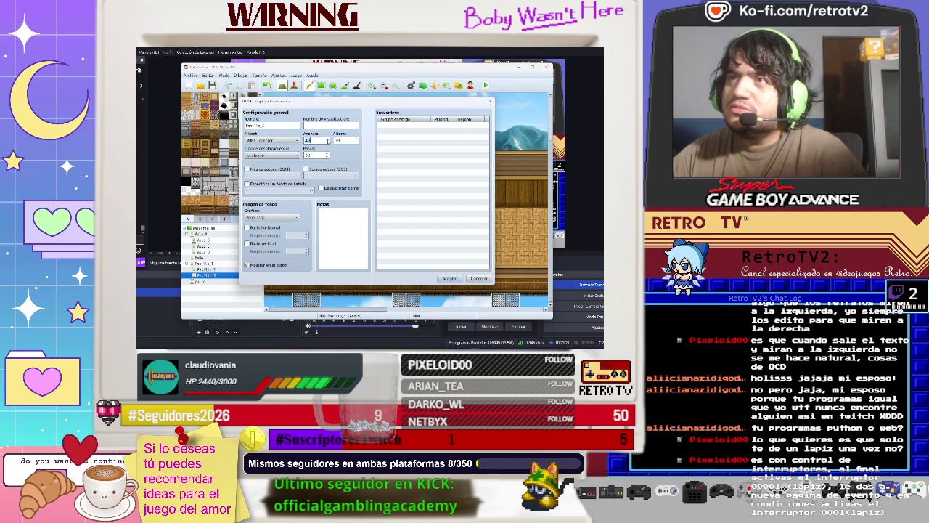
click(450, 278)
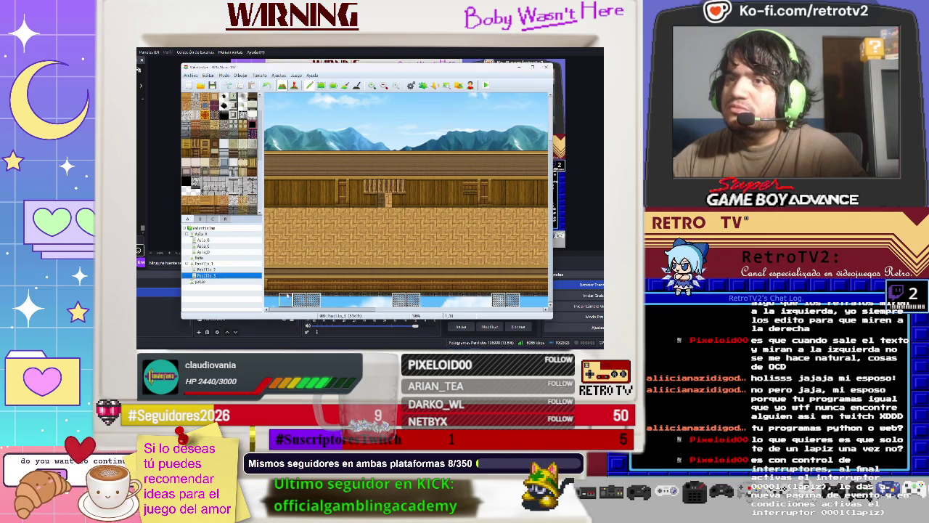
scroll(273, 161, left, 5)
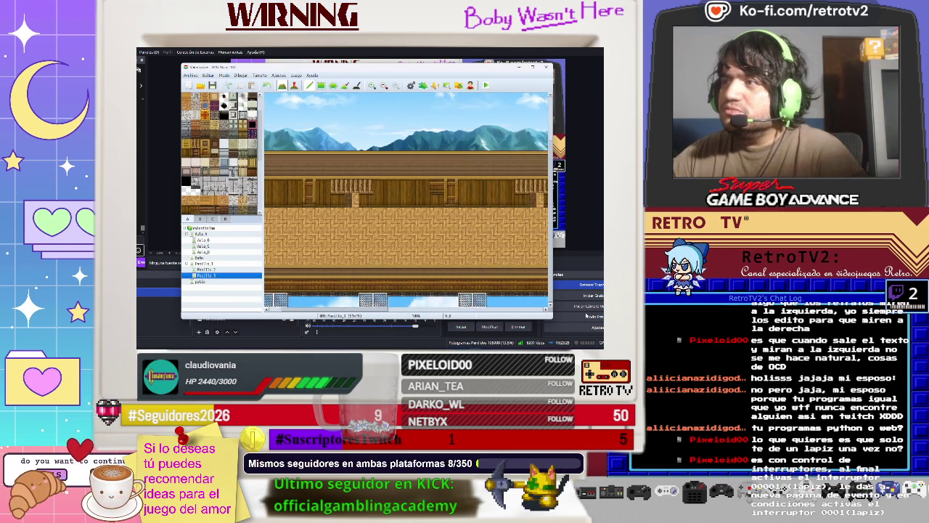
scroll(407, 218, right, 5)
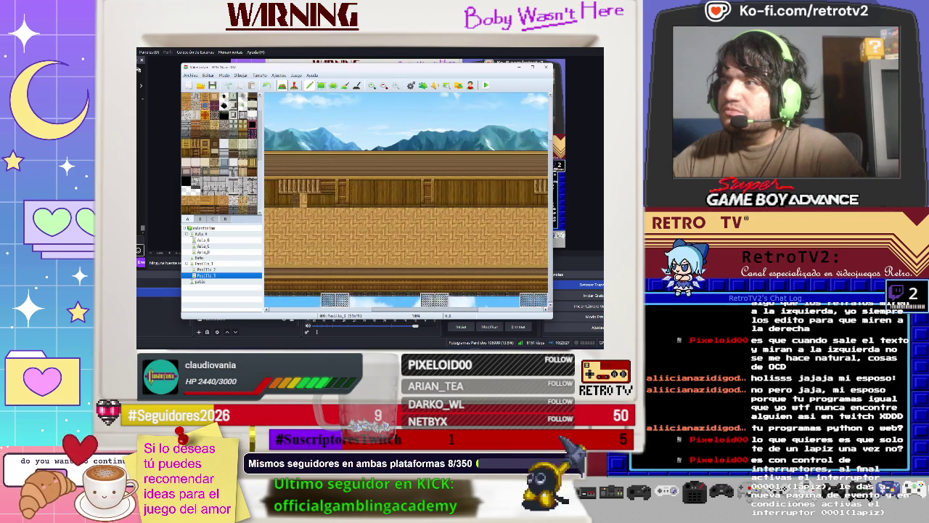
Step: Paint wooden wall over the bottom sky rows and the bottom wall row beside the stone pillars
scroll(473, 305, right, 3)
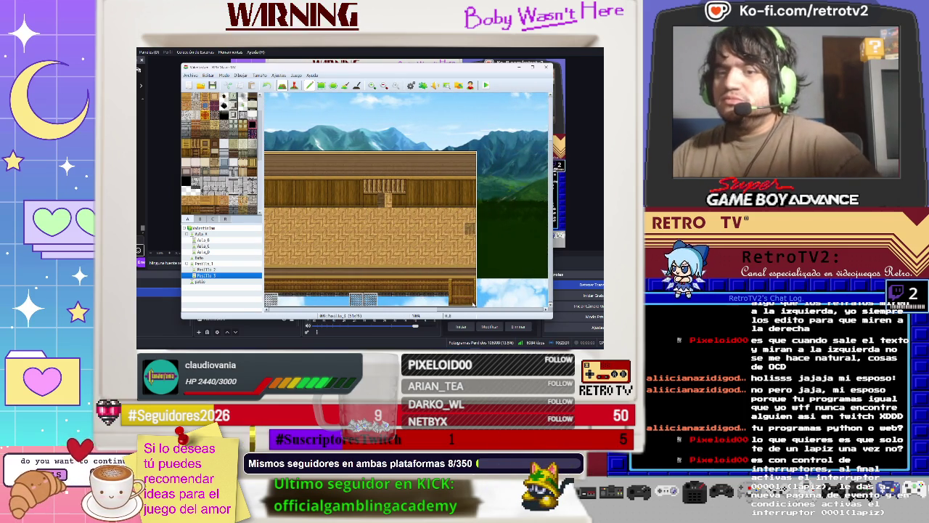
drag(474, 303, 548, 305)
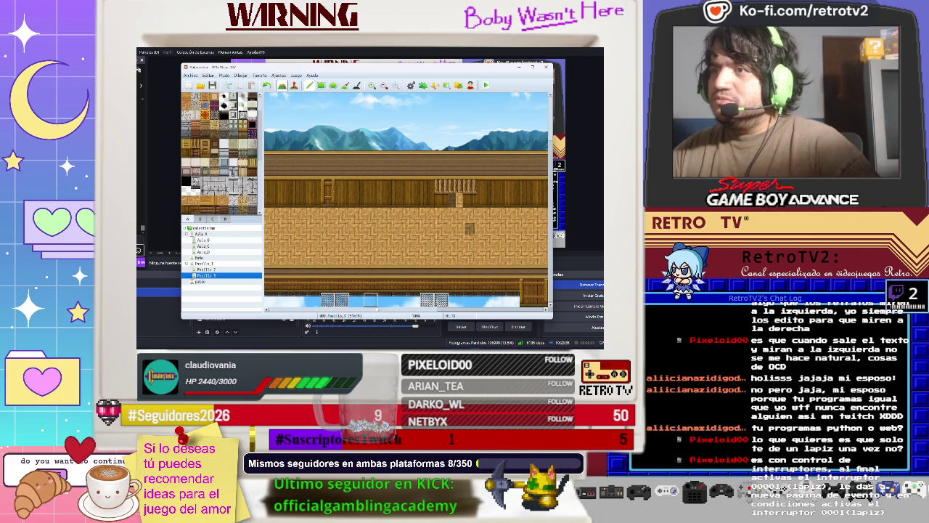
scroll(407, 217, left, 5)
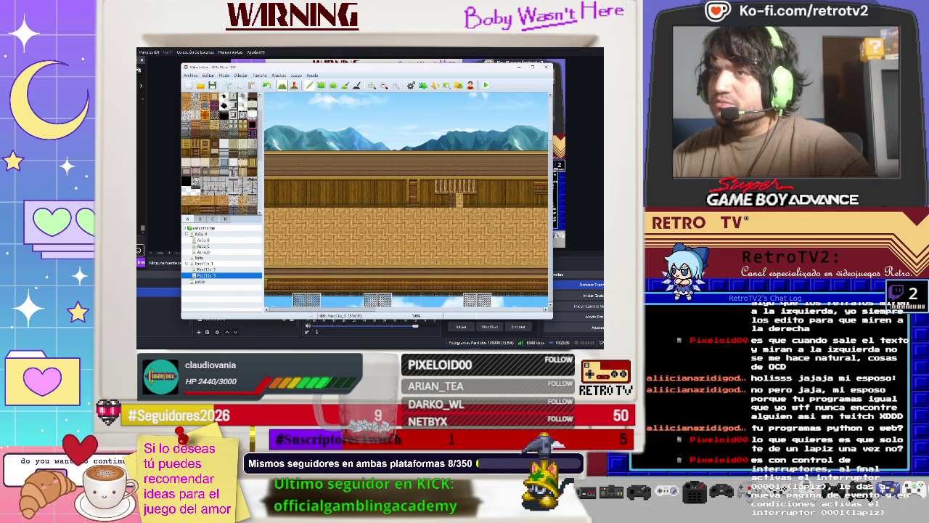
drag(271, 289, 287, 291)
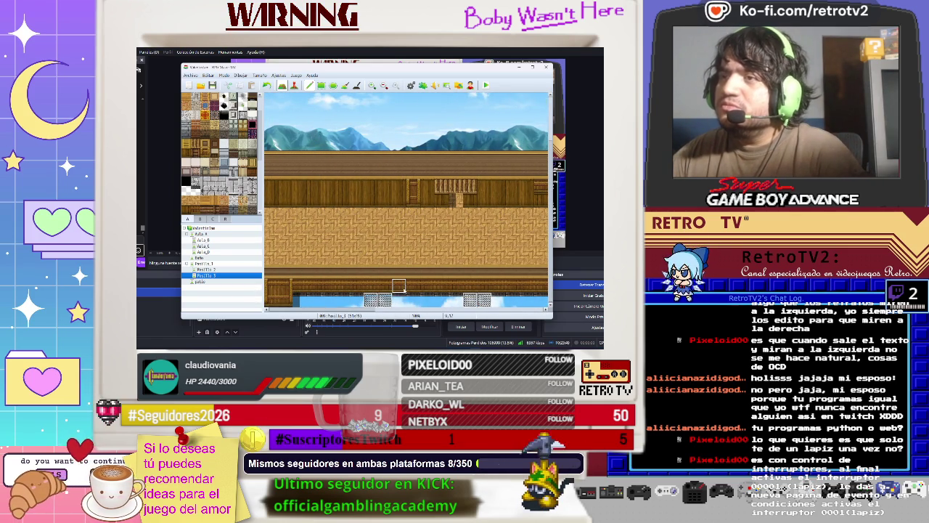
drag(384, 286, 370, 287)
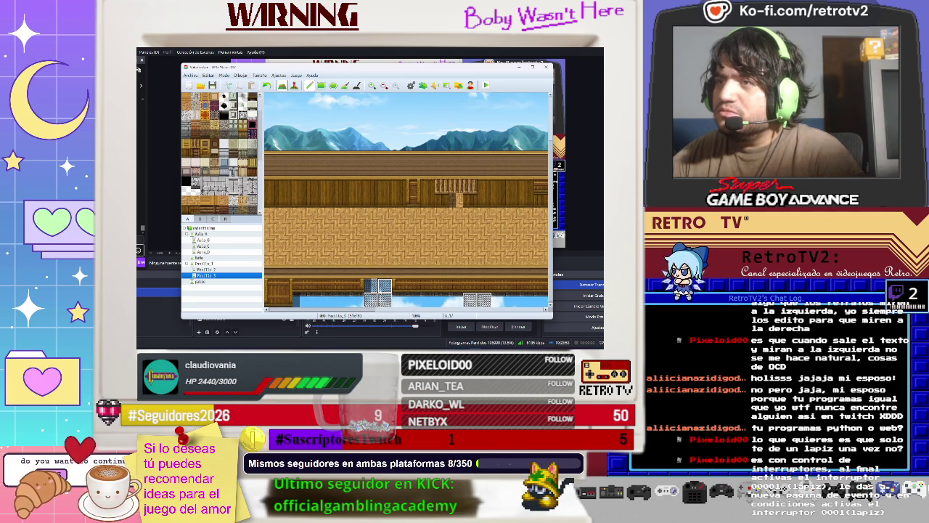
scroll(218, 153, down, 5)
scroll(218, 153, up, 5)
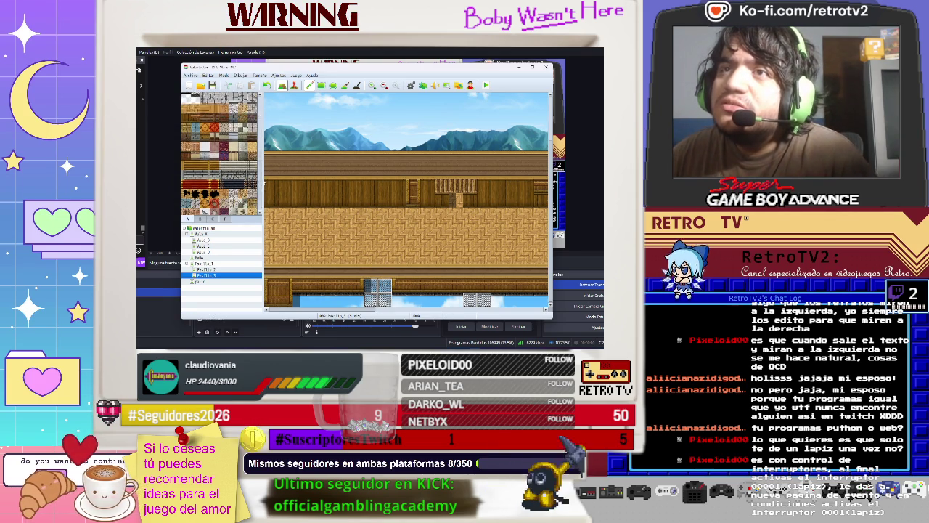
scroll(218, 153, down, 5)
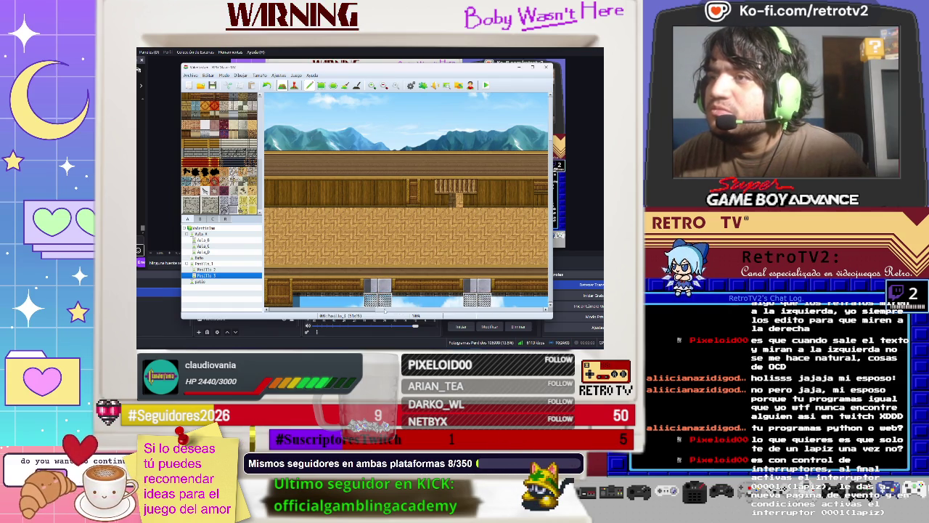
Step: Paint a wooden wall strip above the corridor's top wall, undoing a stray tower tile
drag(360, 312, 468, 311)
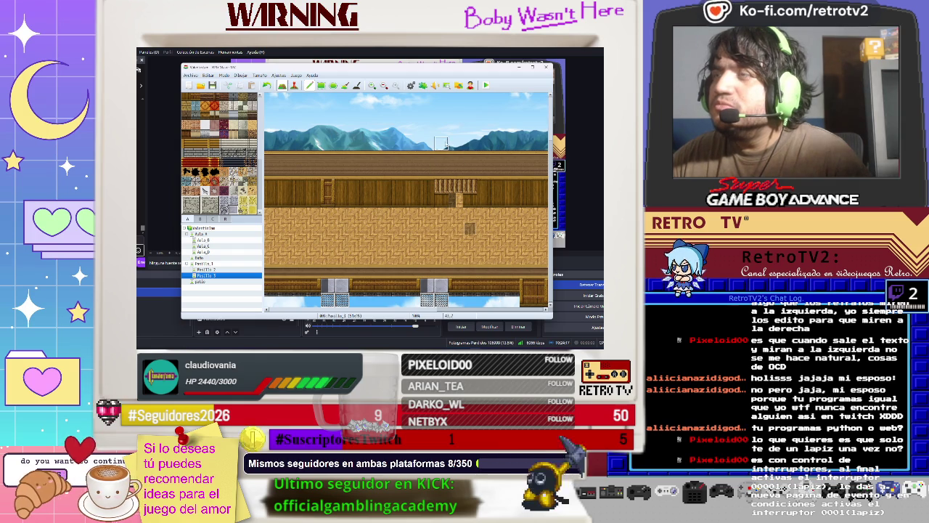
drag(483, 145, 429, 147)
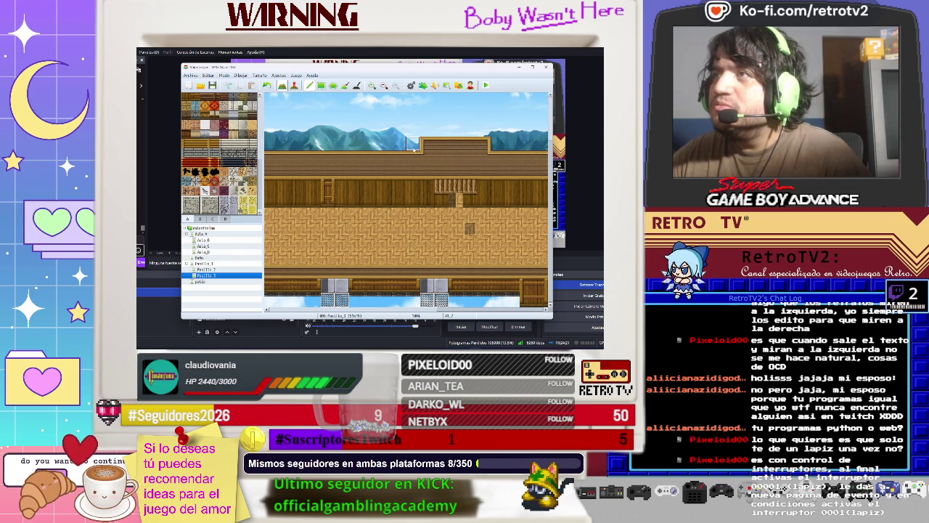
click(412, 146)
click(491, 143)
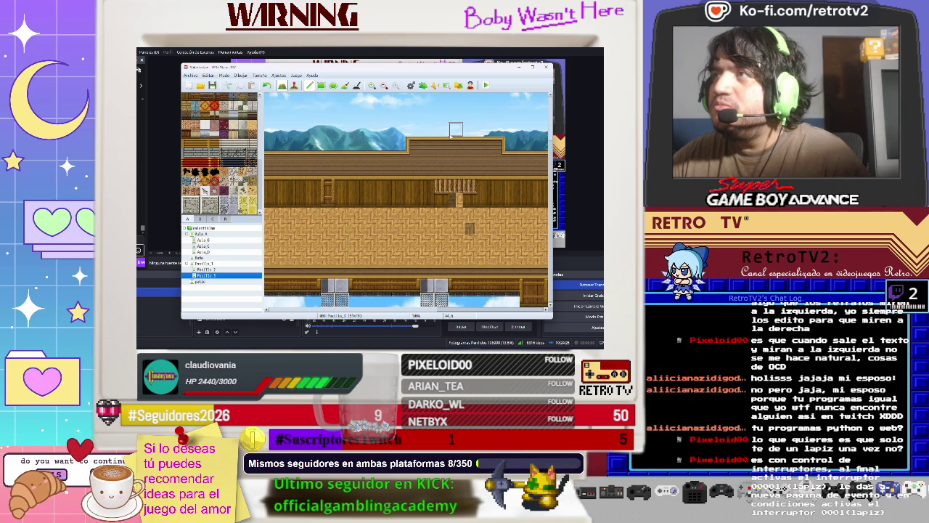
click(441, 130)
click(455, 116)
key(ctrl+z)
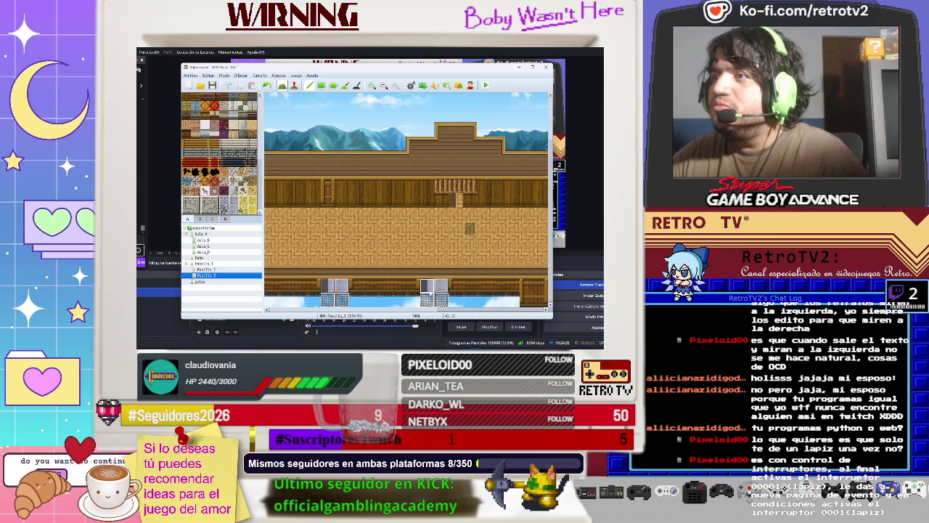
Step: Widen the raised wooden wall strip further into the sky
drag(442, 309, 291, 307)
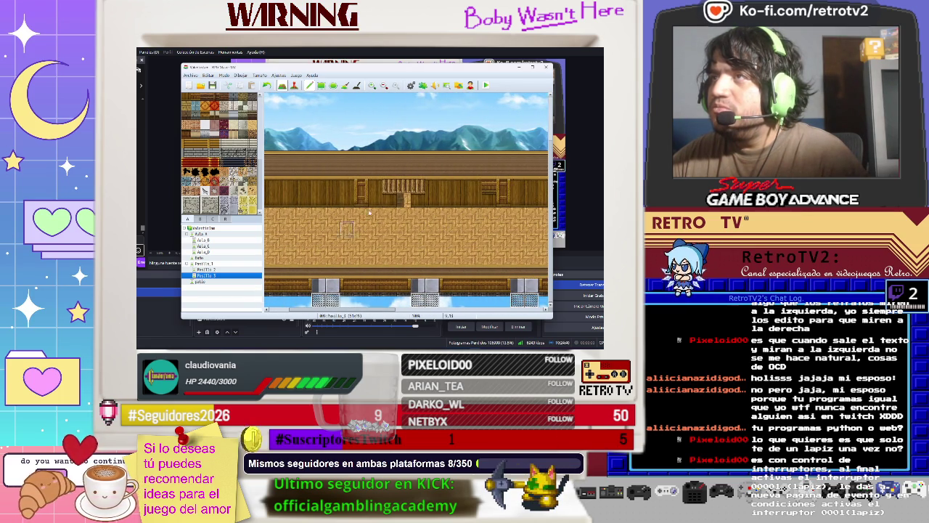
click(401, 145)
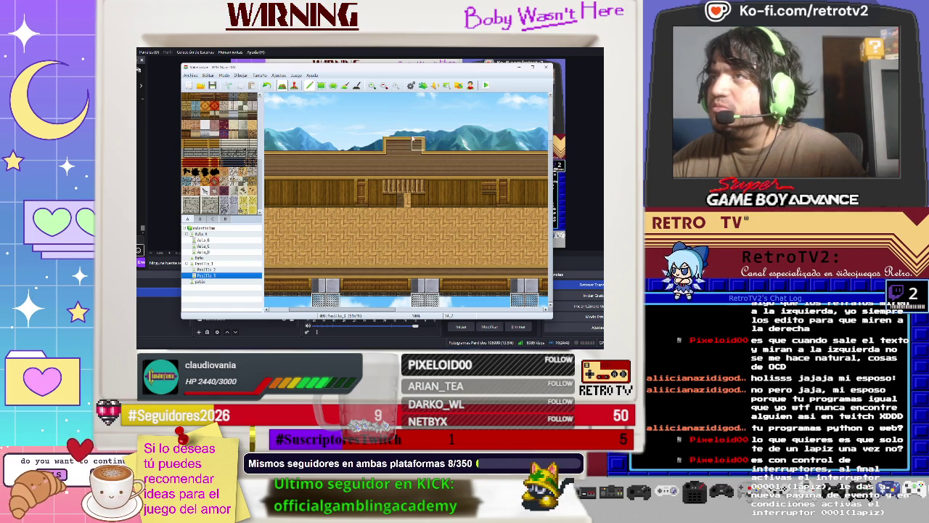
mouse_move(417, 132)
mouse_down()
mouse_move(374, 145)
mouse_move(444, 143)
mouse_up()
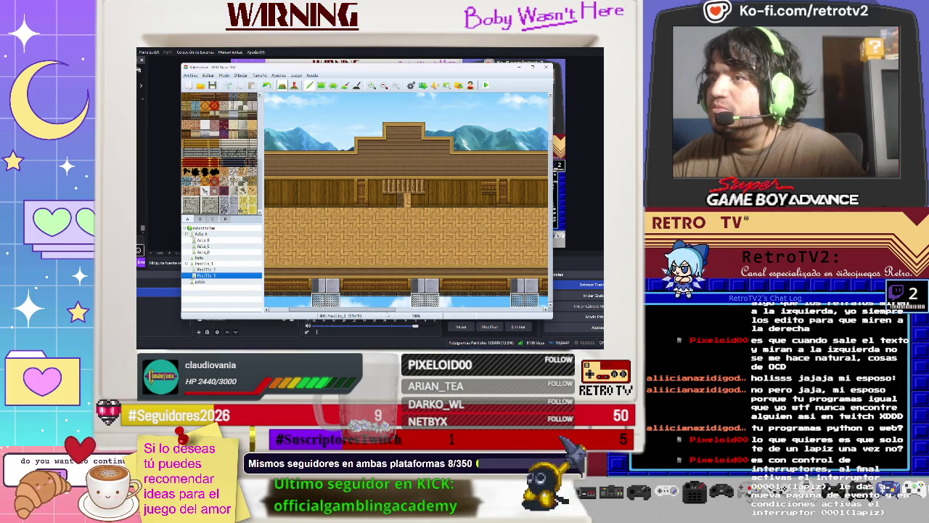
drag(385, 313, 325, 314)
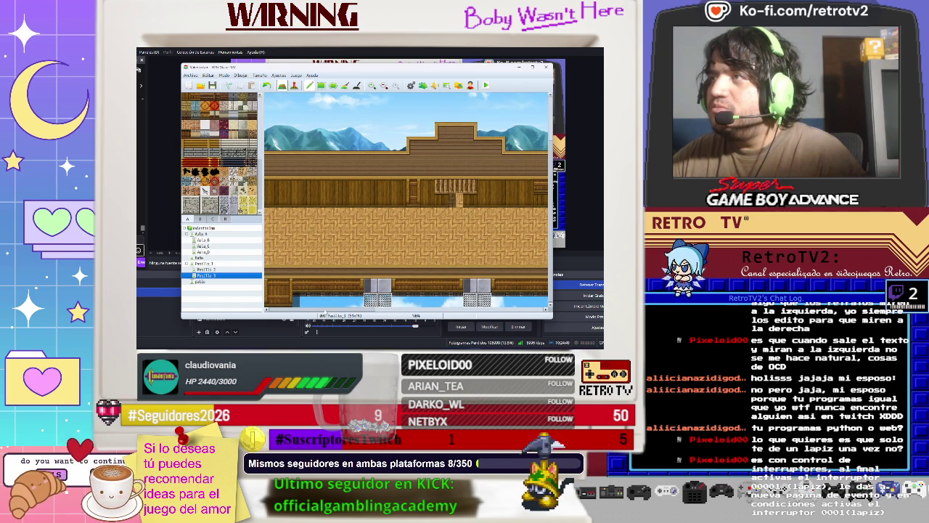
scroll(407, 218, right, 2)
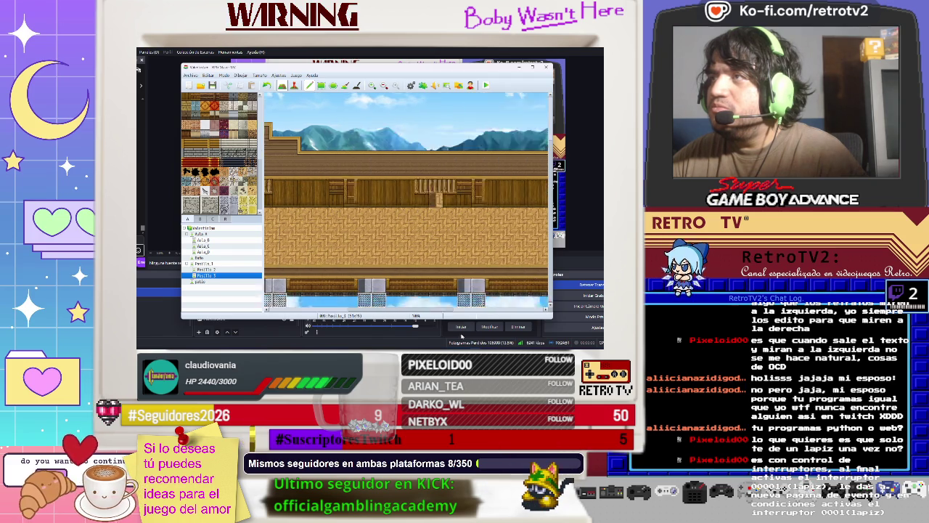
Step: Shift the wall-and-door decoration one tile to the right
scroll(407, 218, right, 3)
scroll(407, 218, right, 3)
scroll(407, 218, left, 2)
scroll(407, 217, left, 1)
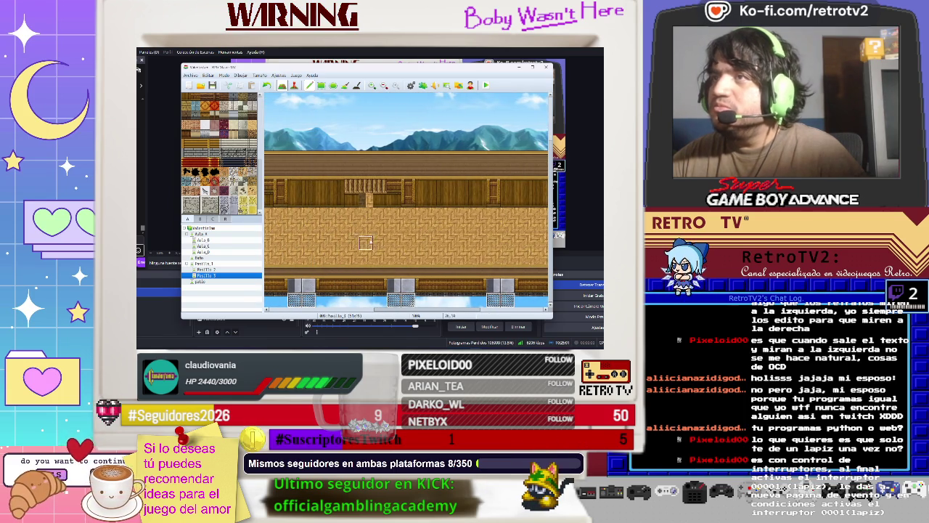
drag(347, 182, 399, 207)
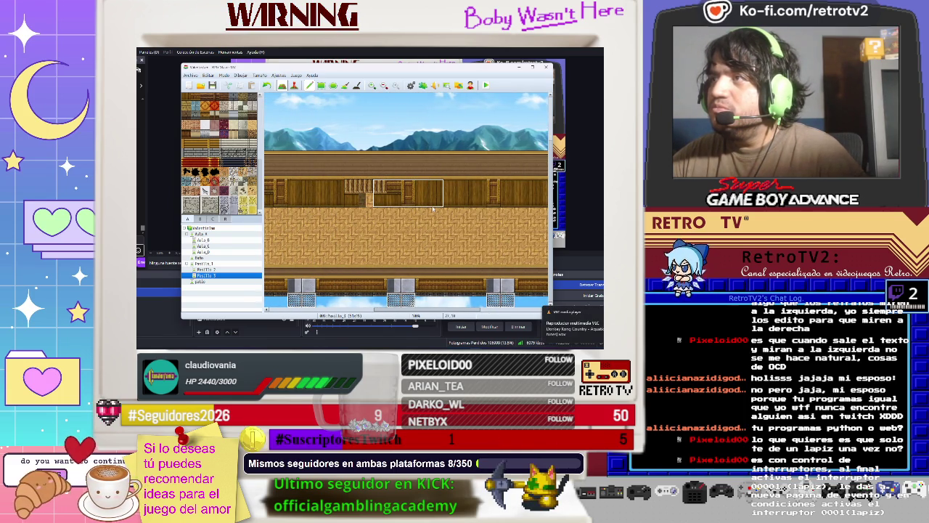
right_click(349, 195)
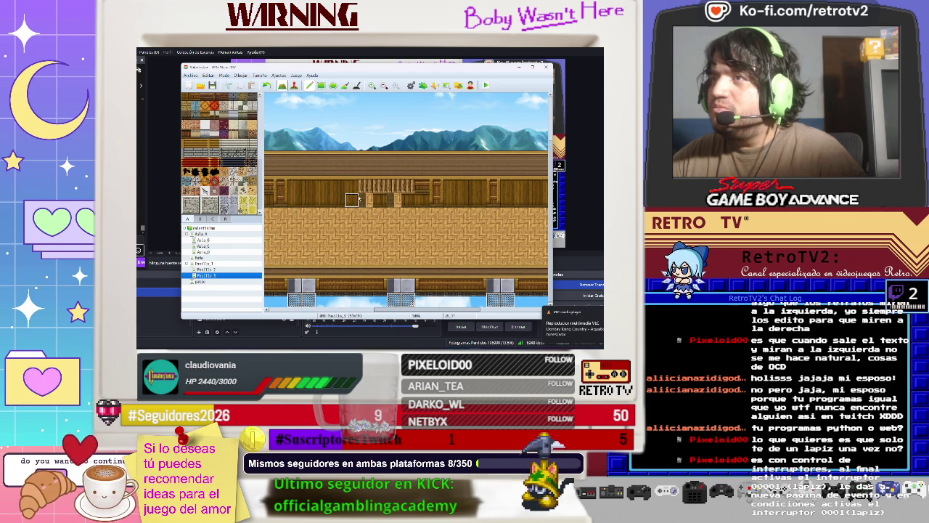
click(366, 187)
click(409, 185)
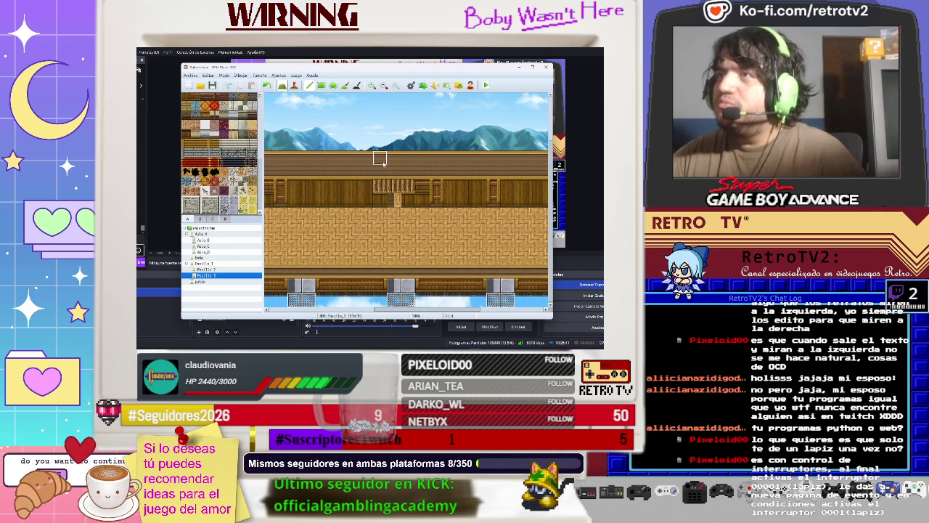
Step: Stamp the 6x2 upper wall block a row higher and cap the wider roof with wall-top tiles
drag(364, 157, 418, 167)
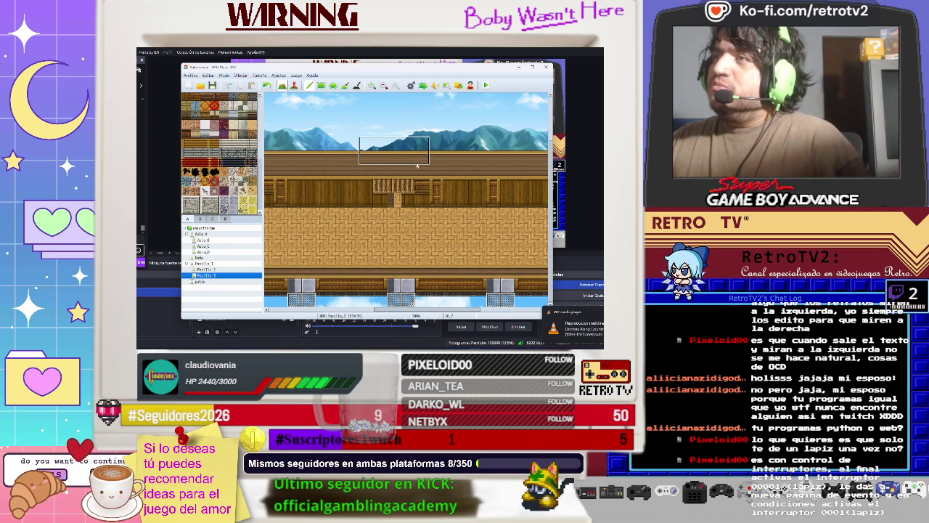
click(417, 153)
click(352, 145)
click(436, 144)
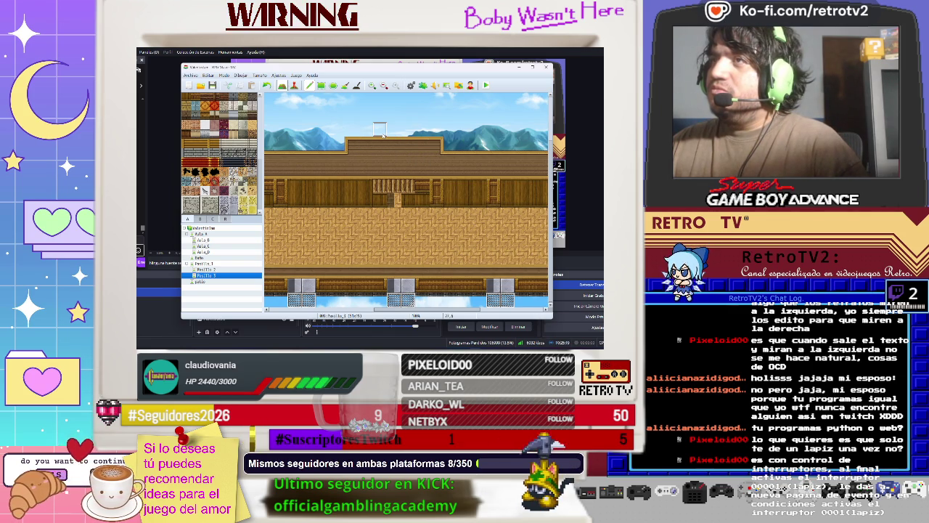
drag(366, 132, 418, 138)
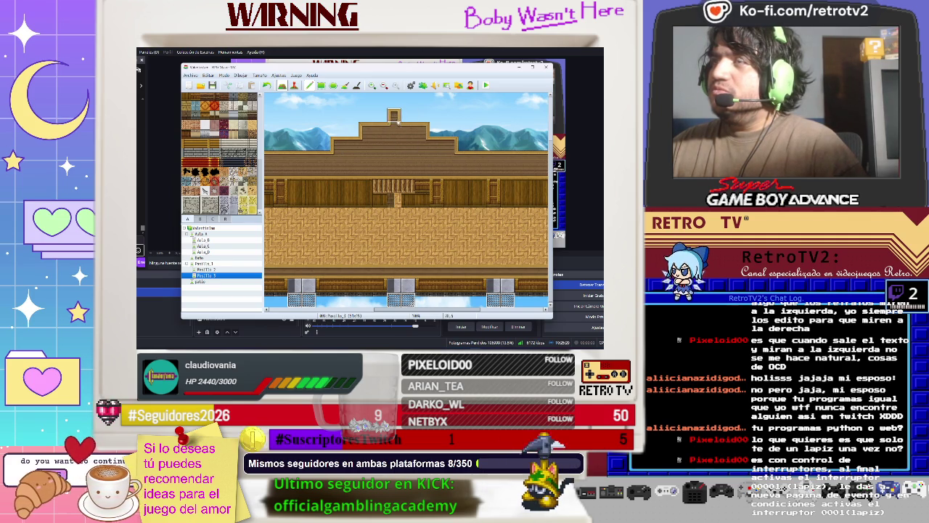
key(ctrl+z)
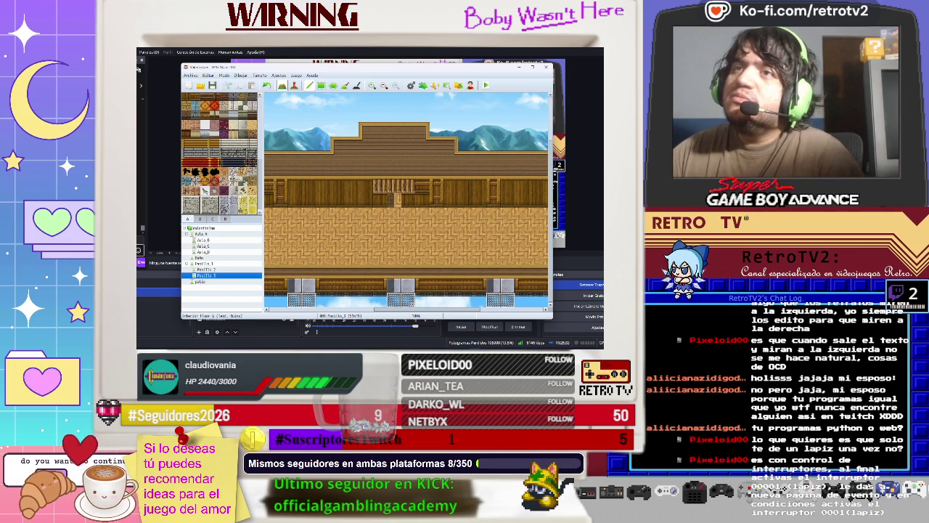
Step: Paint a grey square frame on the raised upper wall
scroll(222, 154, up, 1)
scroll(240, 110, up, 3)
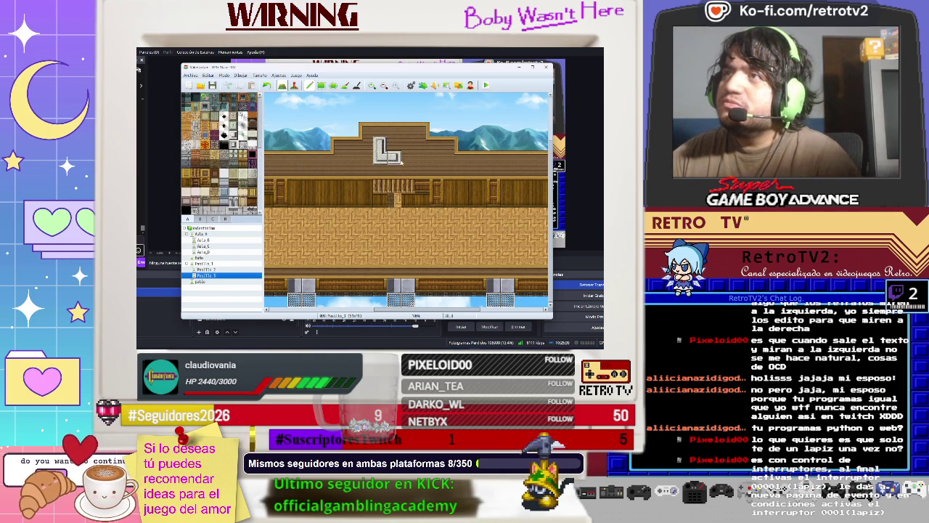
mouse_move(400, 162)
mouse_down()
mouse_move(409, 144)
mouse_move(383, 135)
mouse_up()
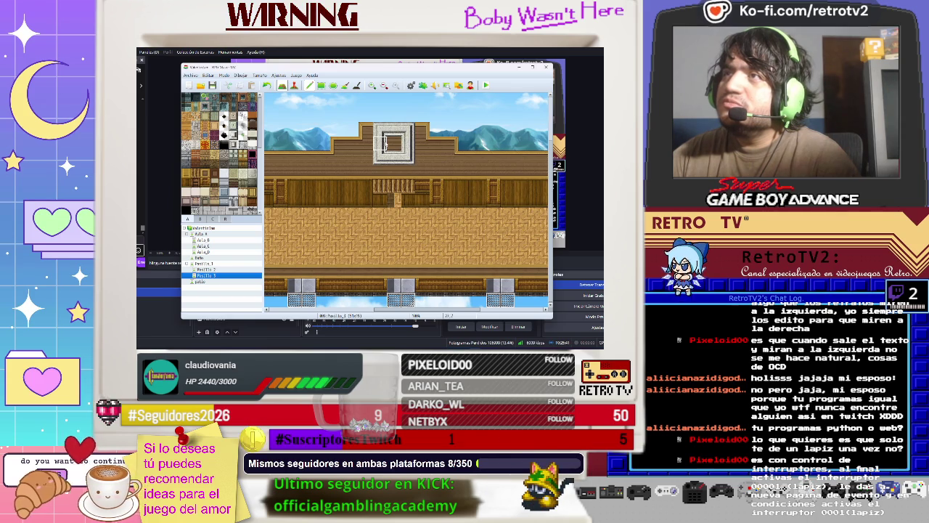
Step: Place a dark window tile inside the frame and start a playtest with Ctrl+R
scroll(226, 187, down, 3)
scroll(226, 188, down, 3)
scroll(197, 151, down, 2)
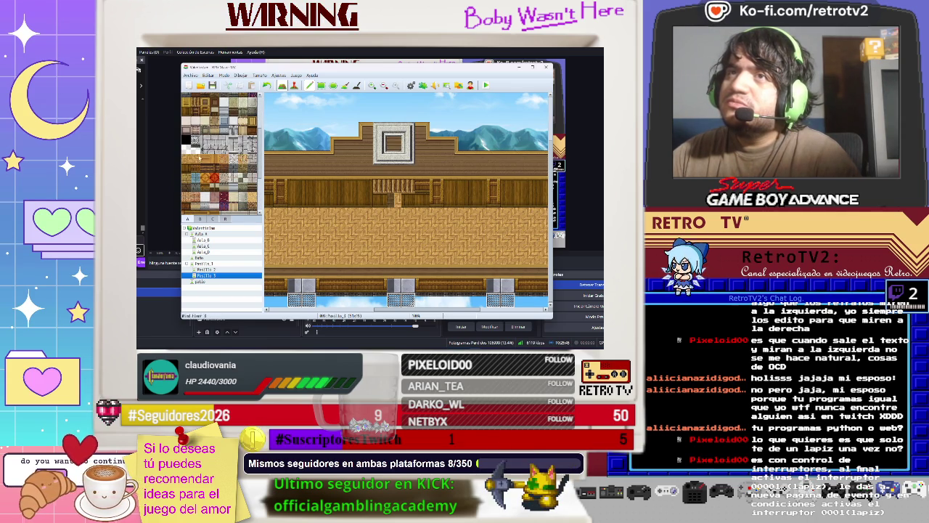
scroll(196, 152, down, 6)
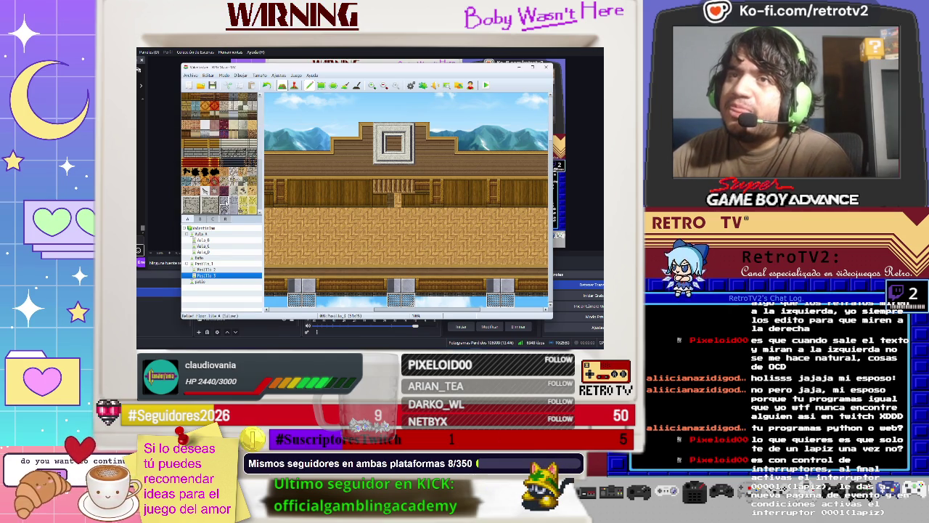
click(393, 143)
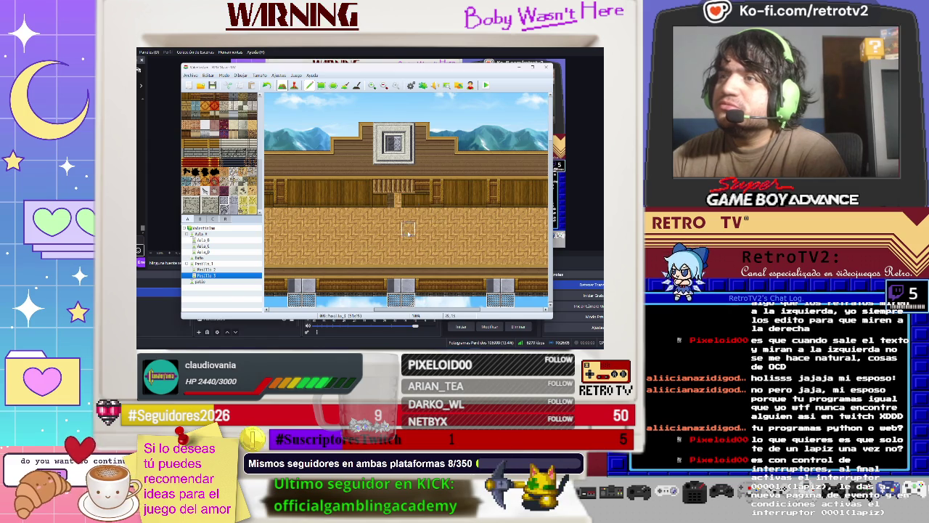
key(ctrl+r)
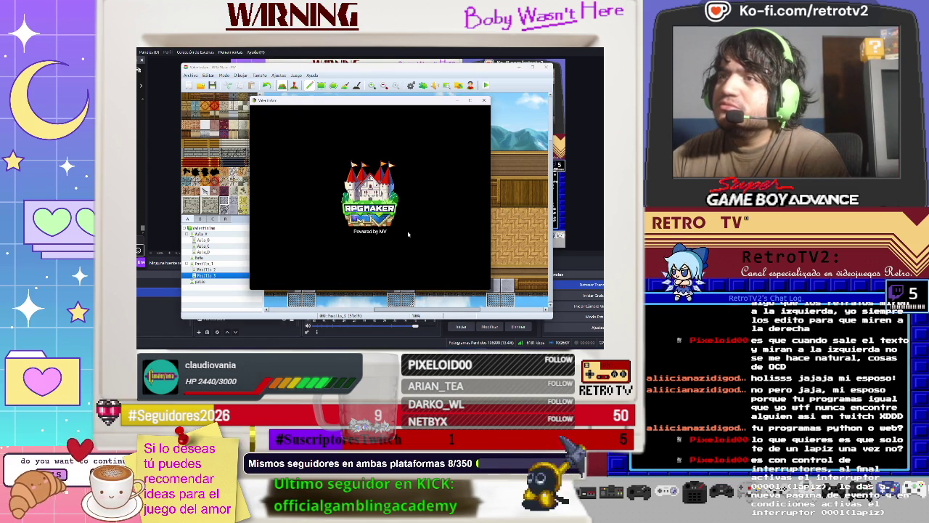
Step: Start a New Game from the ValentinJam title, skip the opening dialogue, and leave the library
click(373, 228)
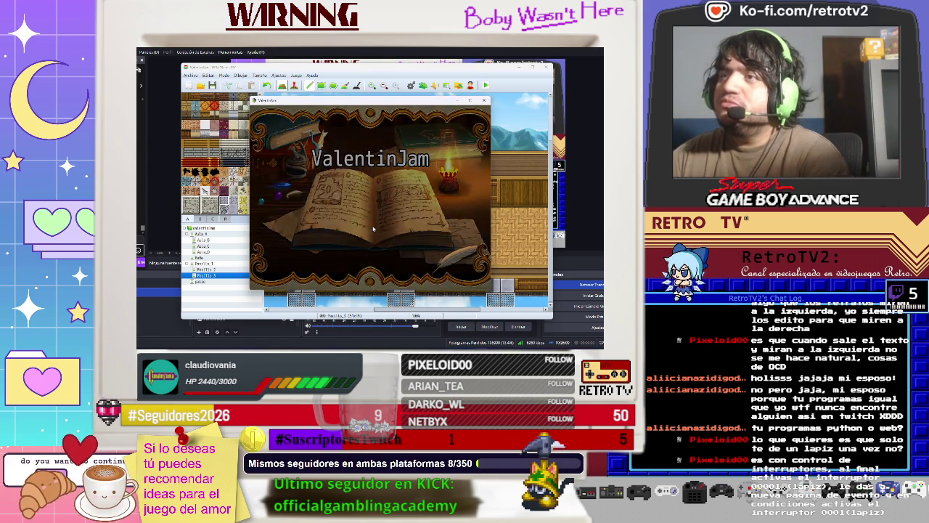
click(373, 228)
click(373, 228)
click(373, 228)
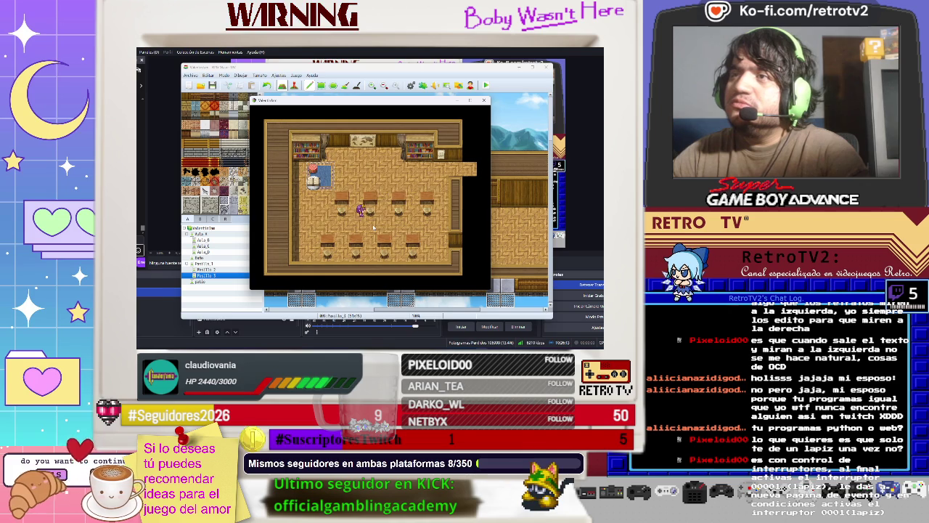
click(456, 170)
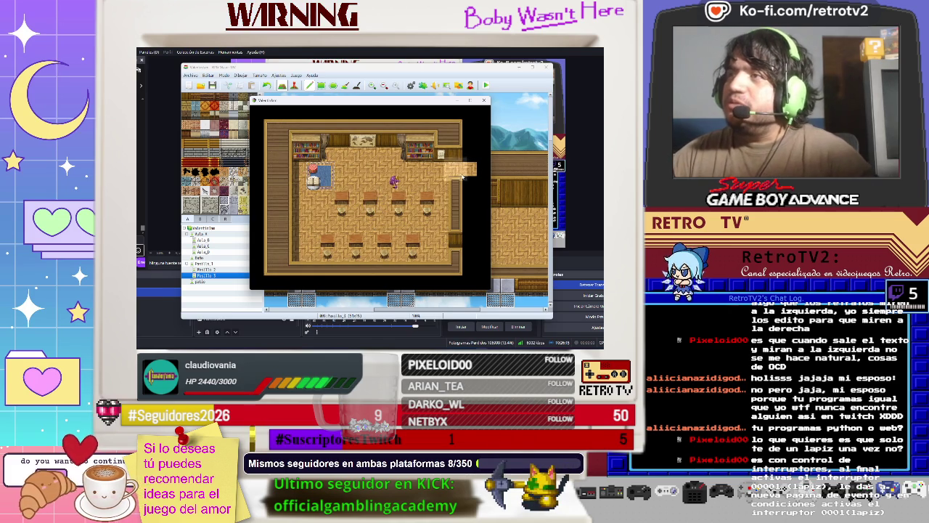
Step: Walk the character around the wooden corridor floor by clicking tiles
click(330, 116)
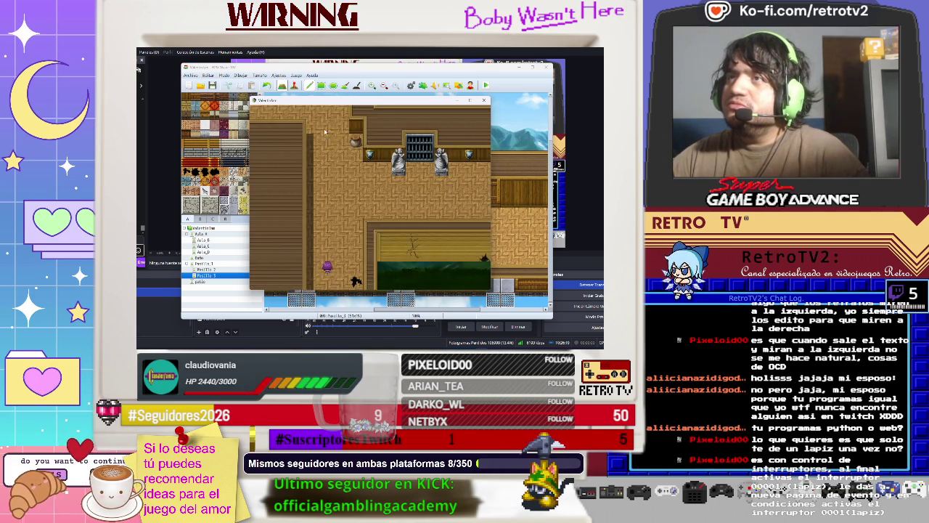
click(268, 205)
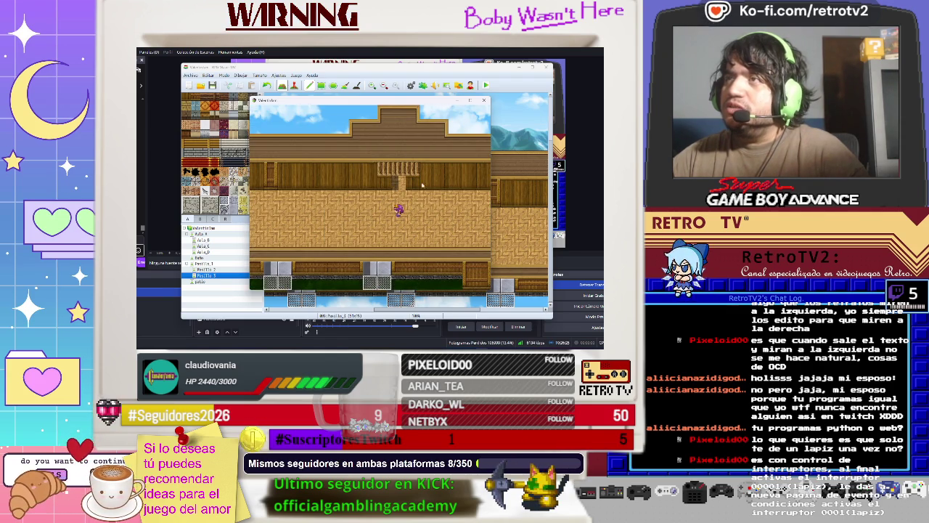
click(279, 217)
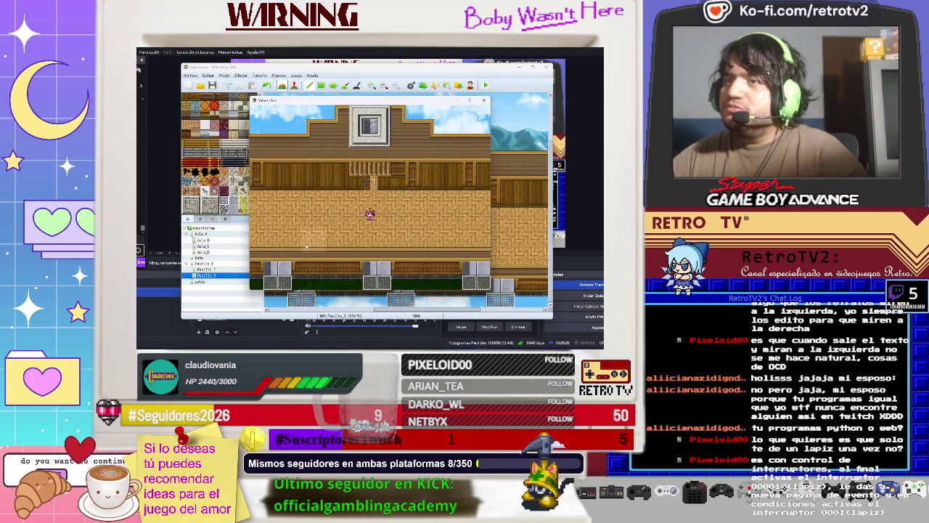
click(392, 254)
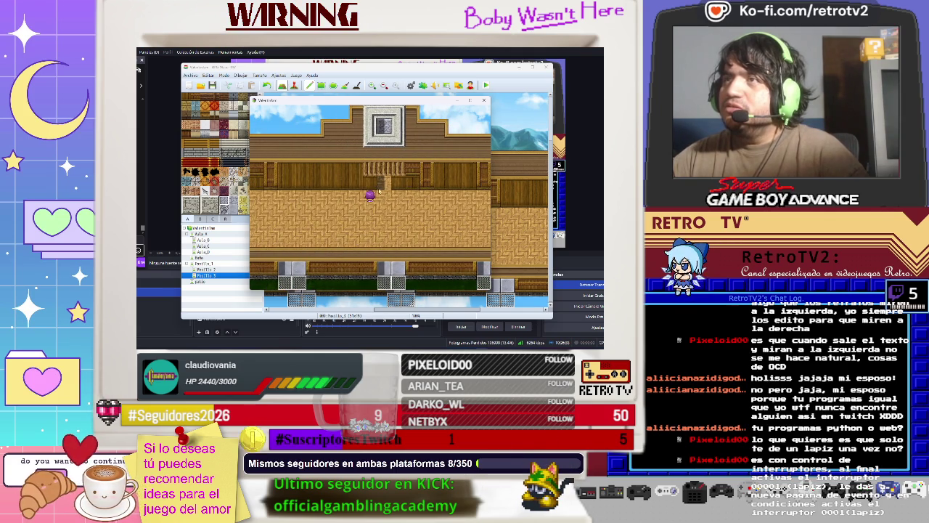
click(317, 202)
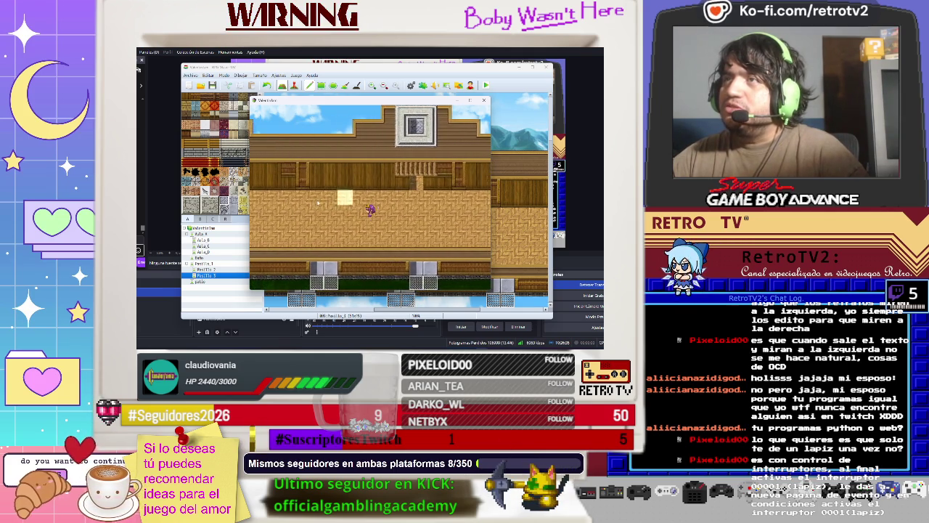
click(359, 172)
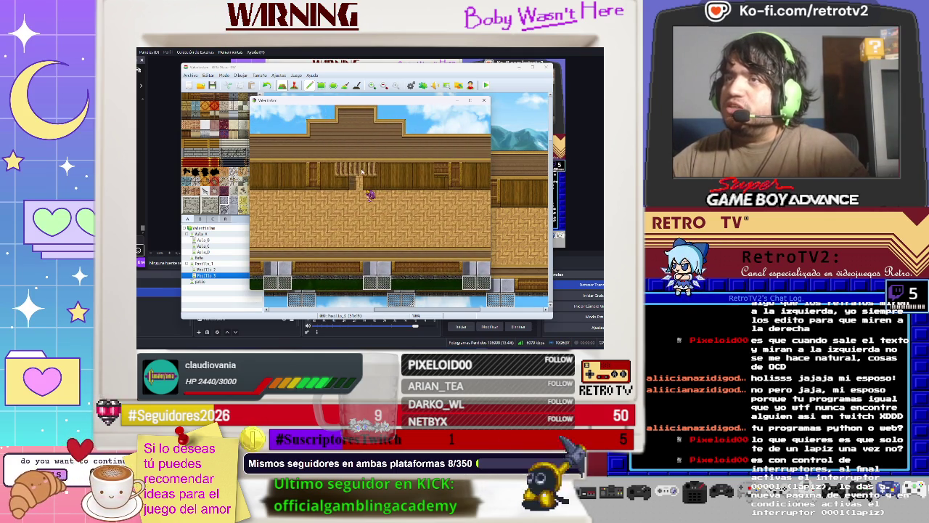
click(283, 206)
click(272, 225)
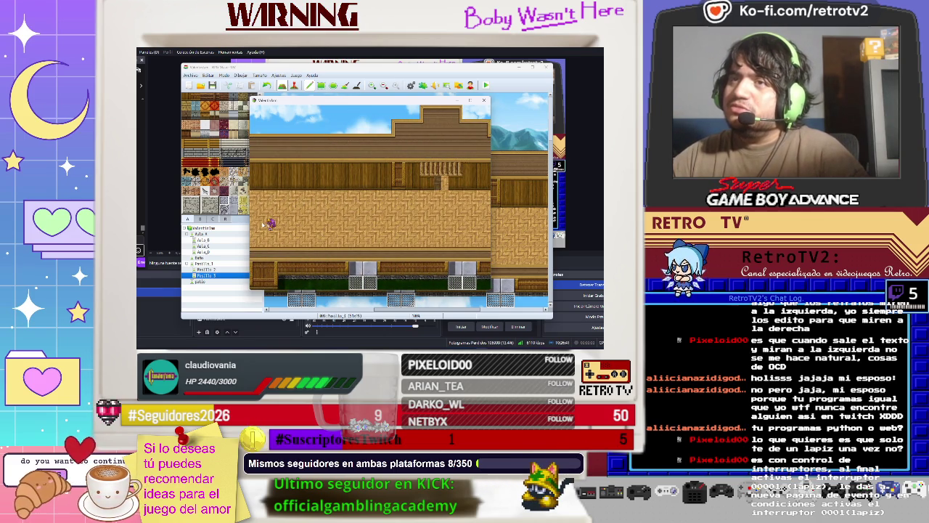
click(410, 231)
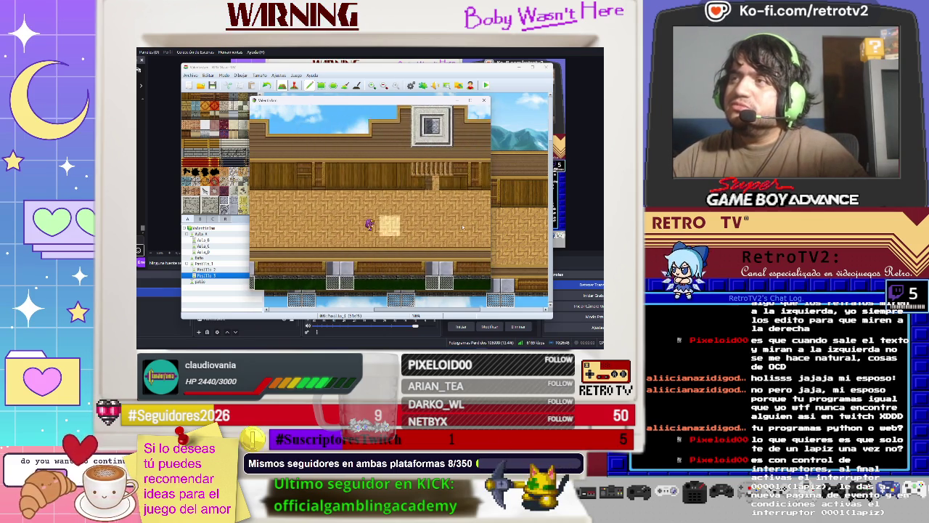
click(462, 229)
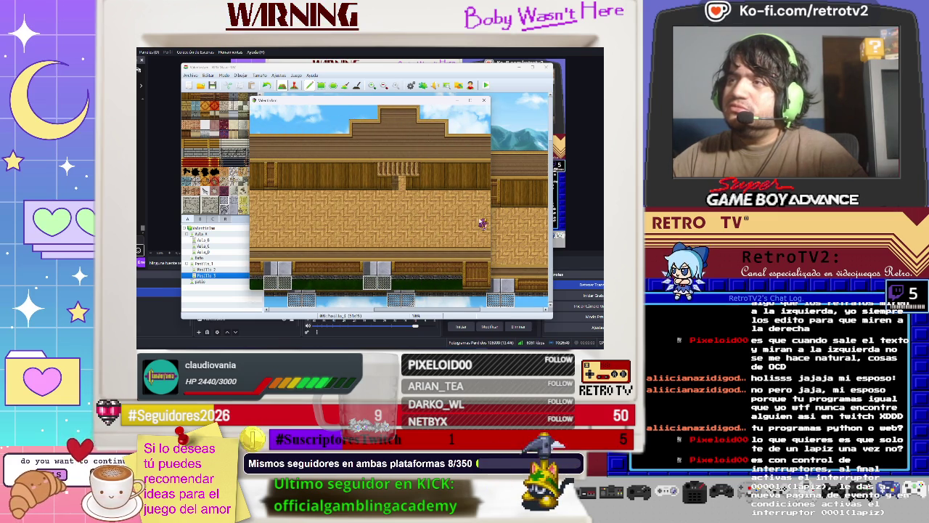
Step: Step the character around with the arrow keys, then close the playtest window
key(Right)
key(Right)
key(Right)
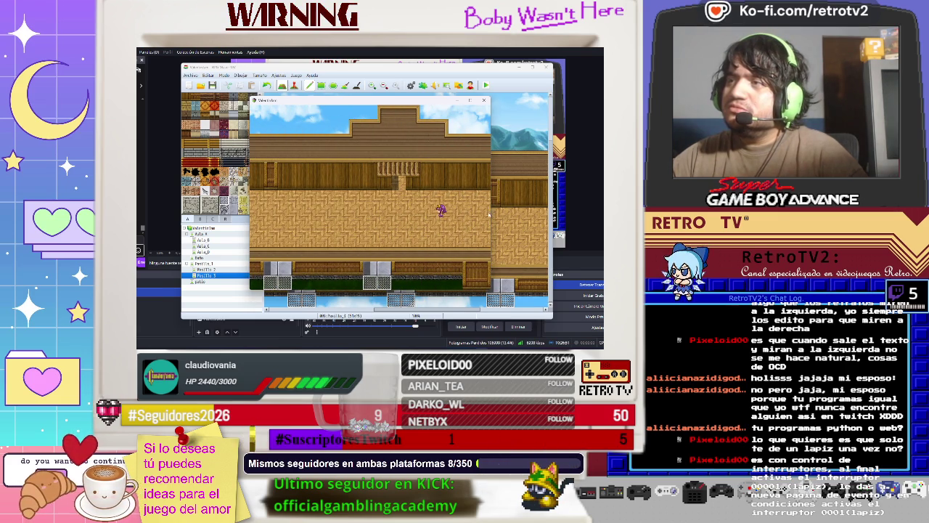
key(Up)
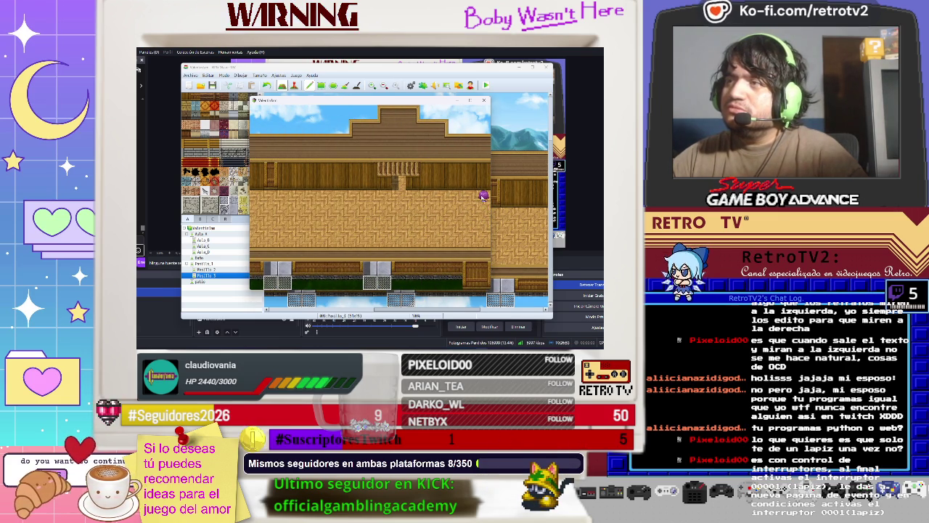
key(Down)
key(Down)
key(Down)
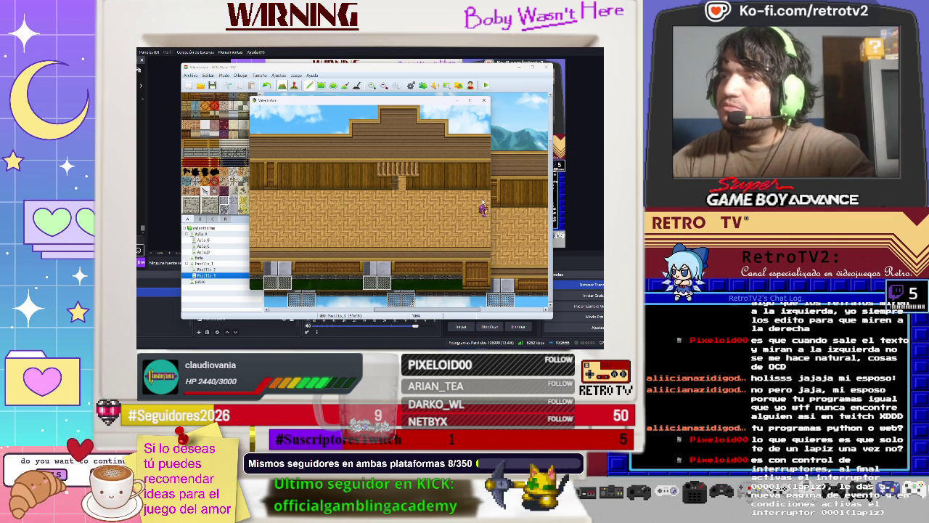
key(Up)
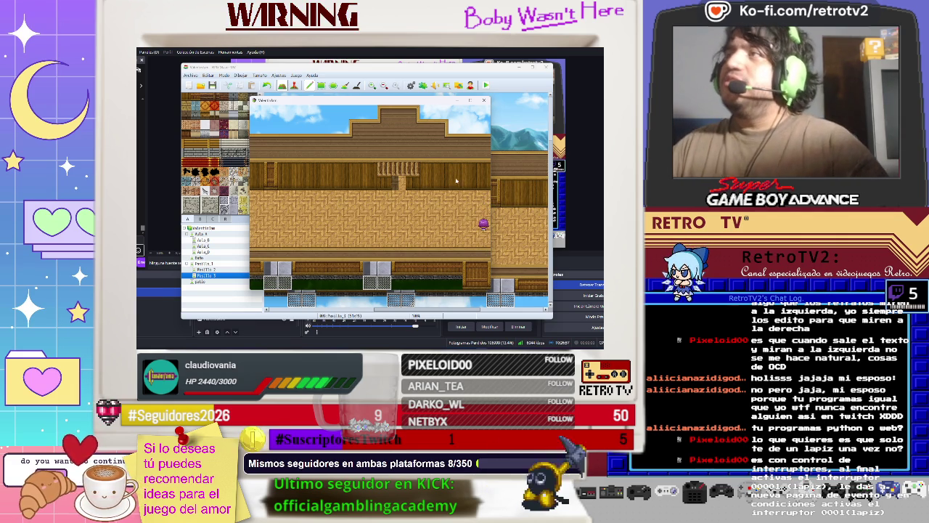
click(484, 100)
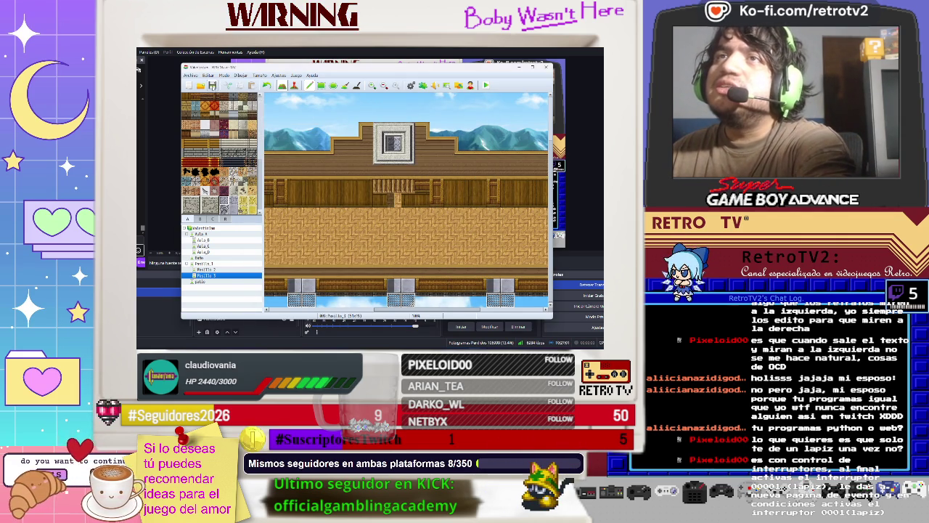
Step: Briefly switch the map to event editing, then return to Map mode with F5
click(294, 85)
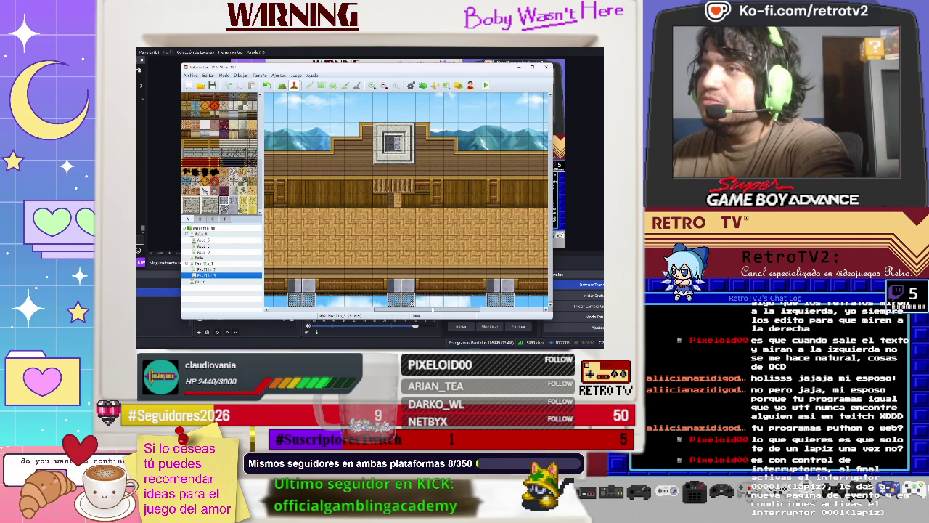
drag(429, 308, 546, 319)
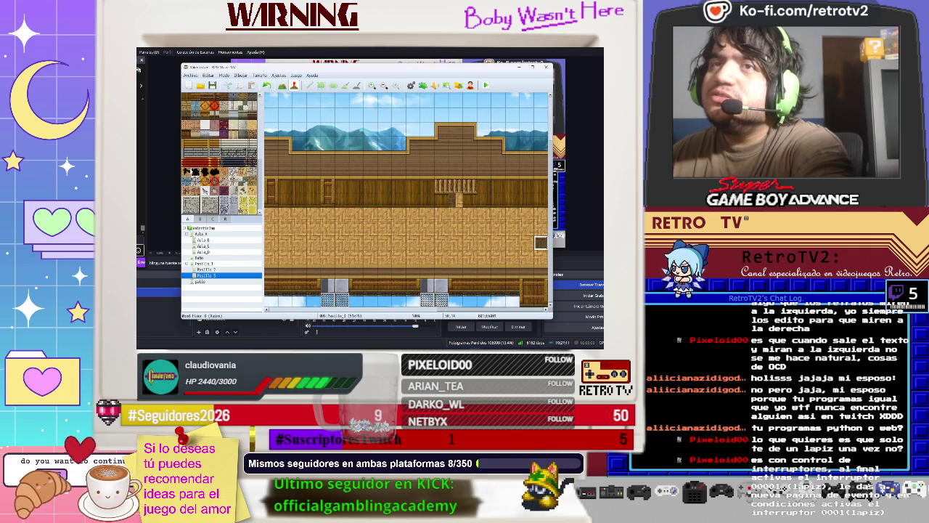
key(F5)
click(541, 214)
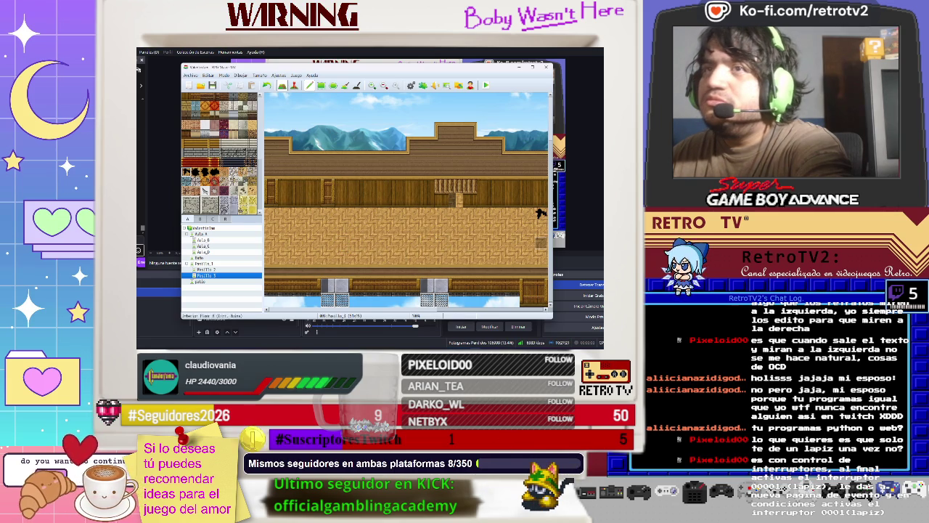
Step: Pick the dark tile from the furniture tileset and place it on the corridor's bottom row
drag(260, 190, 265, 128)
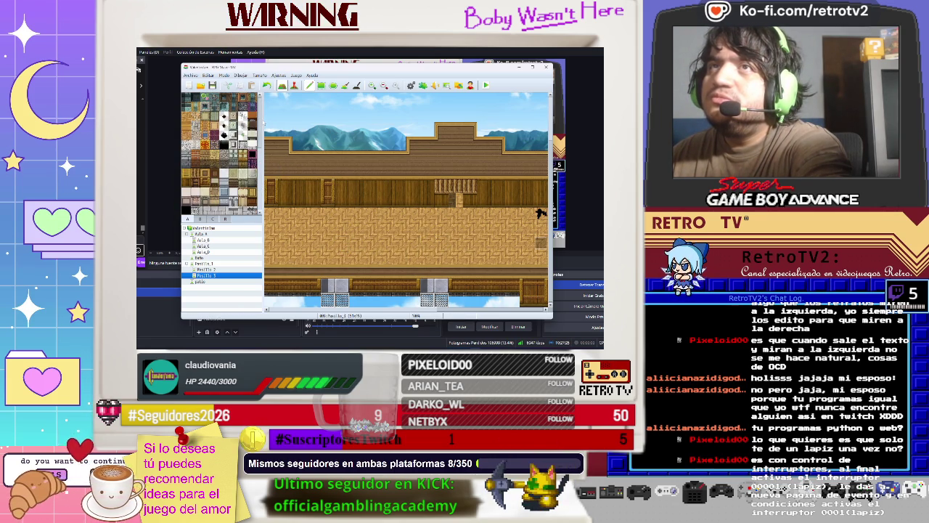
drag(263, 127, 264, 134)
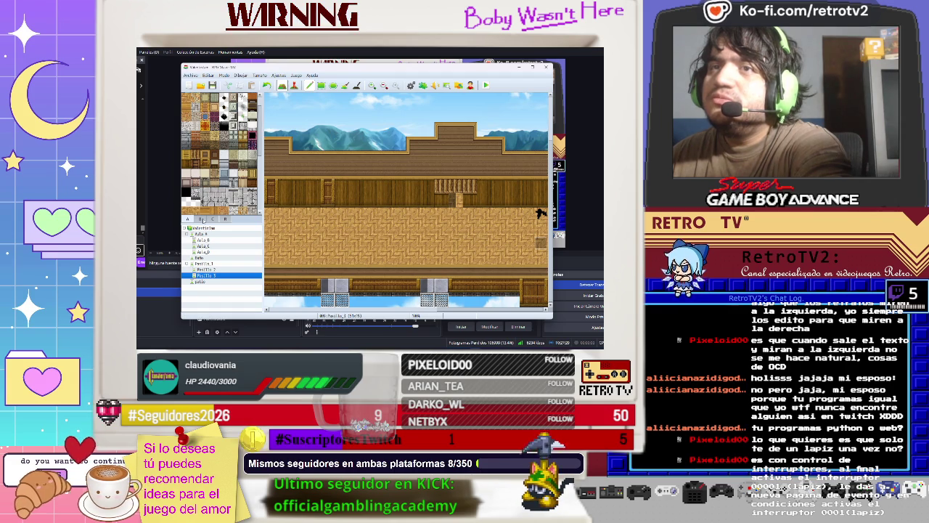
click(203, 220)
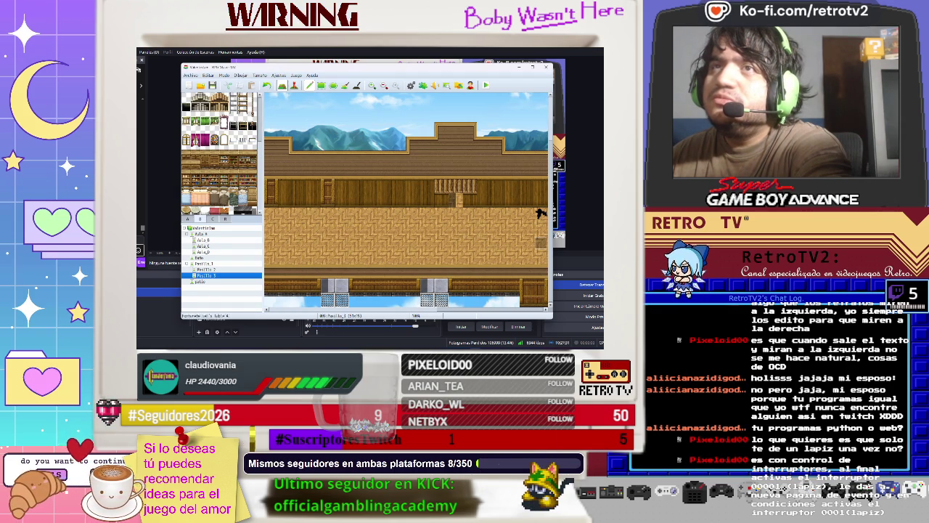
scroll(219, 154, up, 3)
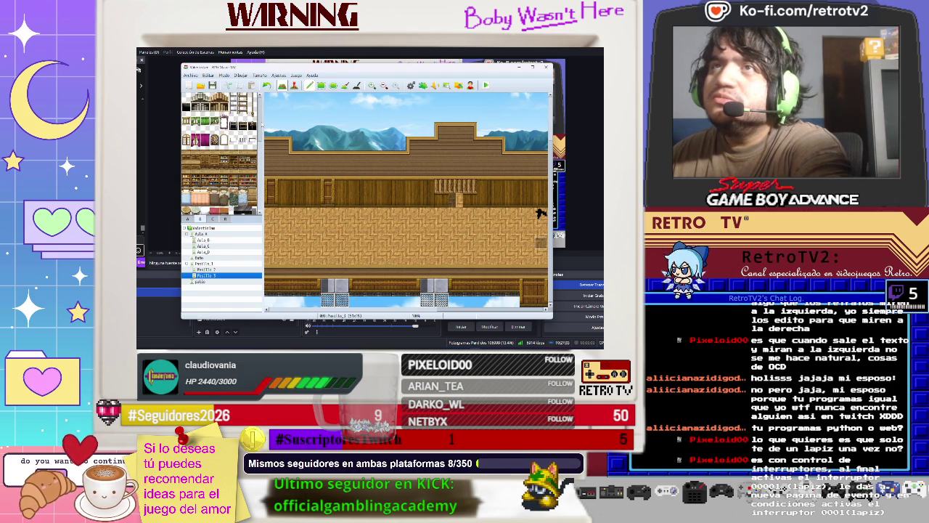
drag(262, 127, 266, 196)
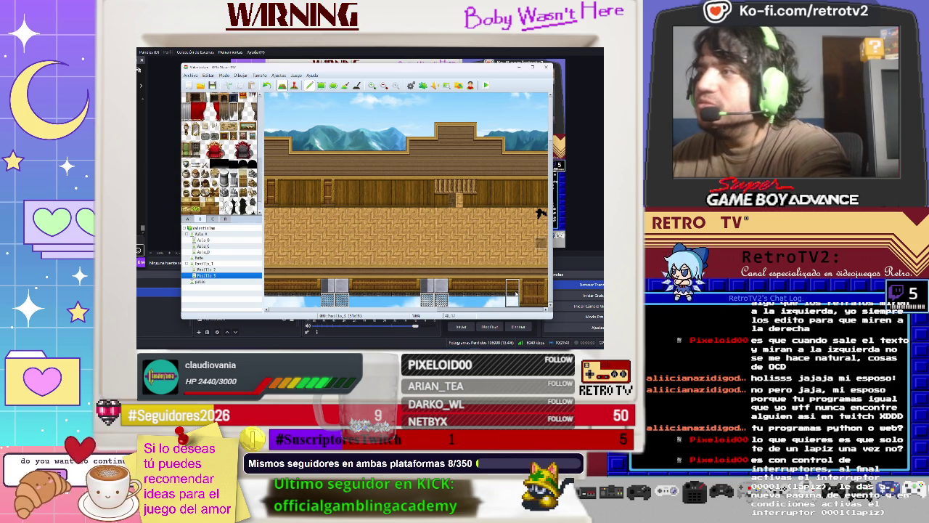
click(513, 292)
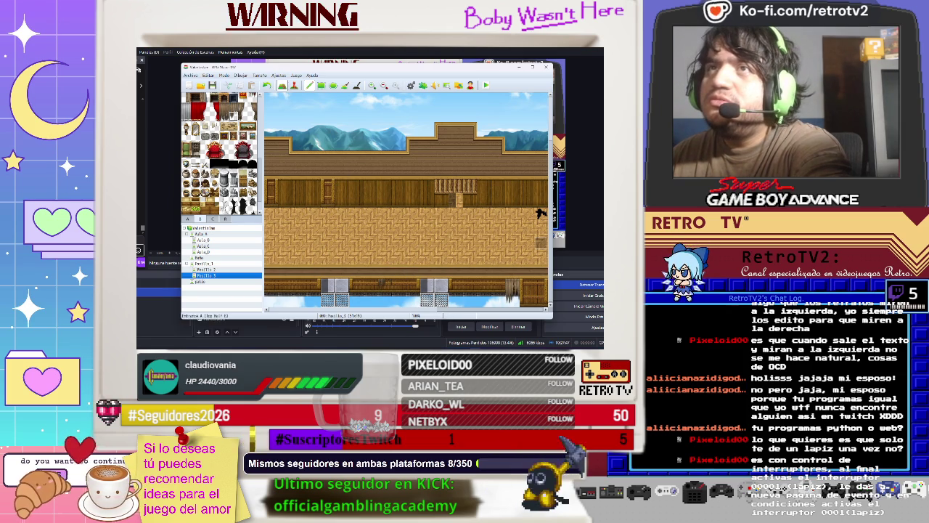
scroll(359, 281, right, 3)
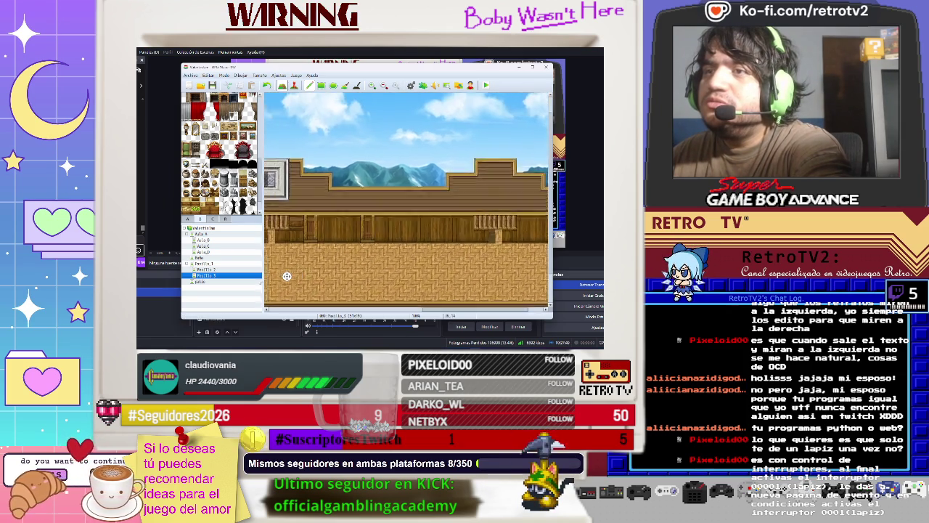
Step: Add a wooden post to the lower wall and paint the extra dark post back to plain wall
scroll(287, 276, right, 3)
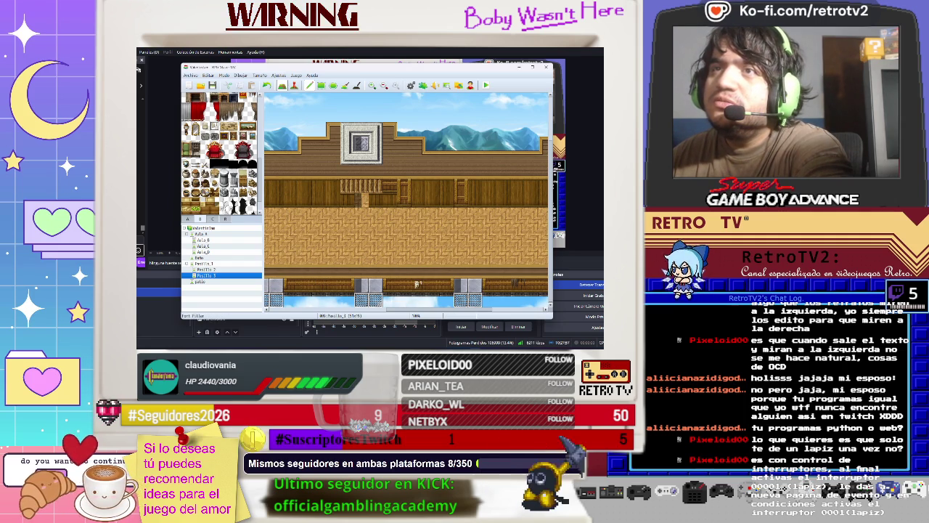
scroll(219, 153, down, 2)
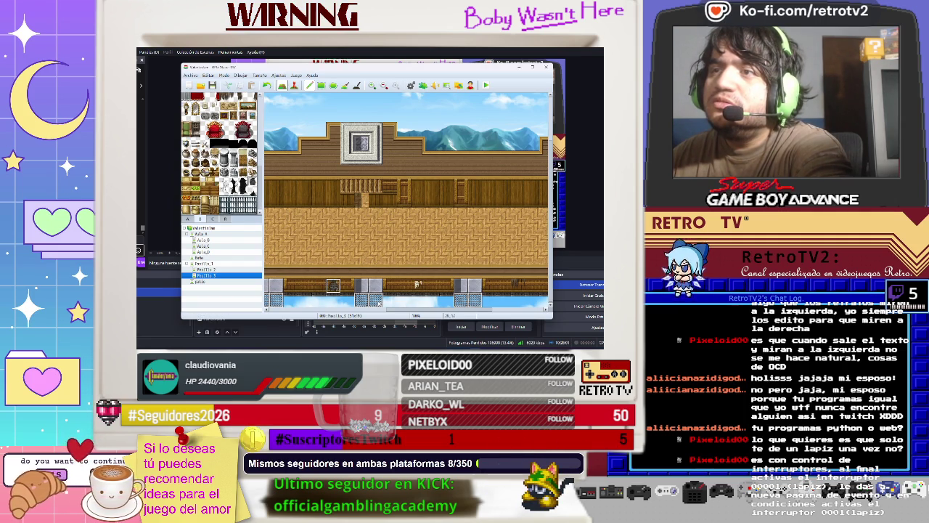
middle_click(298, 290)
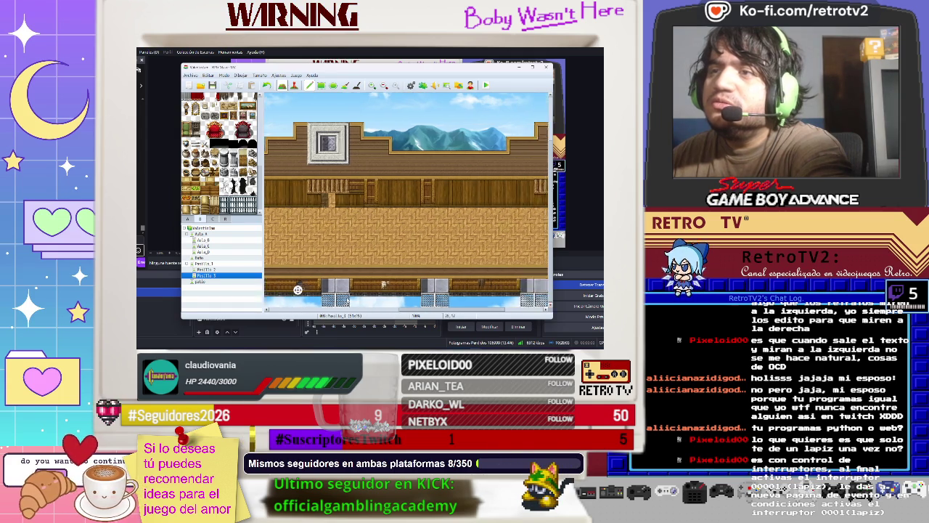
click(240, 295)
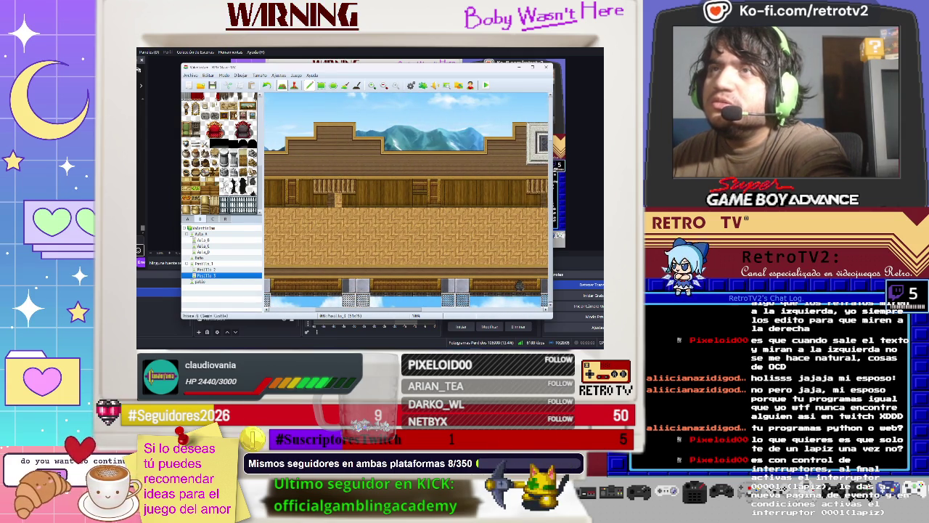
scroll(222, 153, up, 2)
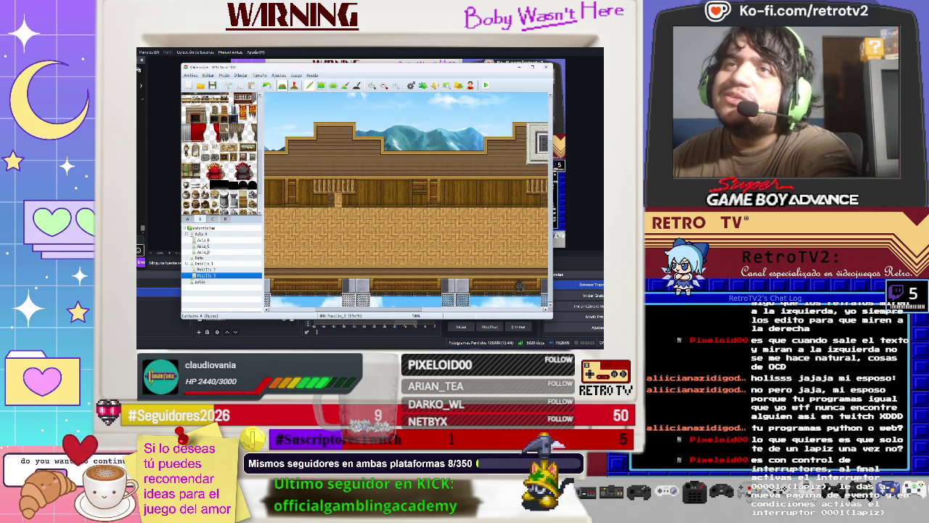
middle_click(319, 283)
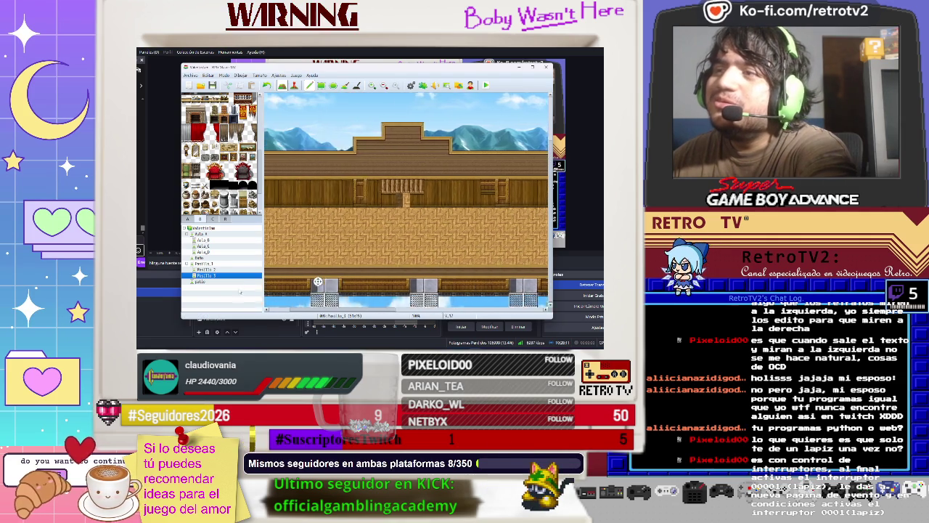
click(329, 290)
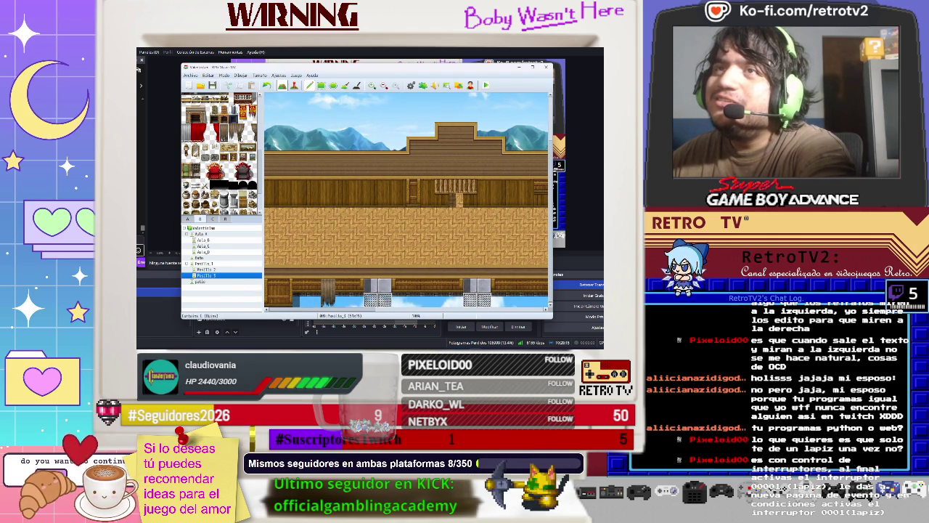
click(429, 284)
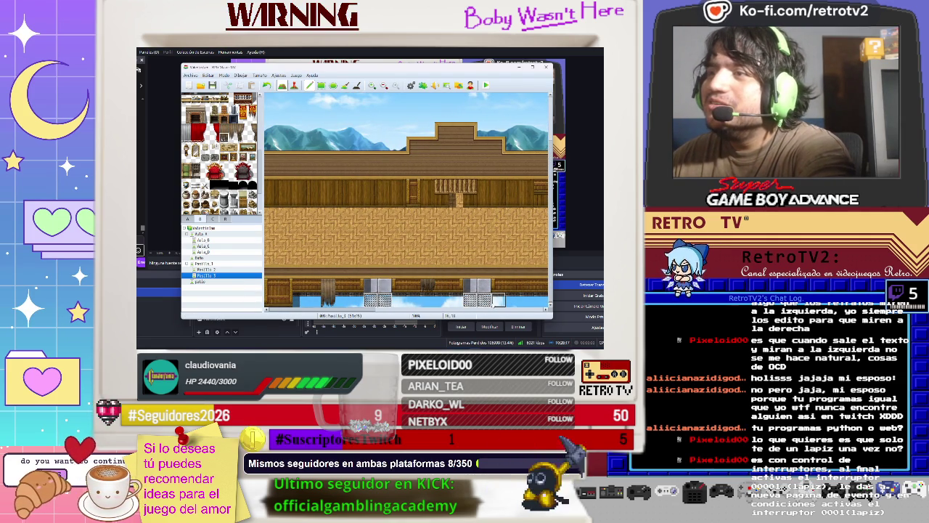
click(427, 292)
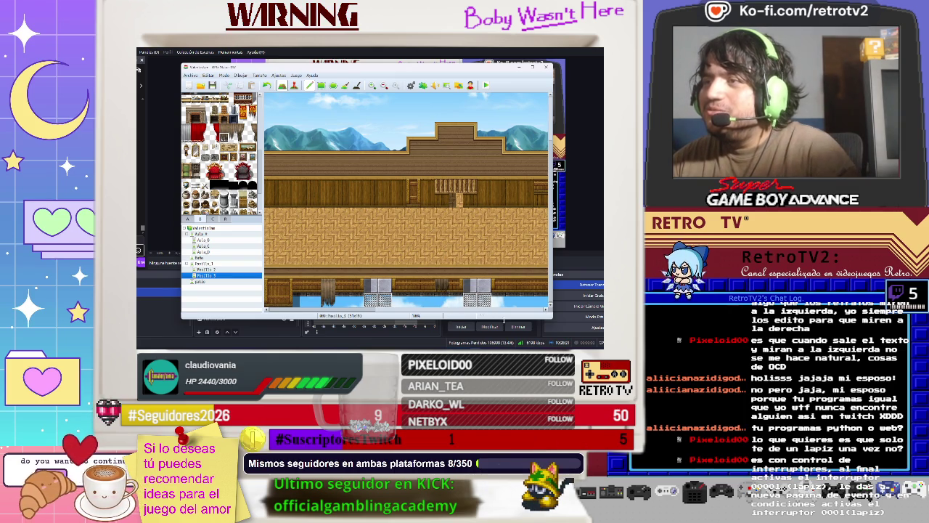
Step: Scroll around the Pasillo 3 map to review the updated lower wall
scroll(443, 301, left, 5)
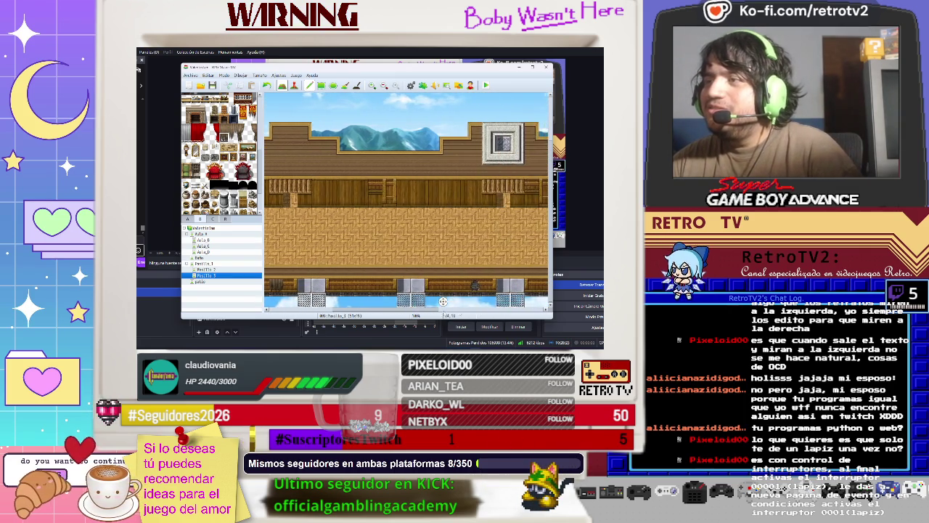
scroll(222, 153, down, 3)
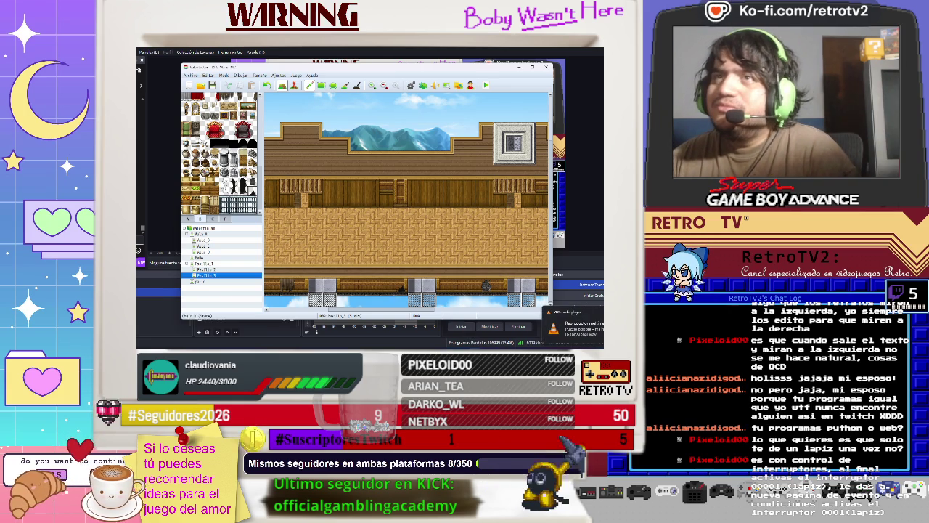
scroll(222, 152, up, 2)
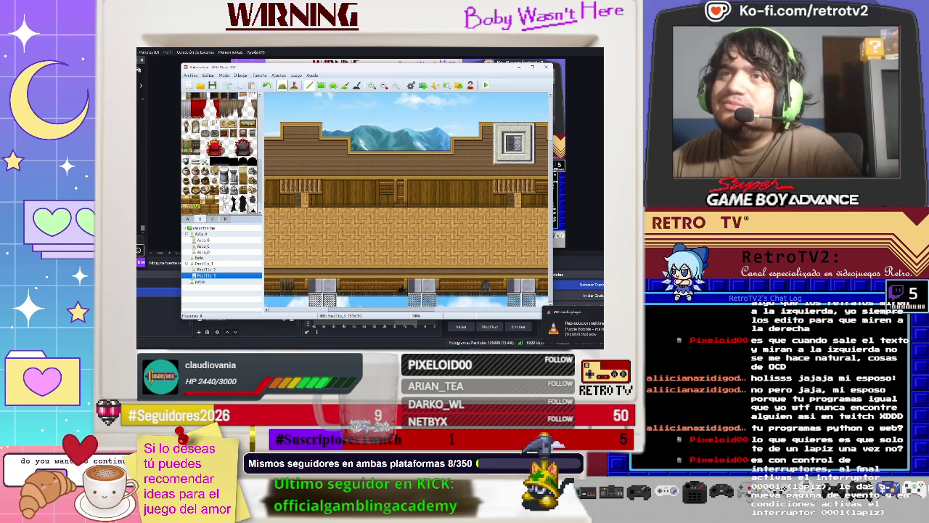
scroll(221, 153, down, 2)
scroll(226, 196, down, 10)
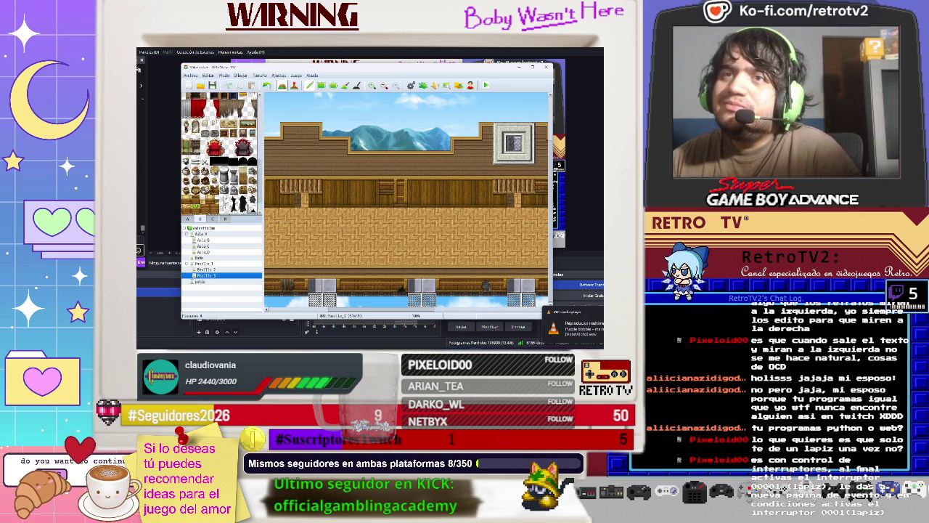
scroll(225, 196, up, 10)
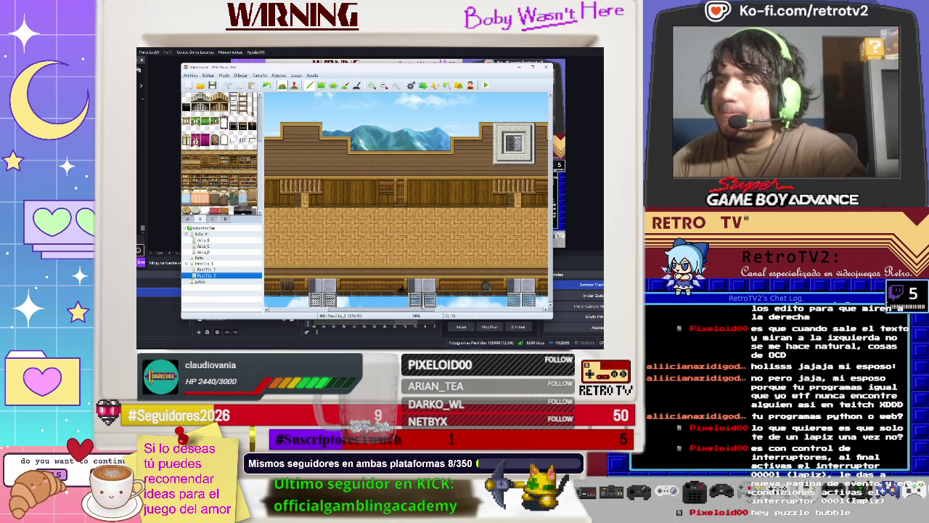
scroll(407, 204, left, 3)
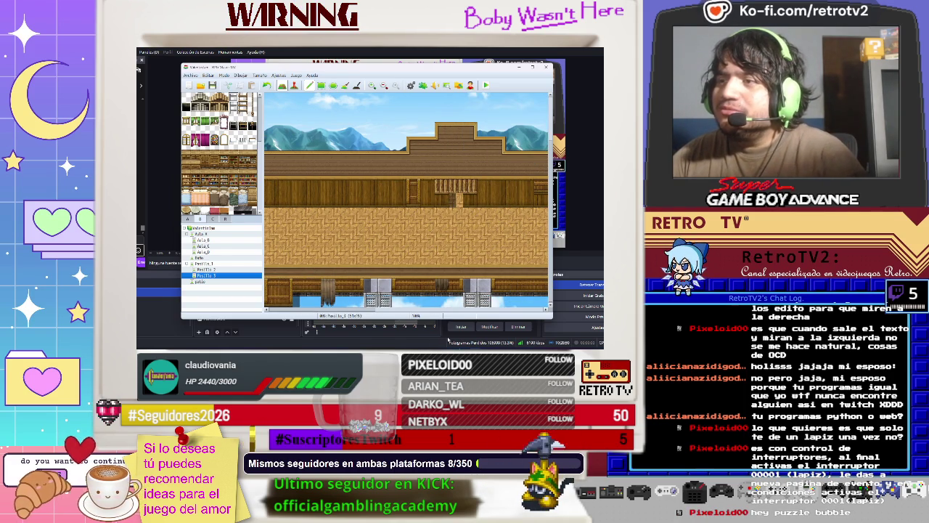
key(alt+Tab)
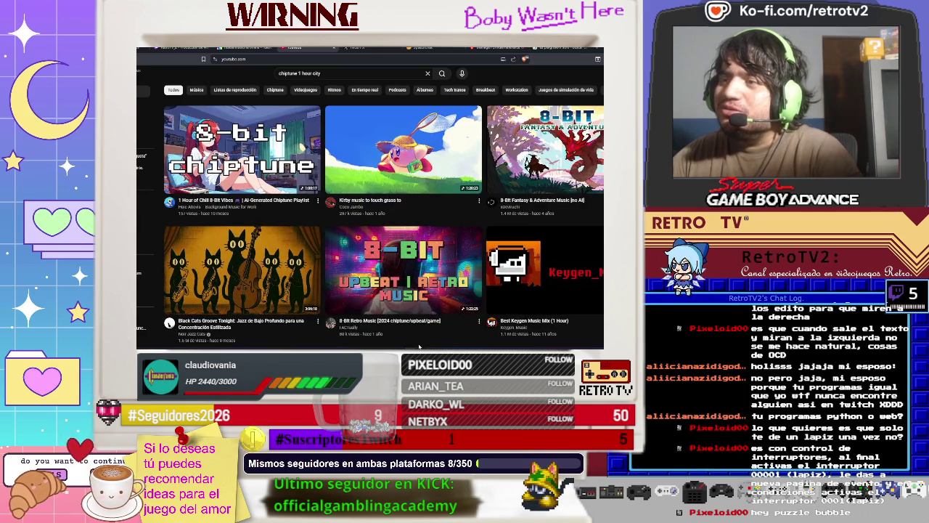
key(alt+Tab)
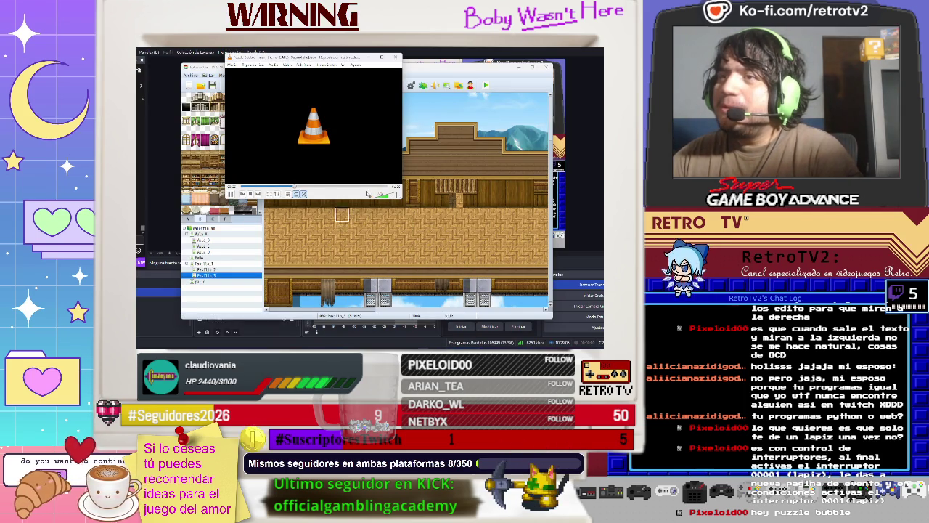
key(alt+Tab)
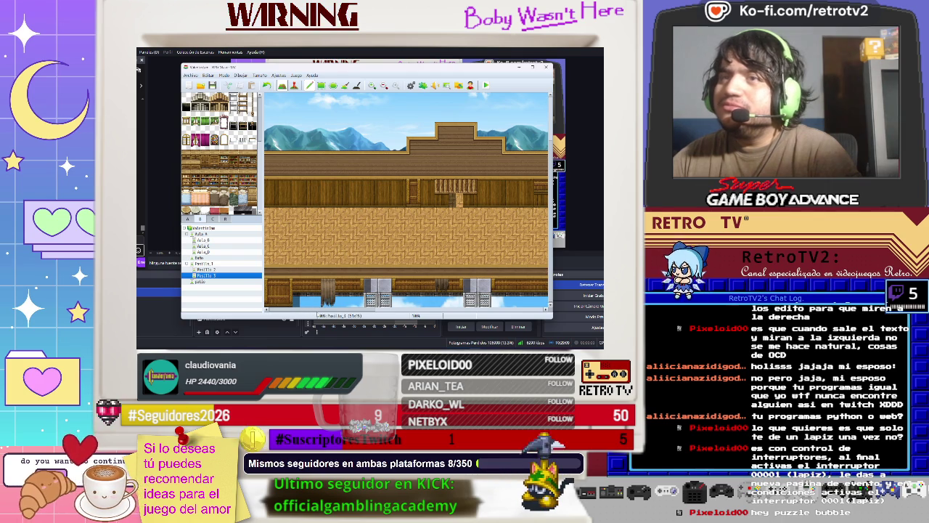
Step: Set the Pasillo 3 door transfer event's trigger to Player Touch
scroll(406, 203, right, 5)
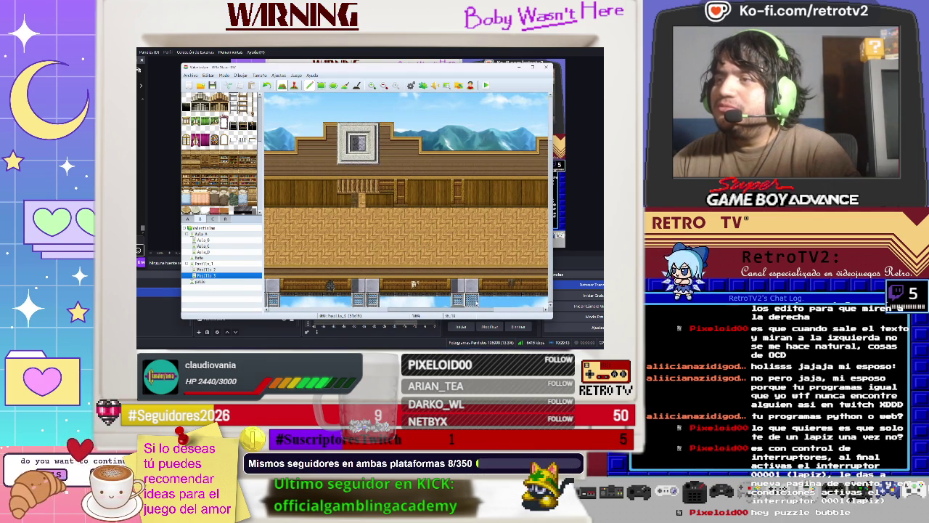
scroll(540, 212, right, 5)
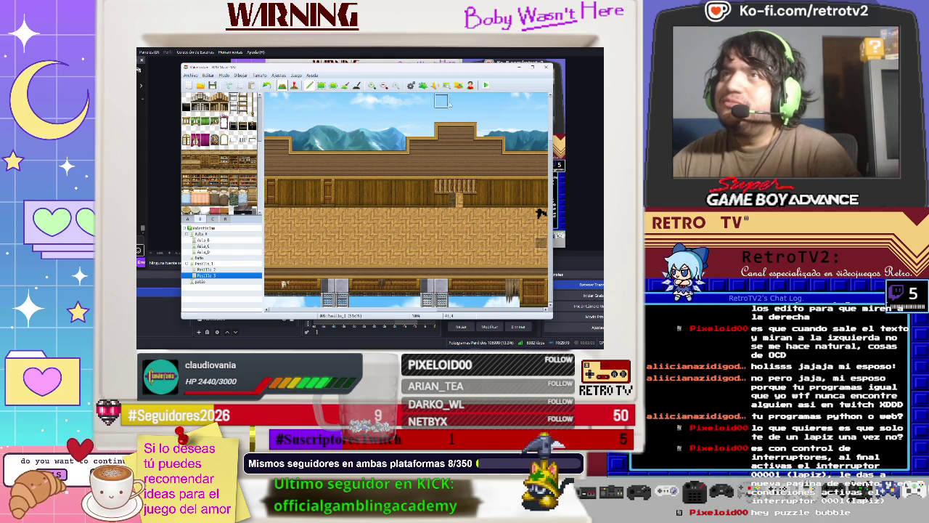
double_click(498, 215)
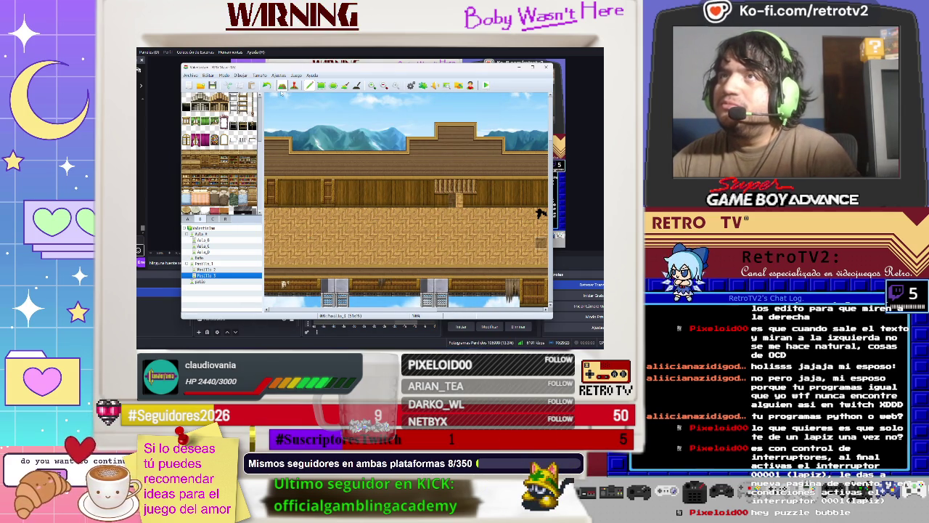
click(295, 85)
double_click(541, 243)
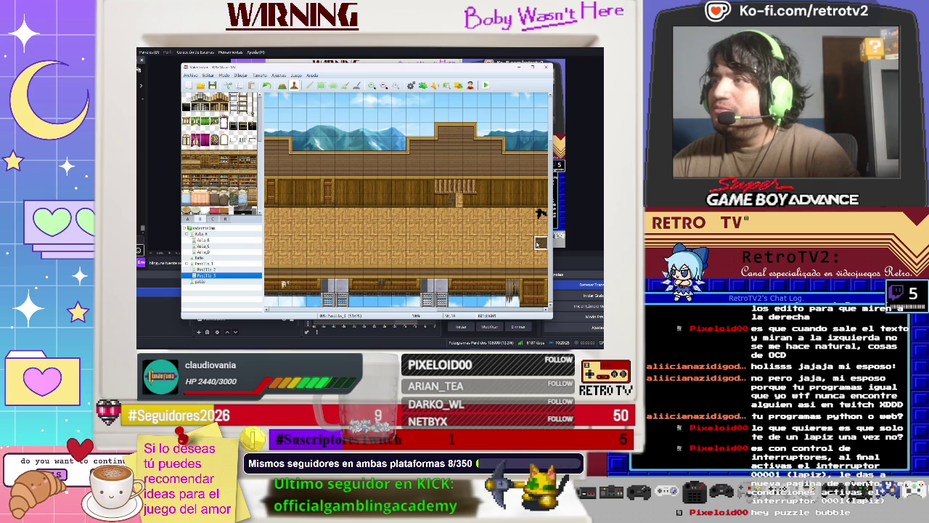
click(294, 277)
click(290, 290)
click(445, 293)
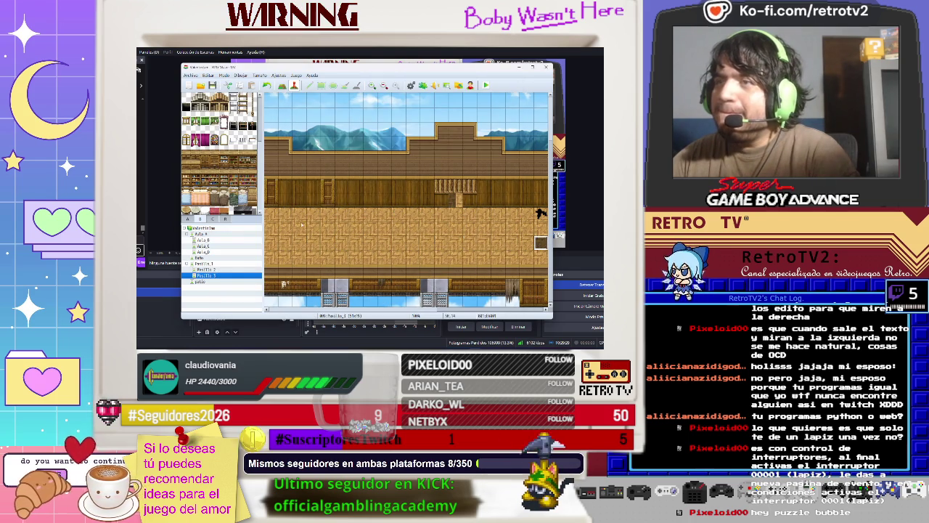
Step: Set the Pasillo 2 transfer event to Pasillo 3 to Player Touch, then start a playtest
click(227, 269)
scroll(316, 270, down, 4)
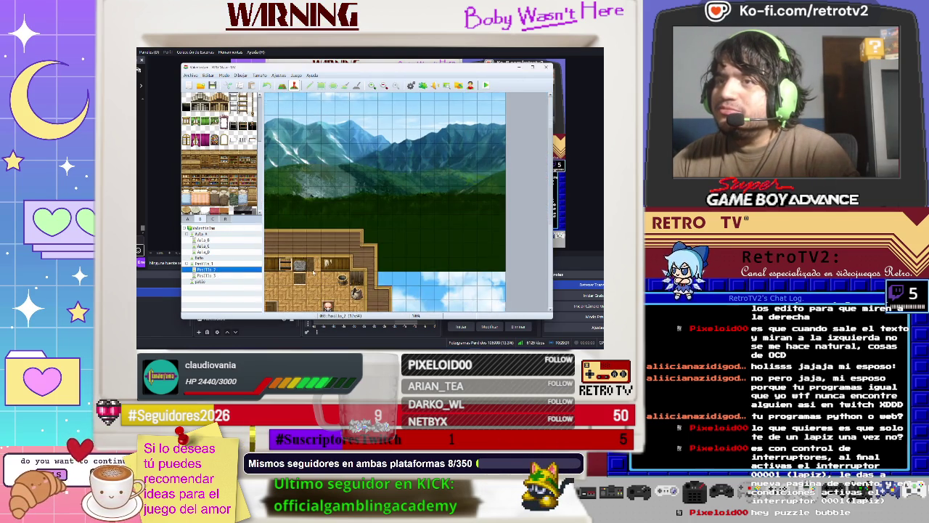
double_click(272, 247)
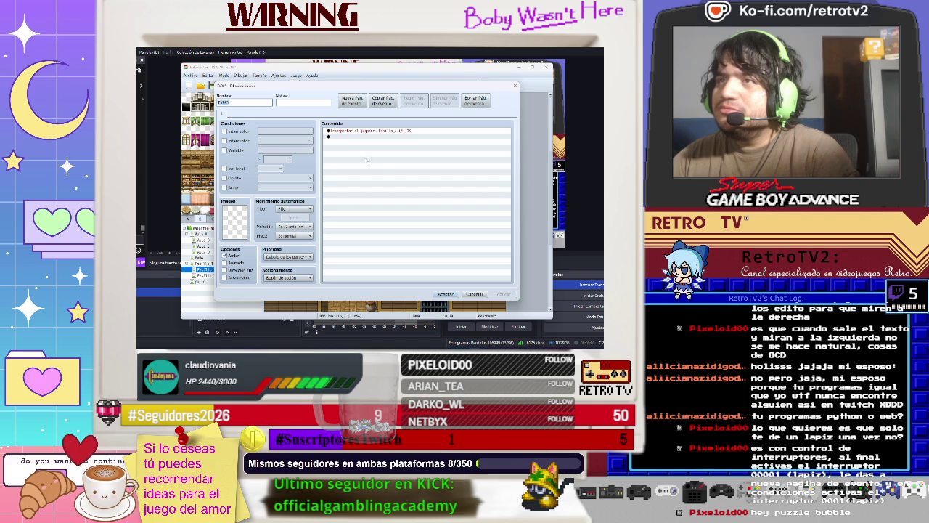
click(288, 277)
click(287, 290)
click(445, 294)
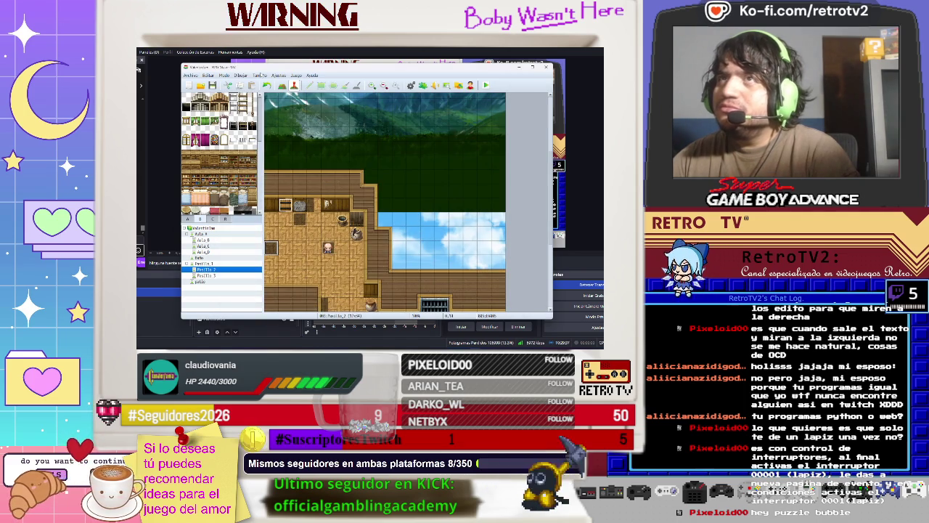
click(486, 85)
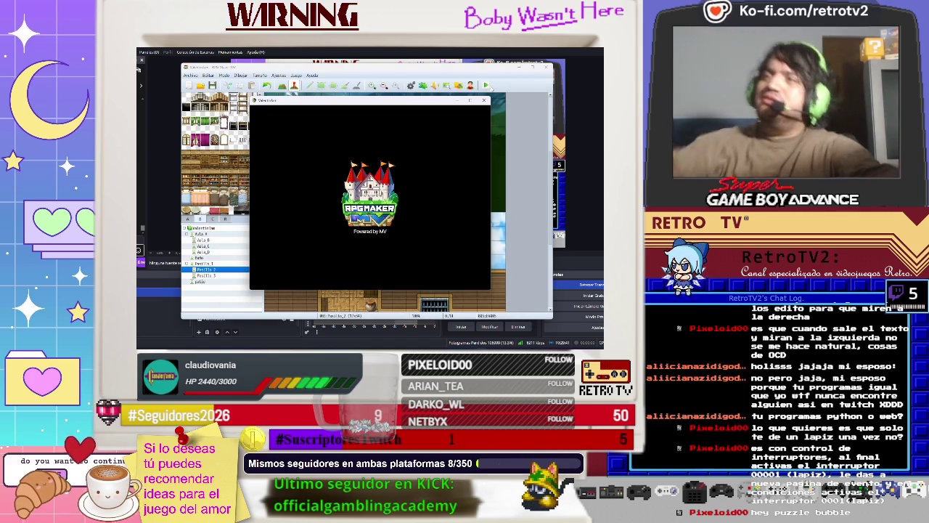
Step: Start the game past the title and dialogue, then walk through the classroom door into the hallways
key(Return)
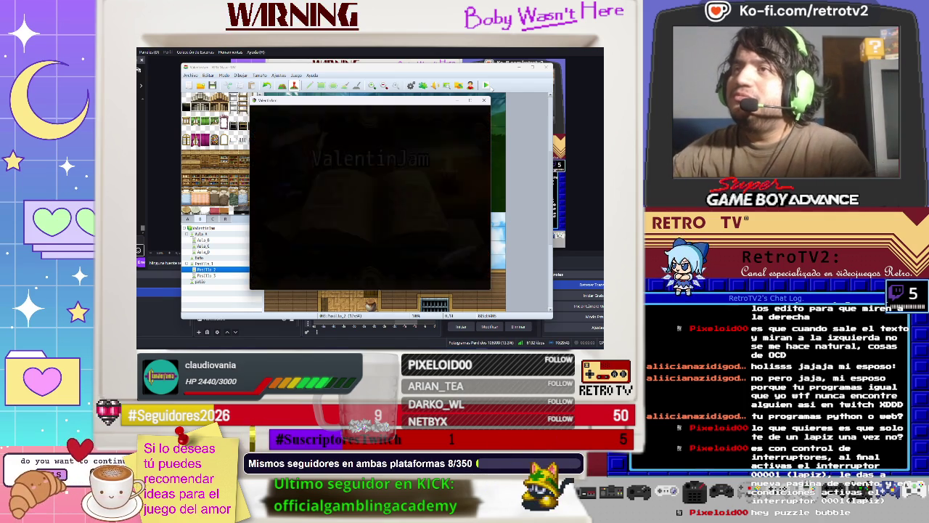
key(Return)
key(Return)
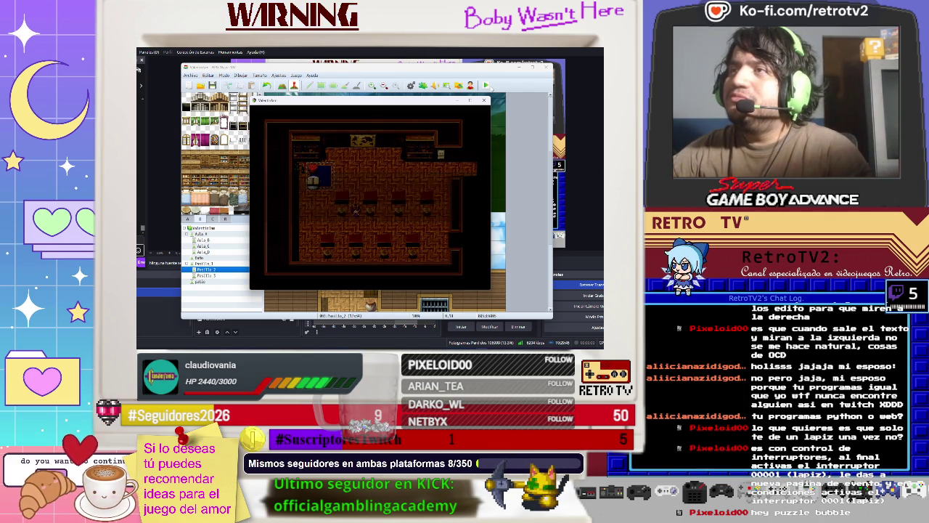
key(Right)
key(Right)
key(Up)
key(Up)
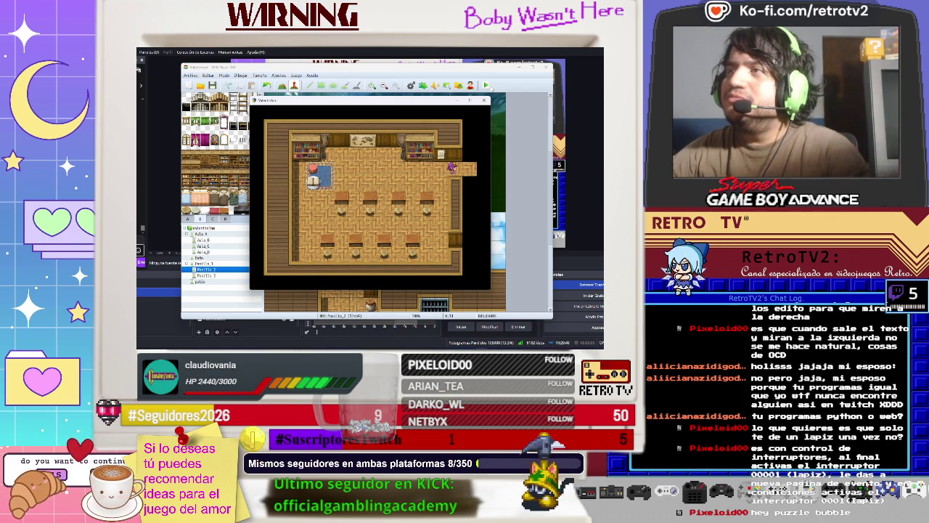
key(Right)
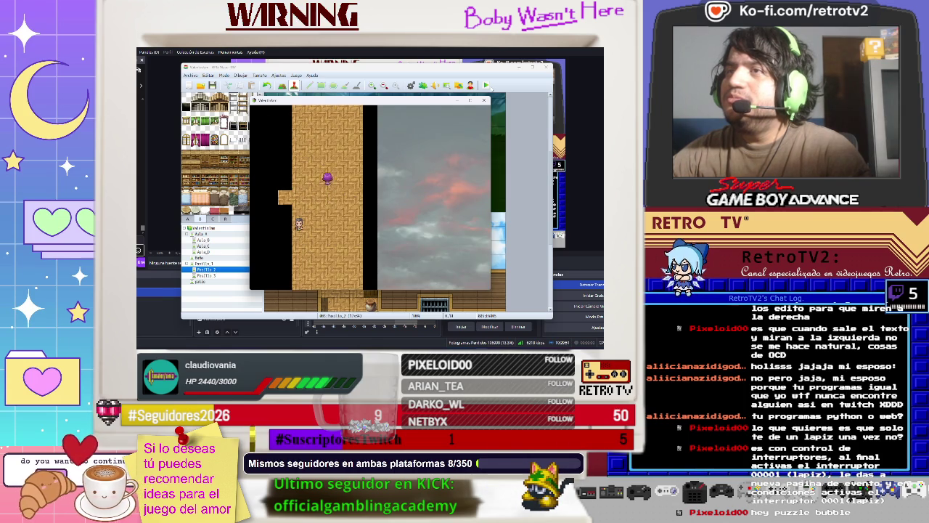
key(Up)
key(Up)
key(Up)
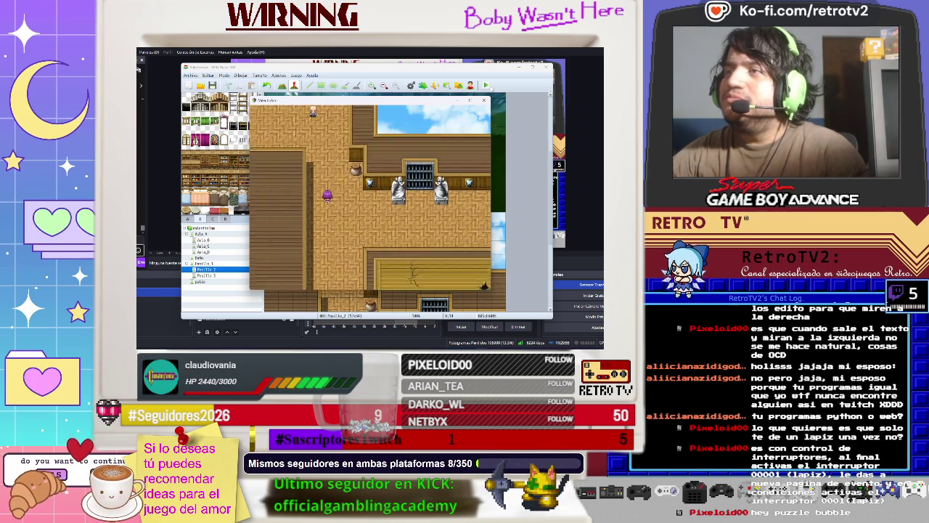
key(Left)
key(Right)
key(Right)
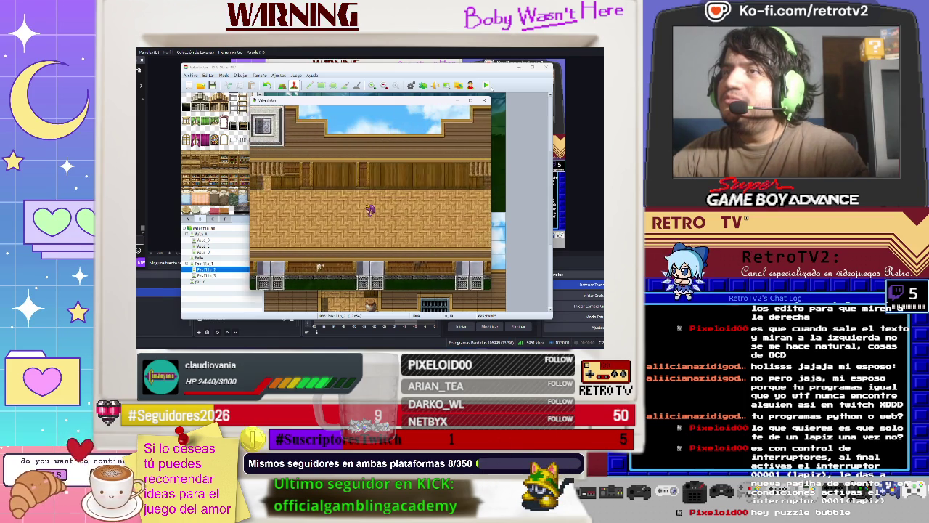
Step: Walk the character left and down along the hall, then back up and right
key(Left)
key(Left)
key(Left)
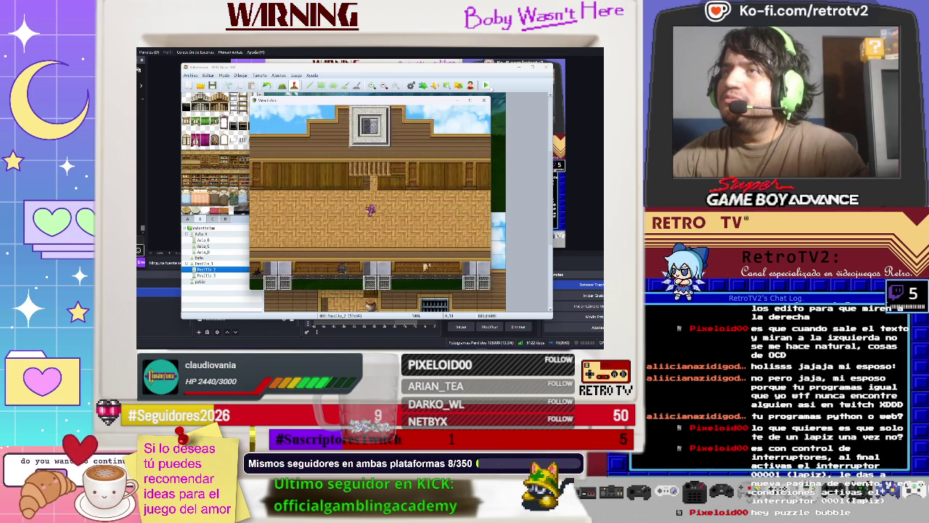
key(Left)
key(Down)
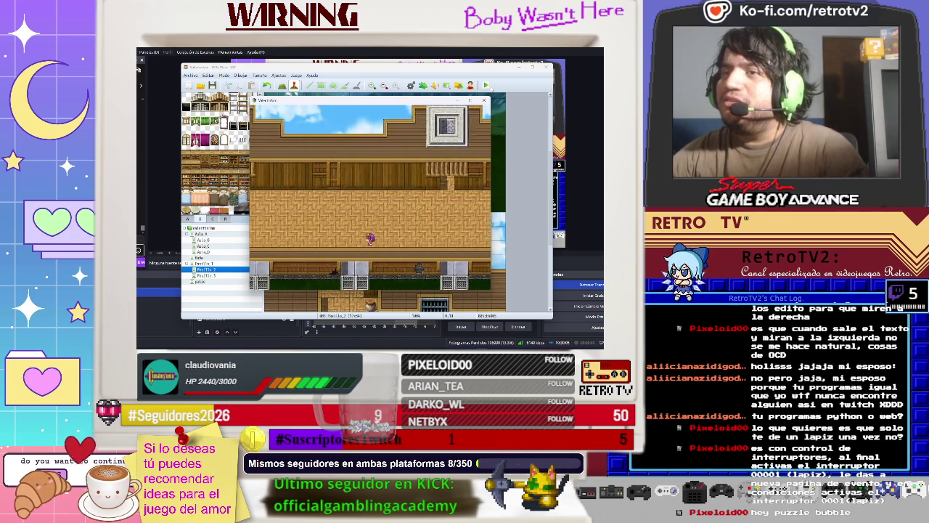
key(Left)
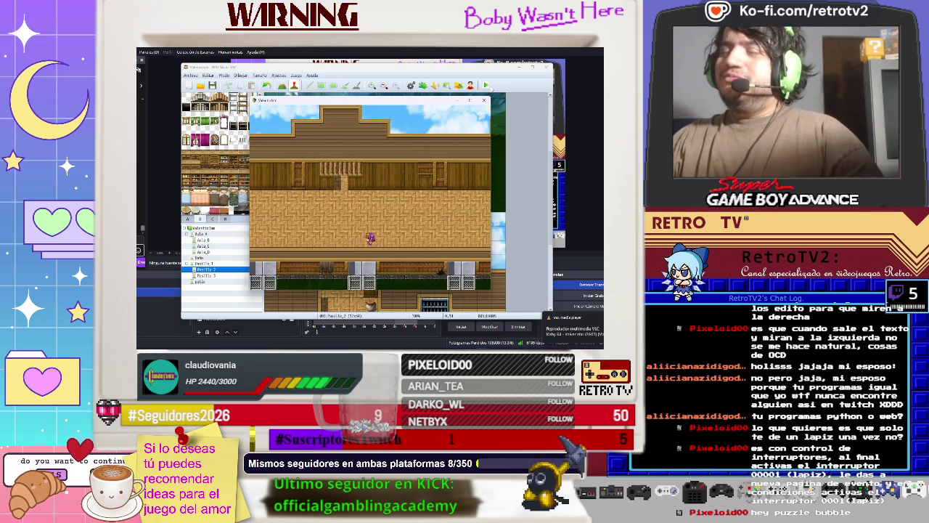
key(Left)
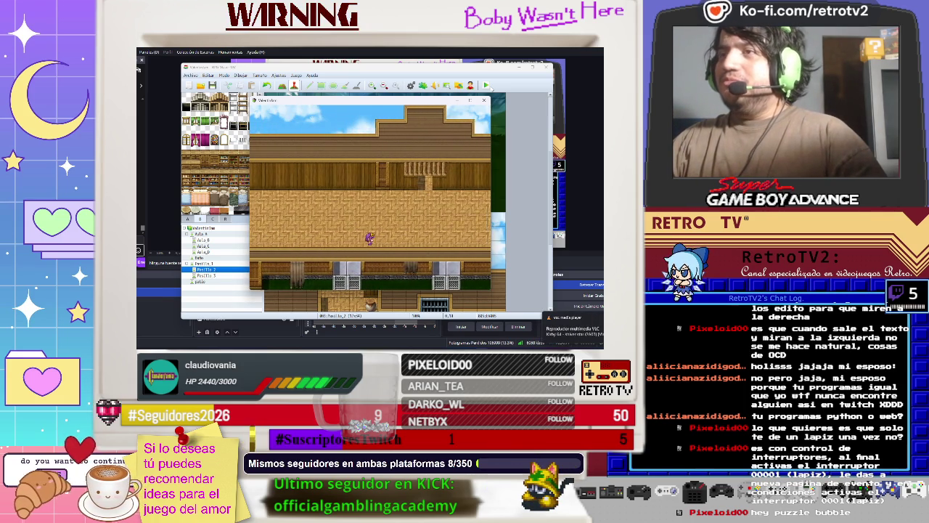
key(Up)
key(Up)
key(Up)
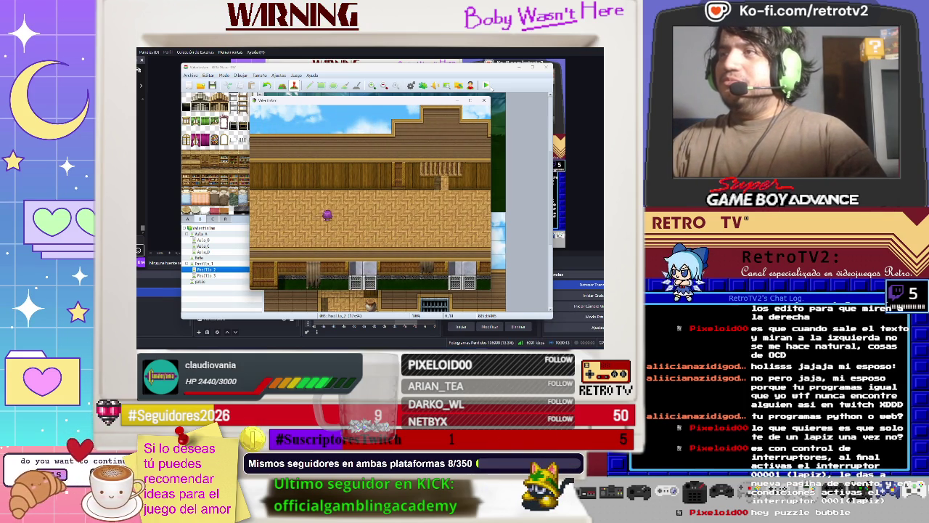
key(Right)
key(Right)
key(Right)
Step: Walk left to the Baños sign, read it, take the bottom exit, then end the playtest
key(Left)
key(Left)
key(Left)
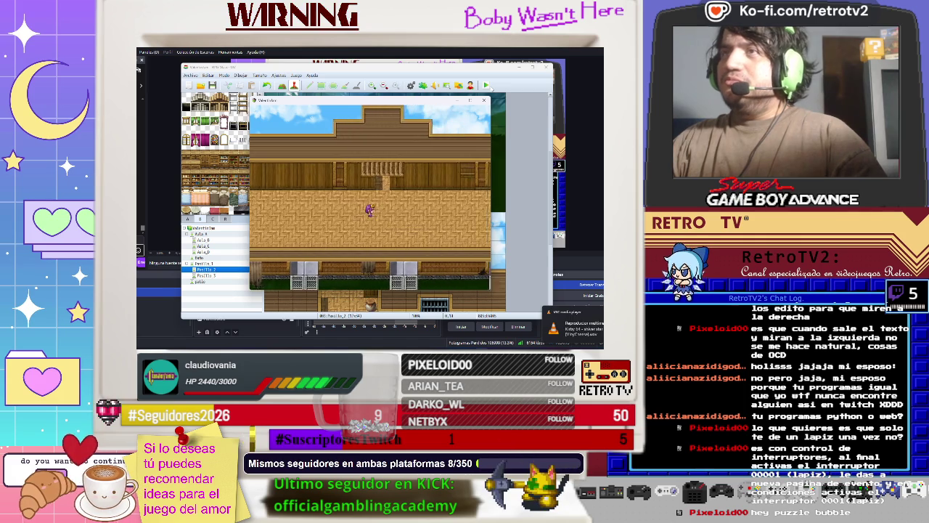
key(Left)
key(Left)
key(Left)
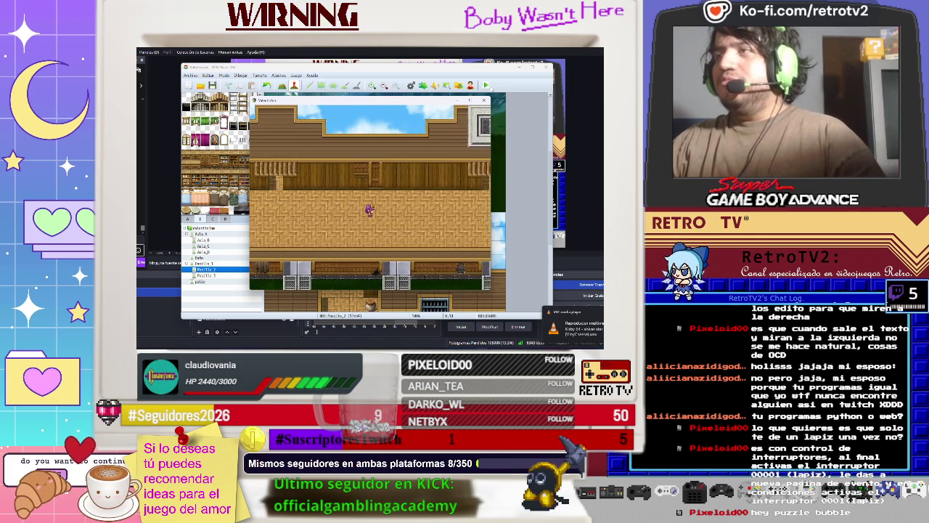
key(Left)
key(Left)
key(Left)
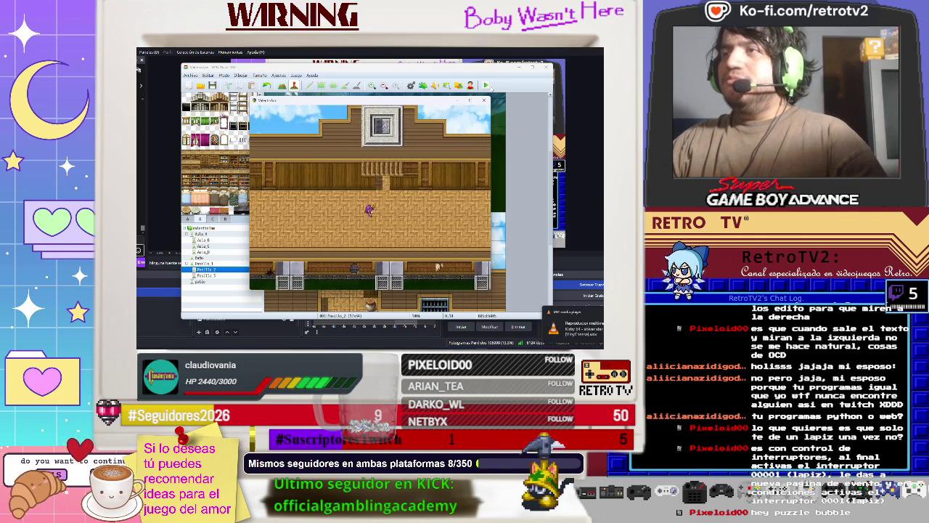
key(Left)
key(Left)
key(Left)
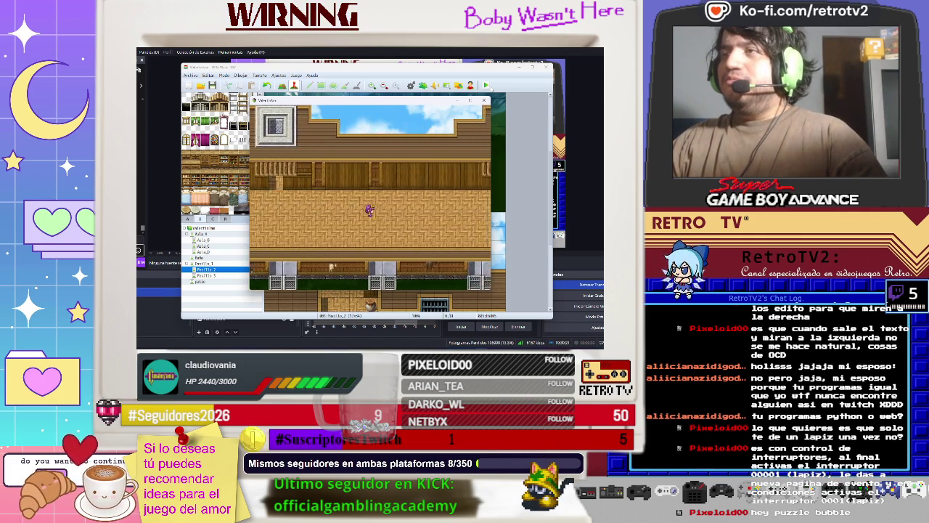
key(Left)
key(Left)
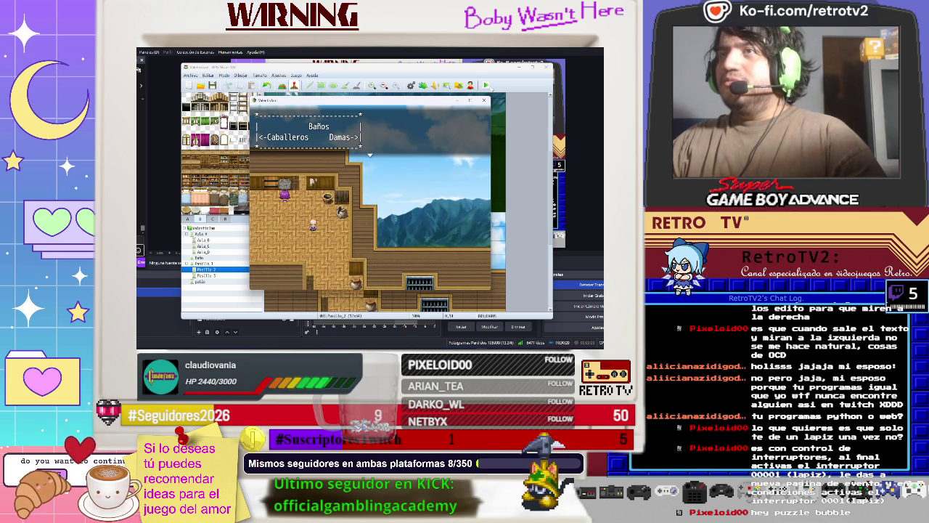
key(Return)
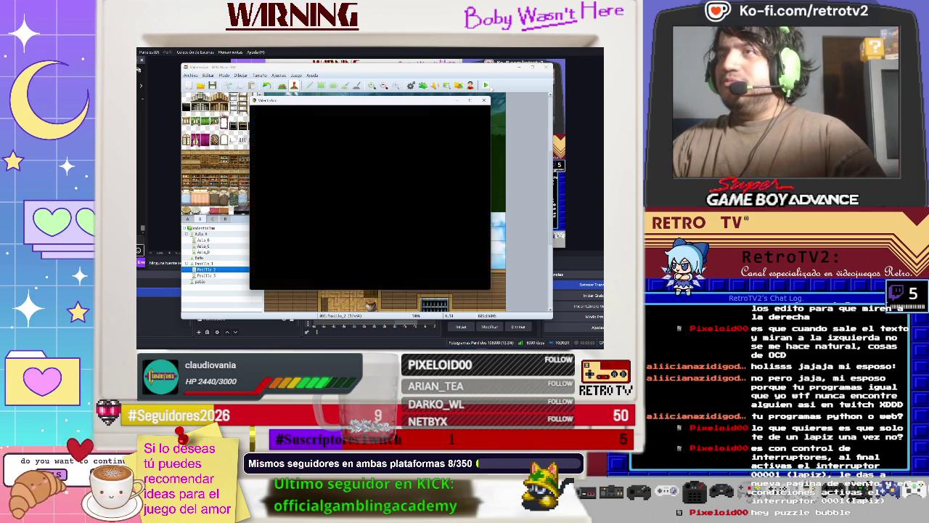
key(Down)
key(Down)
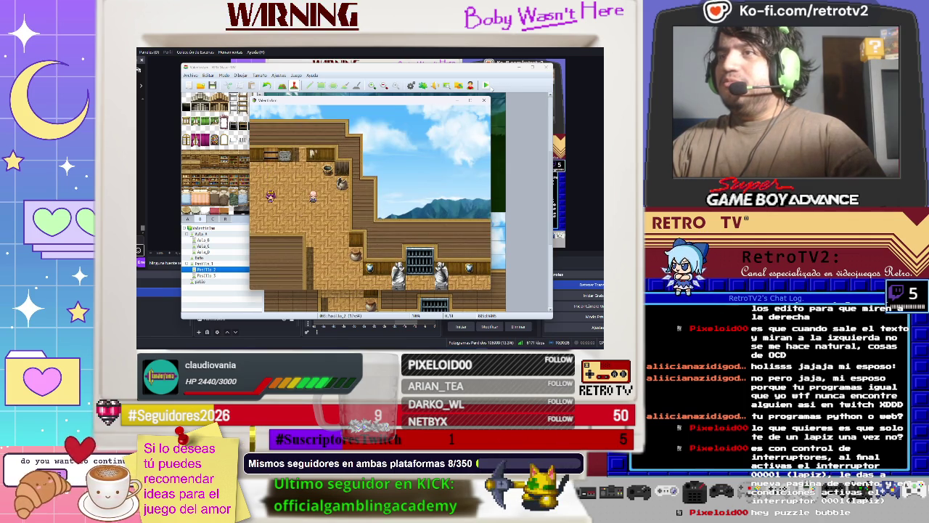
key(Left)
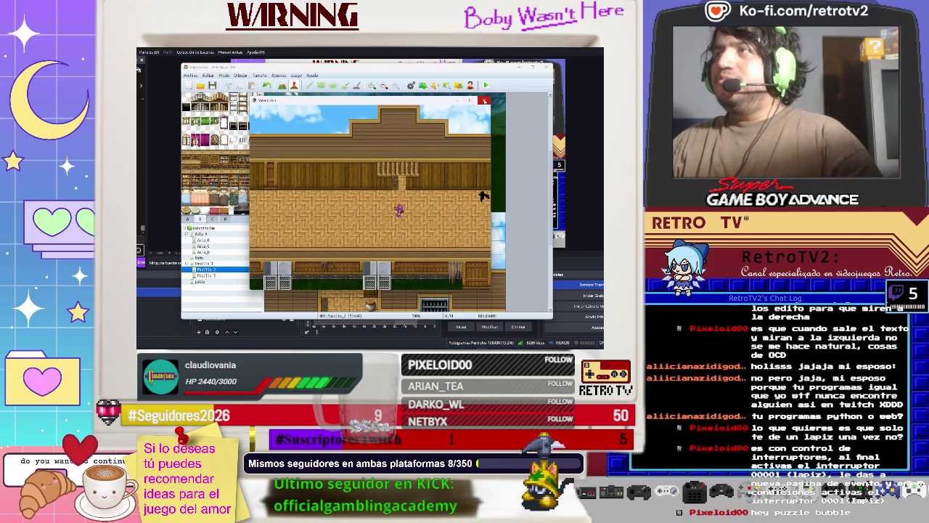
click(484, 101)
Step: Switch to Map mode with F5 and open the Pasillo 3 map from the map tree
scroll(390, 183, down, 5)
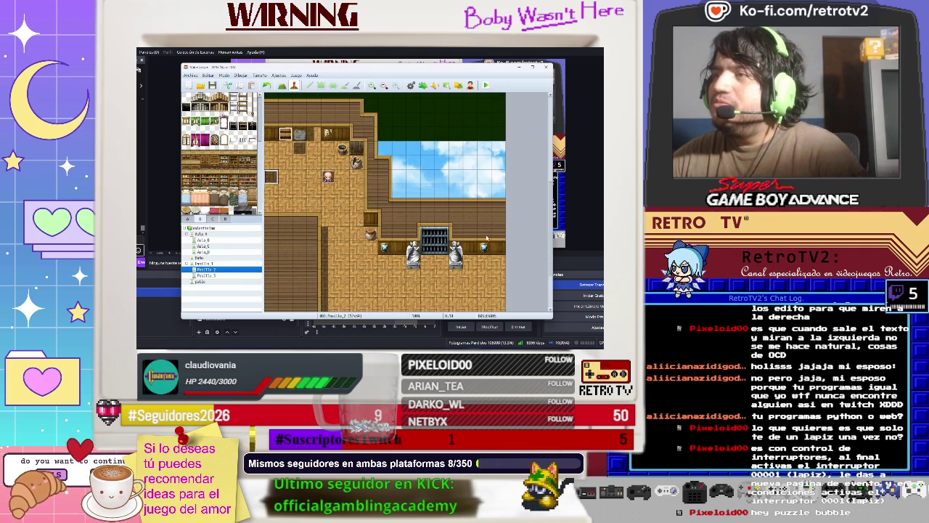
scroll(487, 239, down, 2)
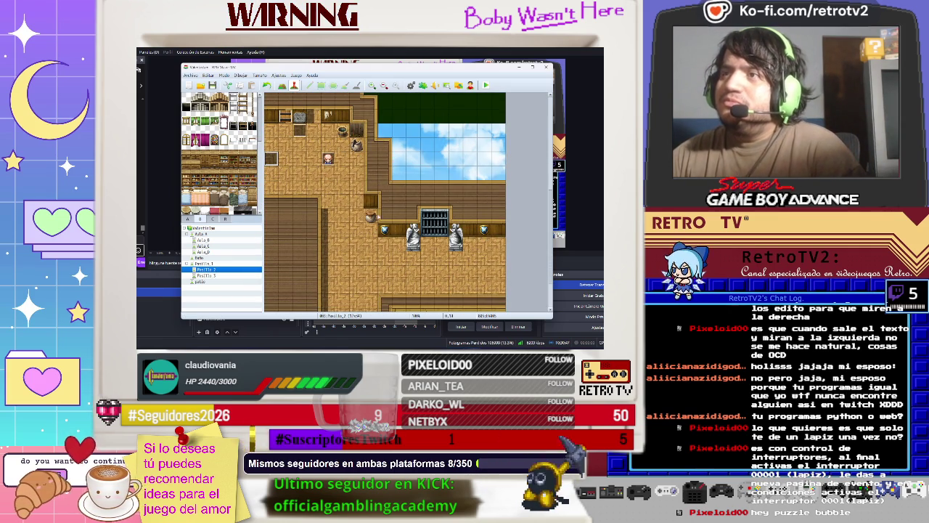
key(F5)
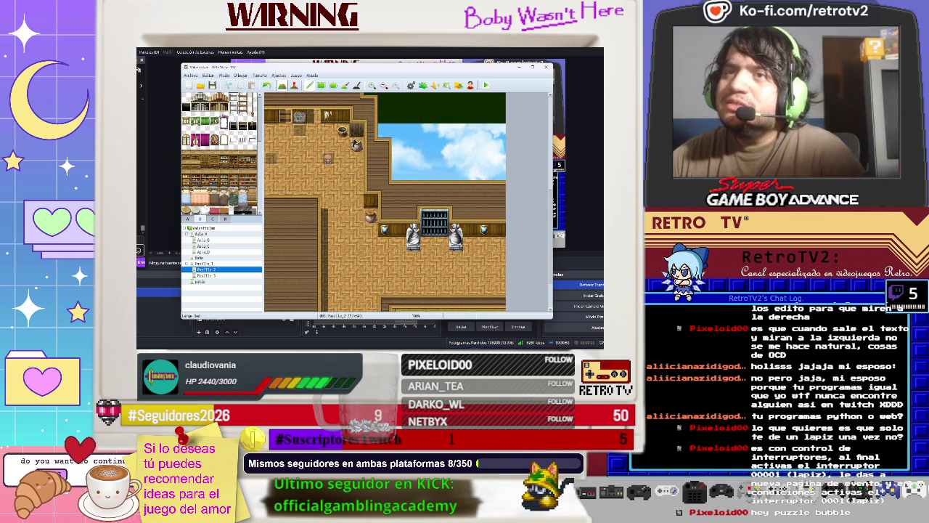
scroll(222, 203, down, 1)
click(207, 276)
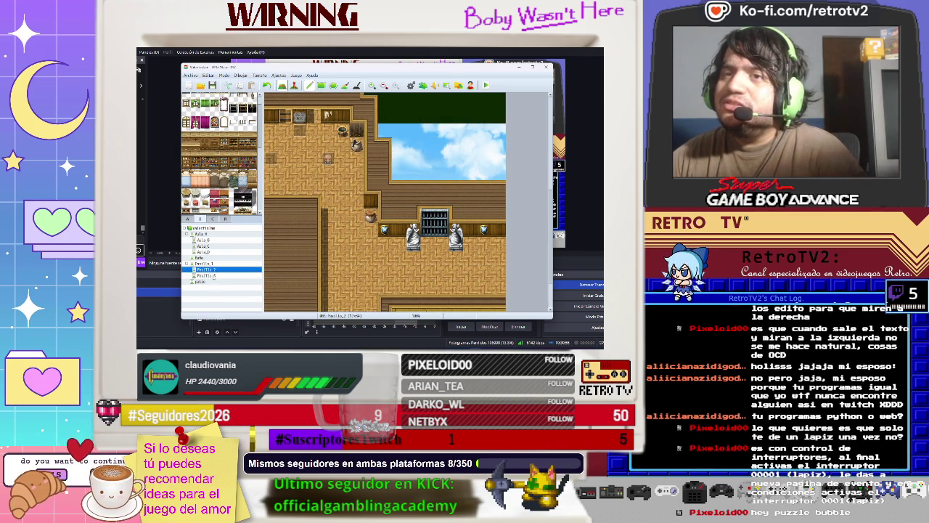
scroll(222, 156, down, 10)
scroll(225, 194, down, 4)
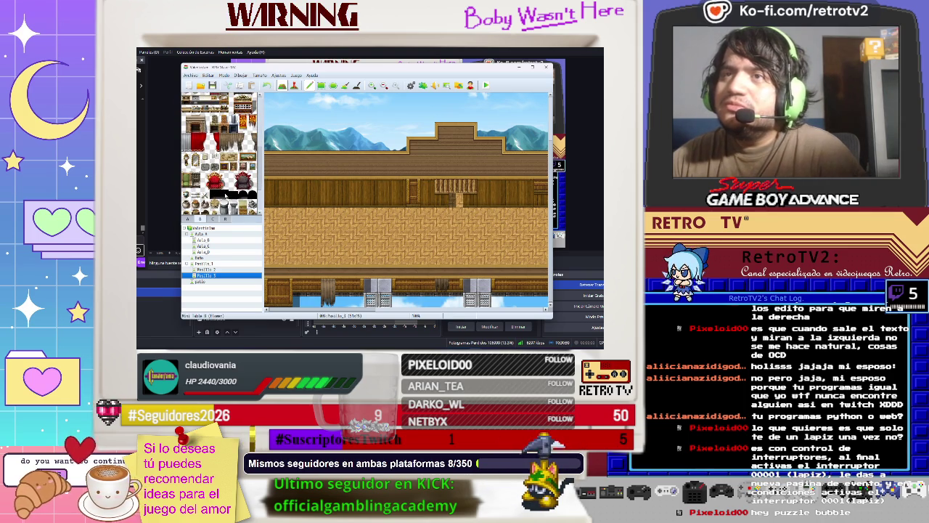
Step: Try a red framed picture from the furniture tiles on the corridor wall, then undo it
scroll(225, 195, down, 6)
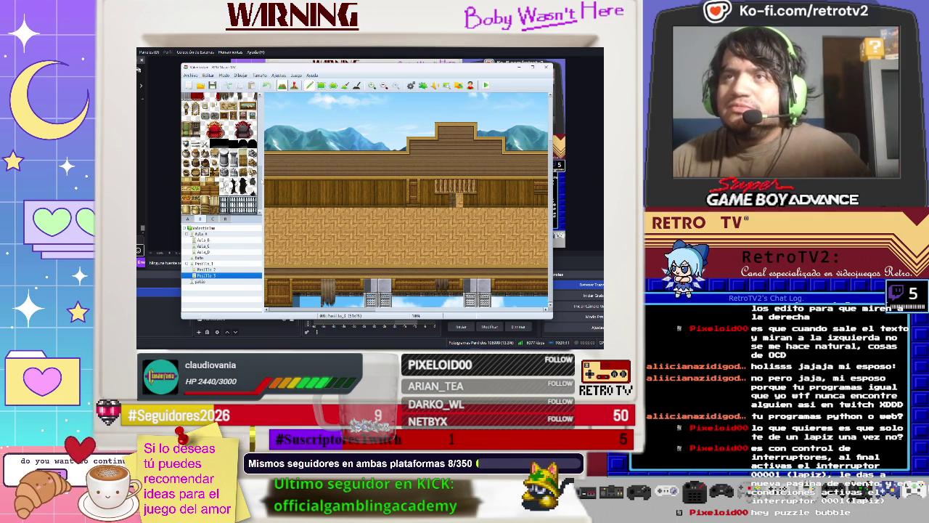
scroll(217, 152, down, 10)
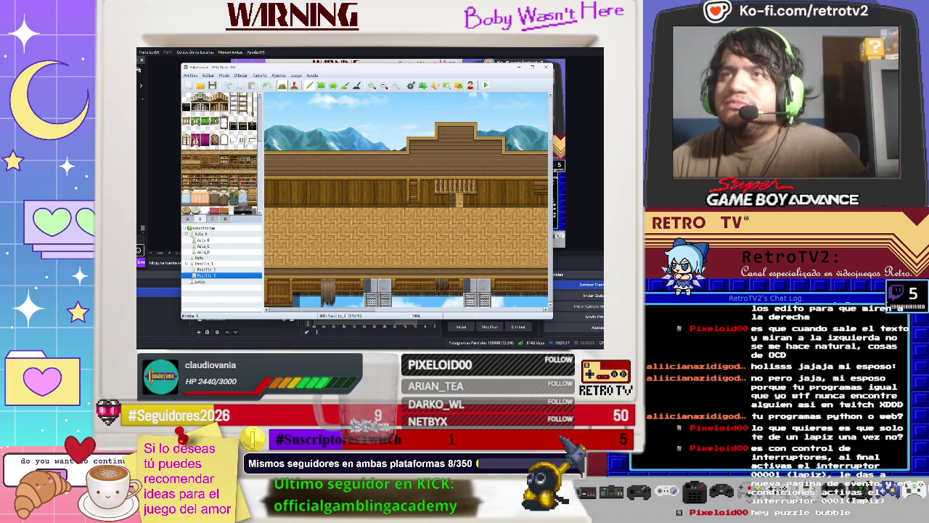
scroll(218, 153, down, 8)
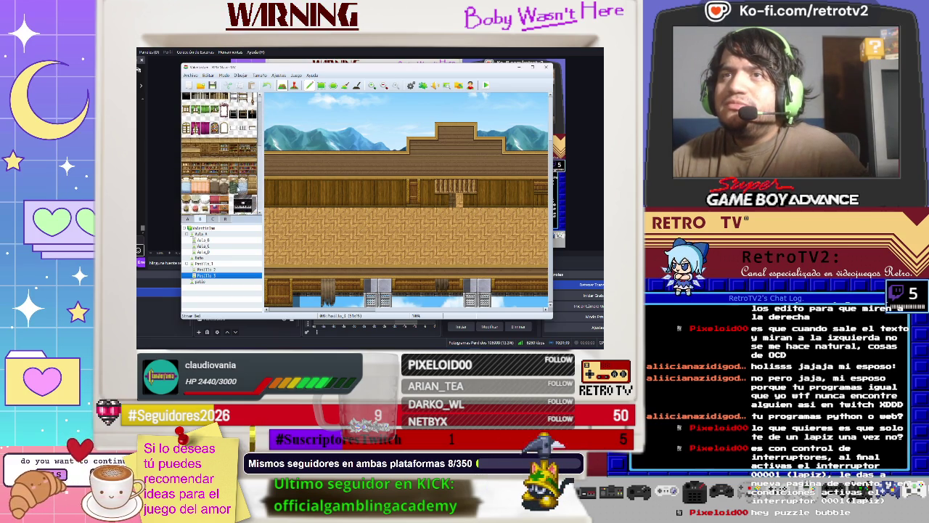
scroll(219, 152, down, 10)
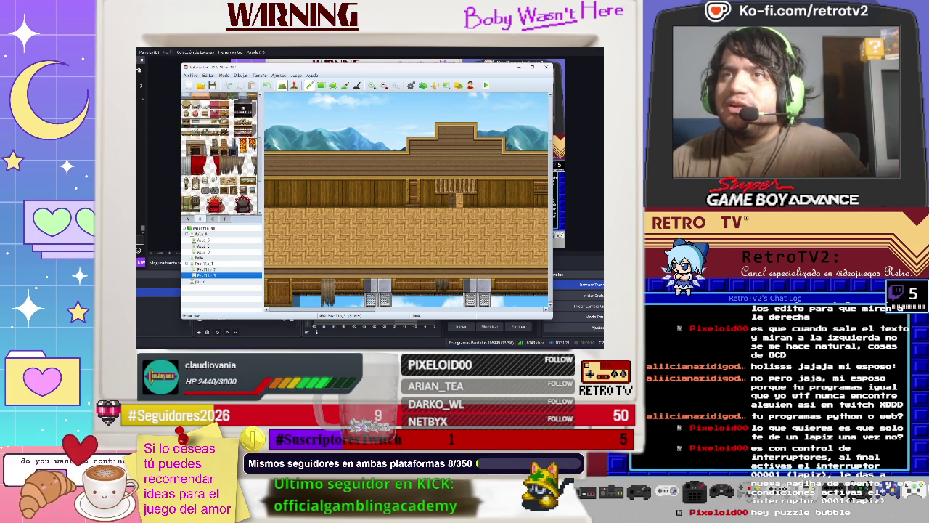
click(215, 219)
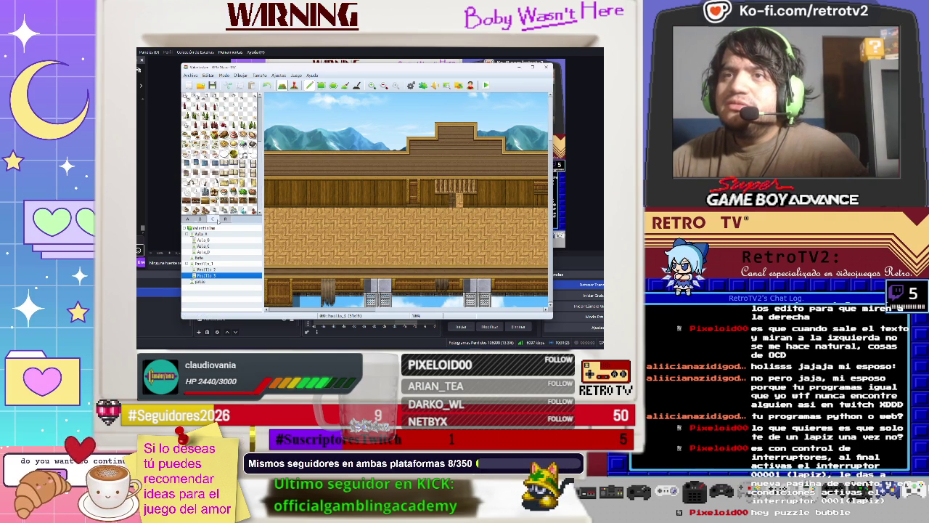
scroll(219, 152, down, 8)
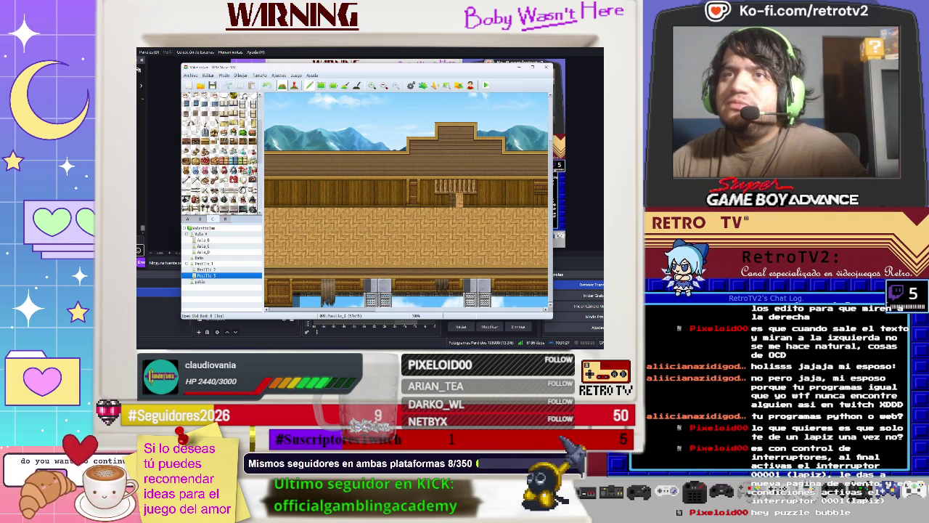
scroll(220, 152, down, 2)
scroll(219, 153, down, 2)
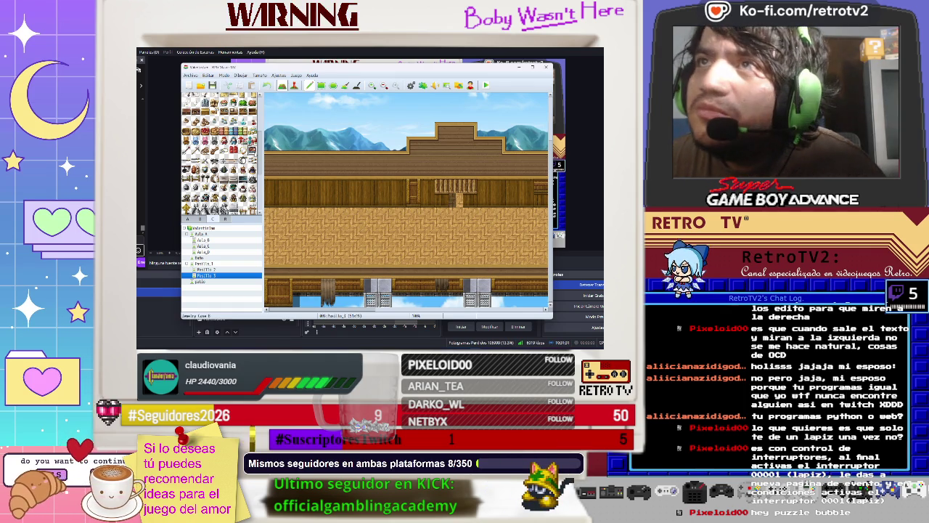
click(455, 186)
key(ctrl+z)
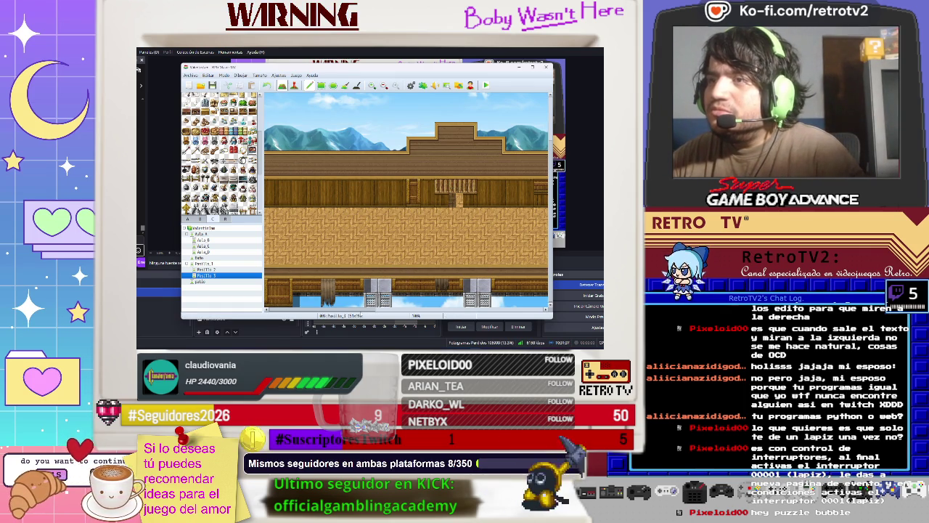
Step: Place a small blue decoration on the corridor's back wall
key(F6)
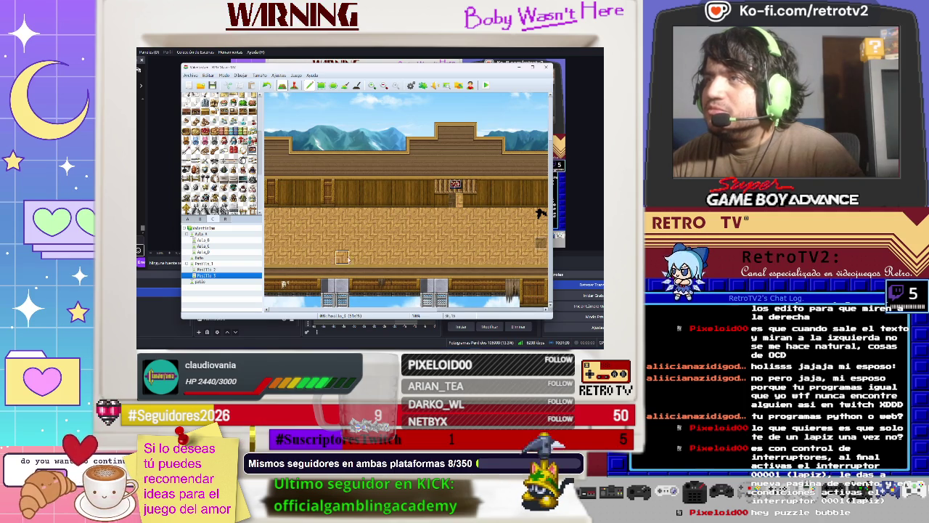
scroll(221, 152, down, 2)
scroll(221, 152, down, 5)
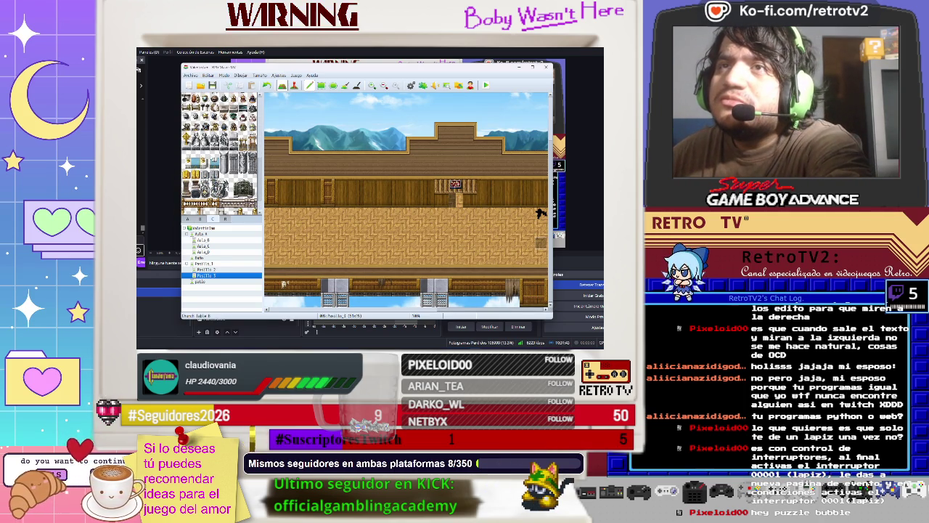
click(384, 195)
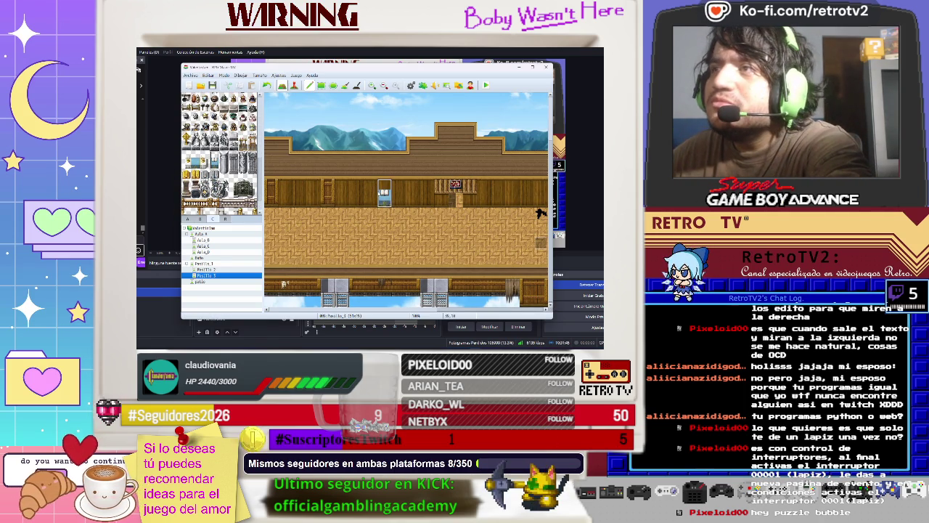
Step: Remove the blue decoration and paint a bookshelf tile on the corridor's back wall
mouse_move(397, 196)
mouse_down()
mouse_move(438, 196)
mouse_move(467, 176)
mouse_move(467, 192)
mouse_move(300, 200)
mouse_move(328, 195)
mouse_up()
key(Delete)
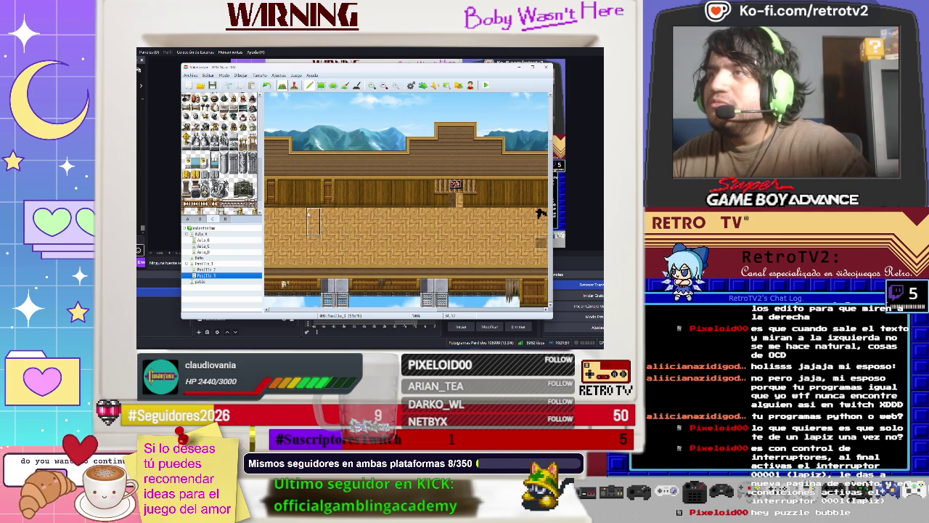
scroll(219, 152, down, 3)
scroll(220, 152, down, 2)
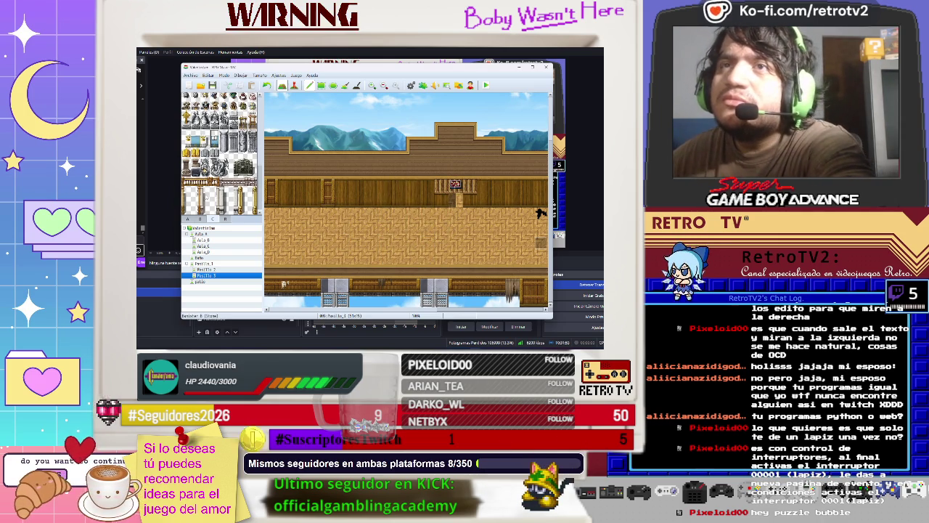
scroll(219, 153, up, 1)
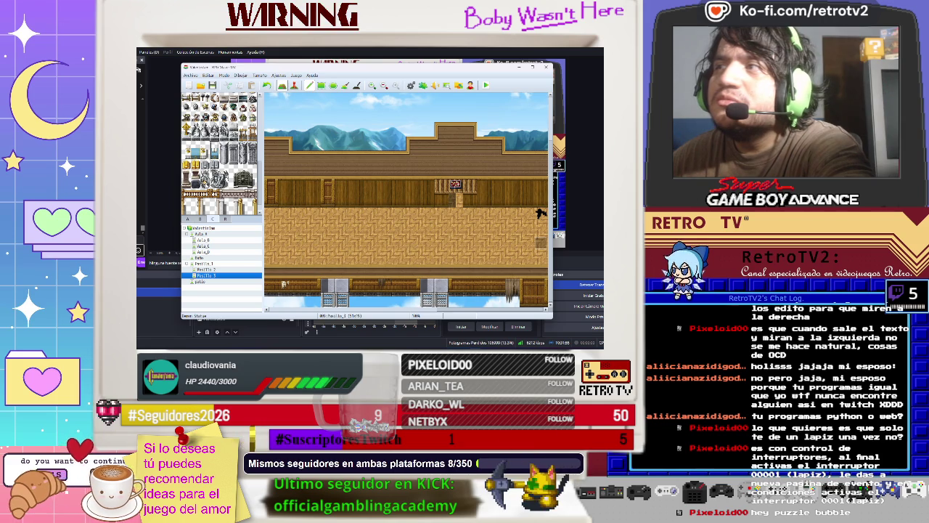
scroll(219, 153, up, 1)
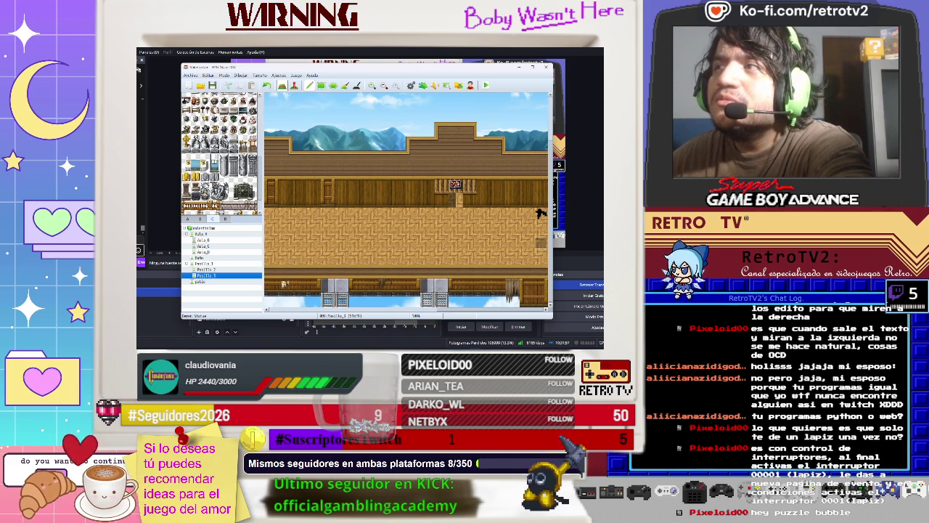
scroll(219, 152, up, 4)
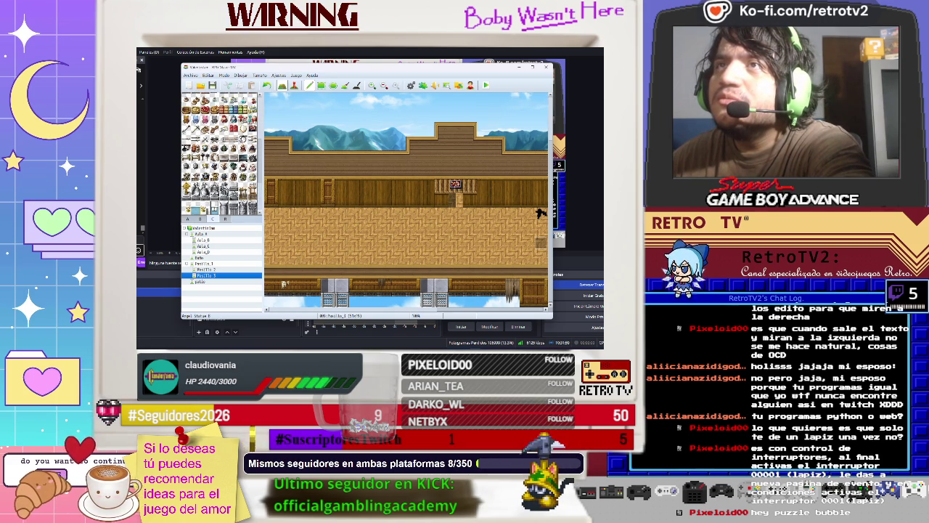
scroll(219, 153, up, 2)
scroll(220, 153, up, 2)
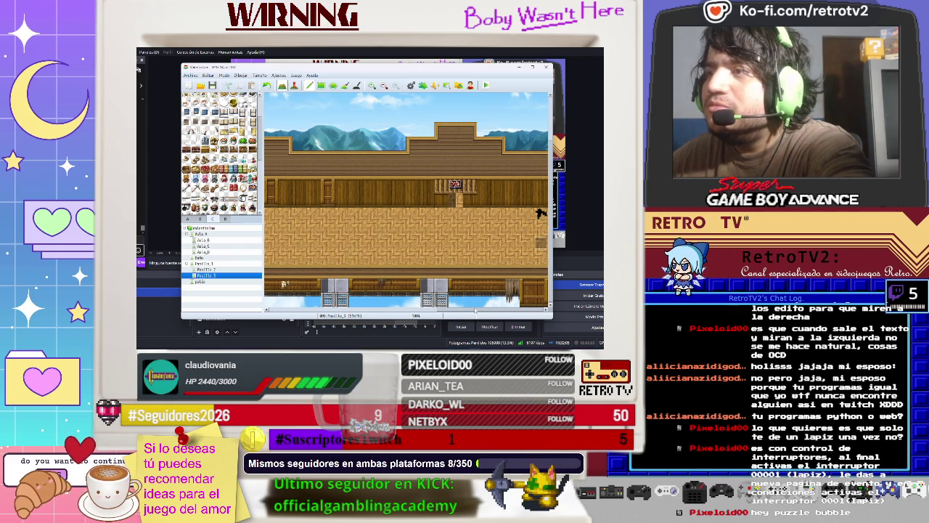
mouse_move(474, 310)
mouse_down()
mouse_move(396, 301)
mouse_move(407, 300)
mouse_up()
click(393, 185)
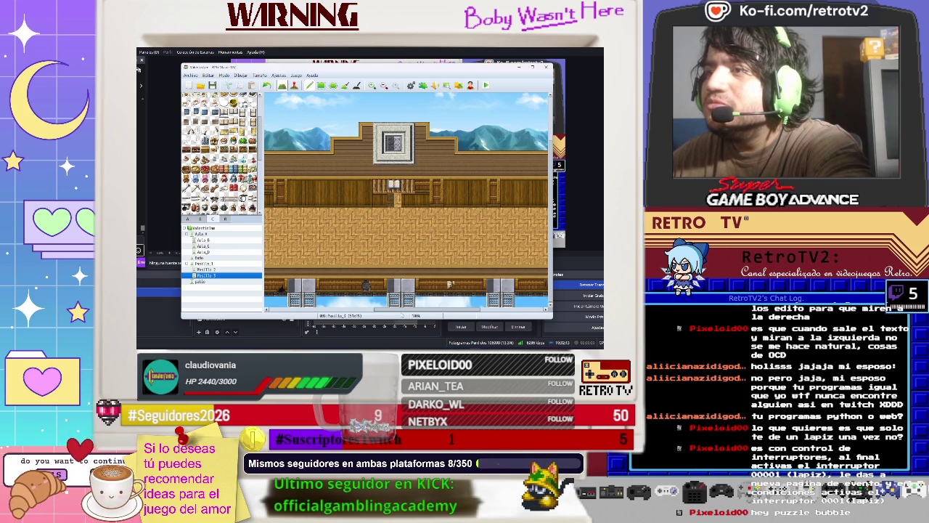
Step: Browse the map and tileset palette, then open the Pasillo 2 corridor map
scroll(541, 212, right, 5)
scroll(541, 212, right, 10)
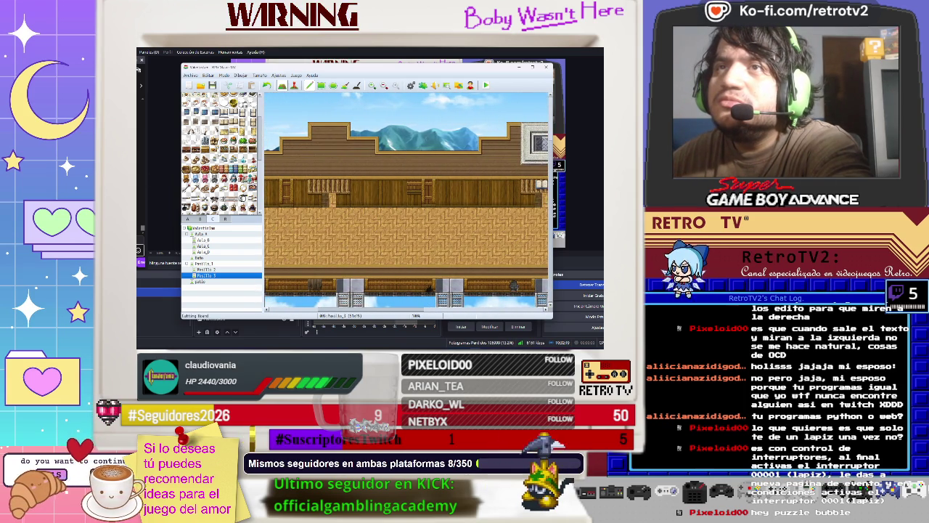
scroll(220, 200, down, 3)
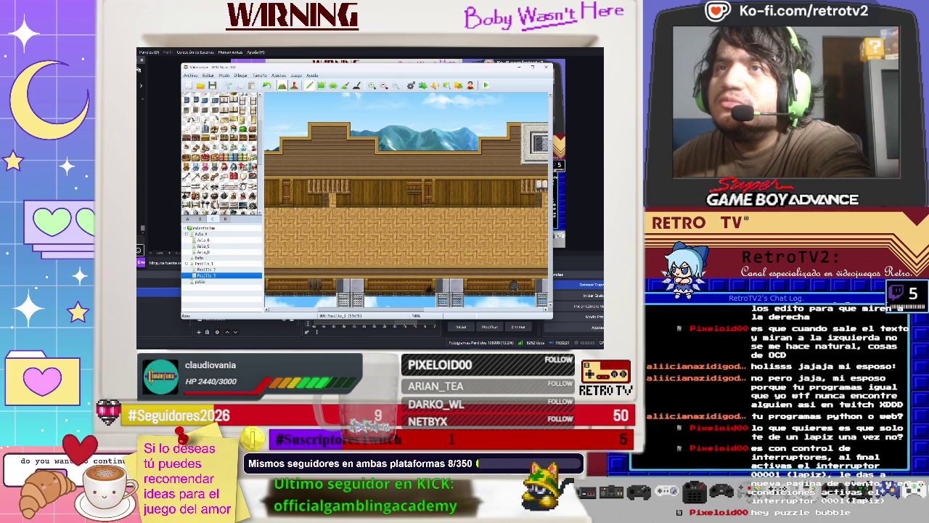
scroll(220, 154, down, 5)
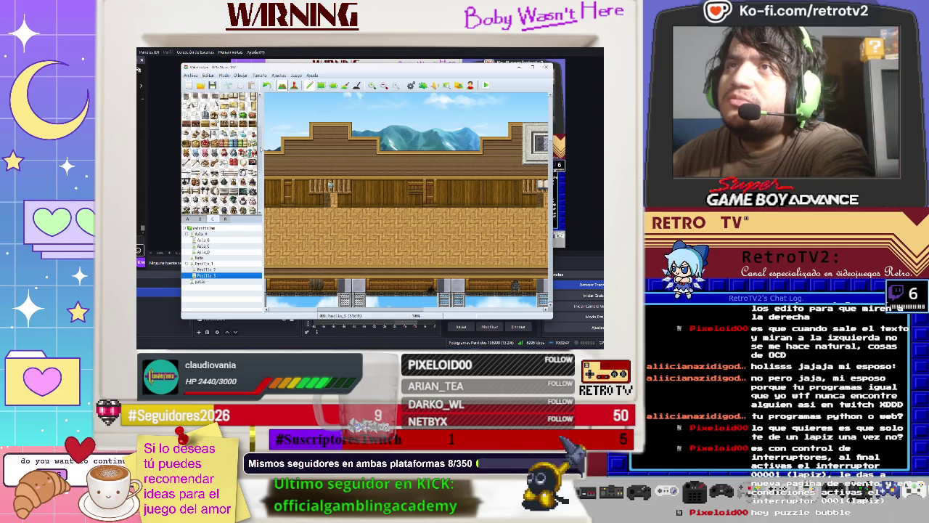
scroll(260, 134, up, 5)
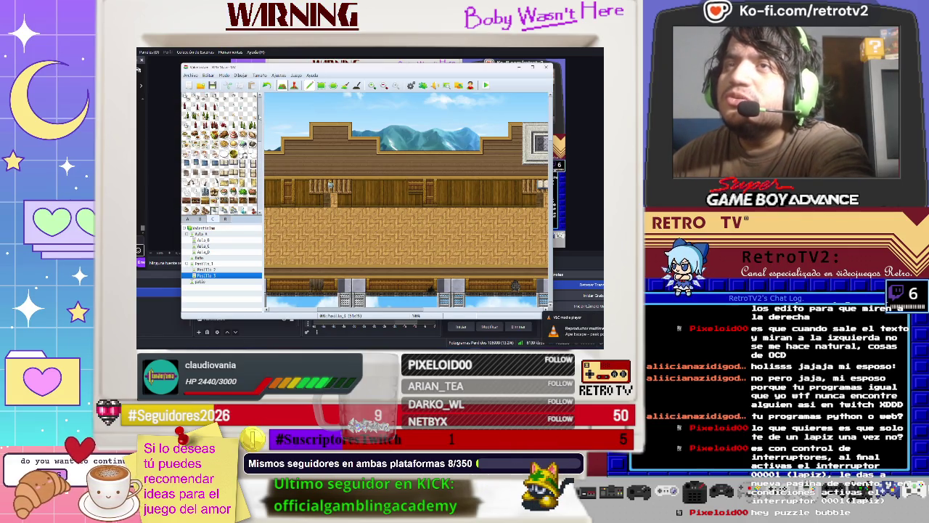
drag(259, 117, 262, 135)
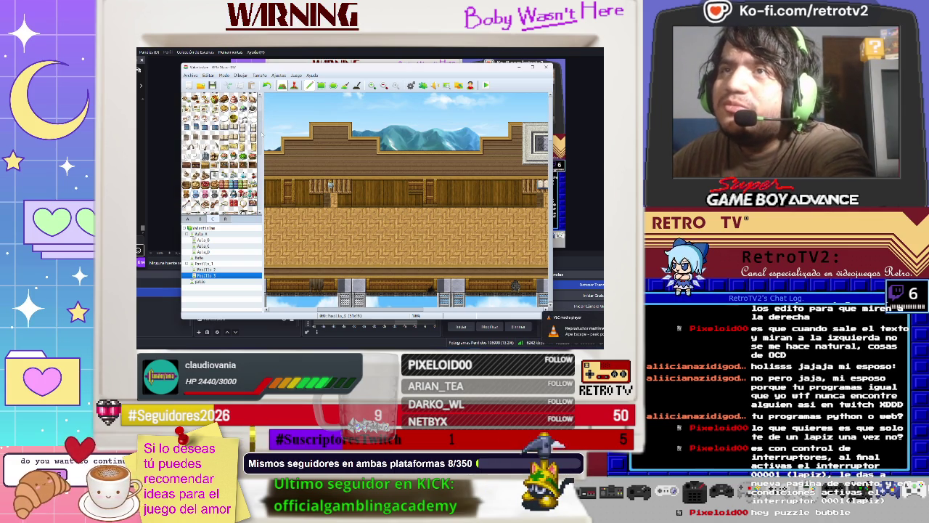
drag(262, 135, 266, 163)
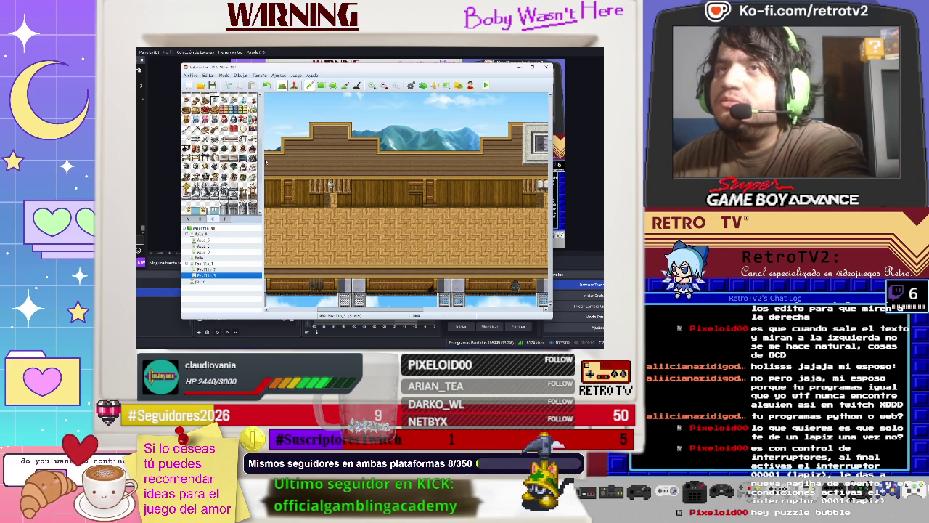
drag(266, 163, 267, 193)
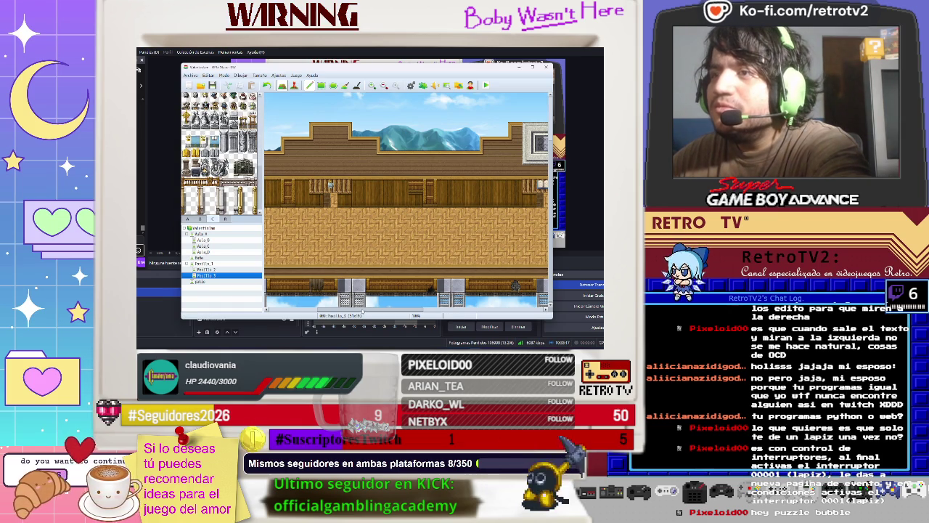
scroll(540, 212, left, 5)
scroll(540, 212, right, 5)
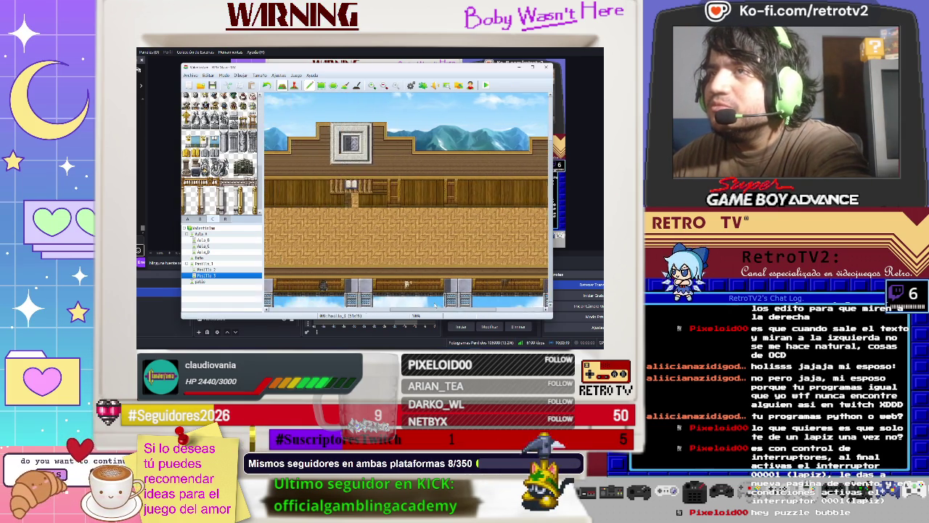
scroll(336, 292, right, 10)
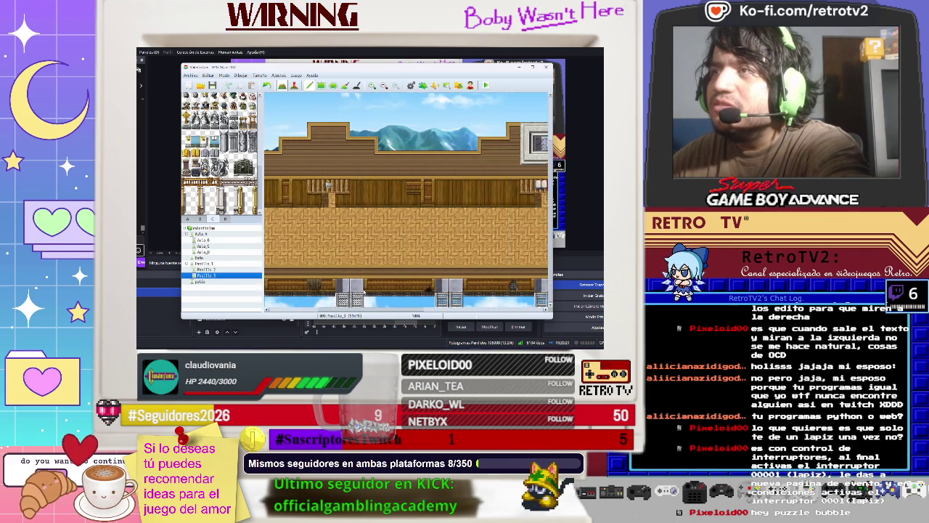
scroll(400, 287, right, 5)
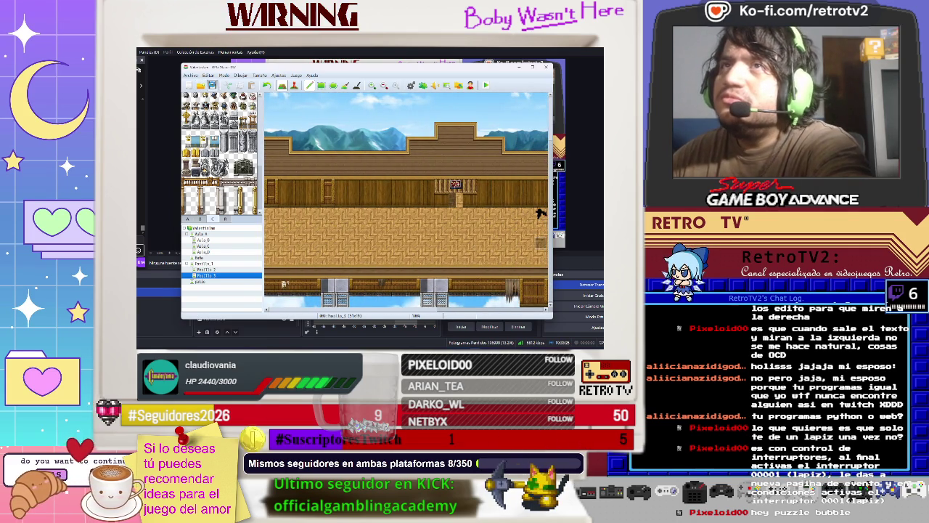
click(217, 270)
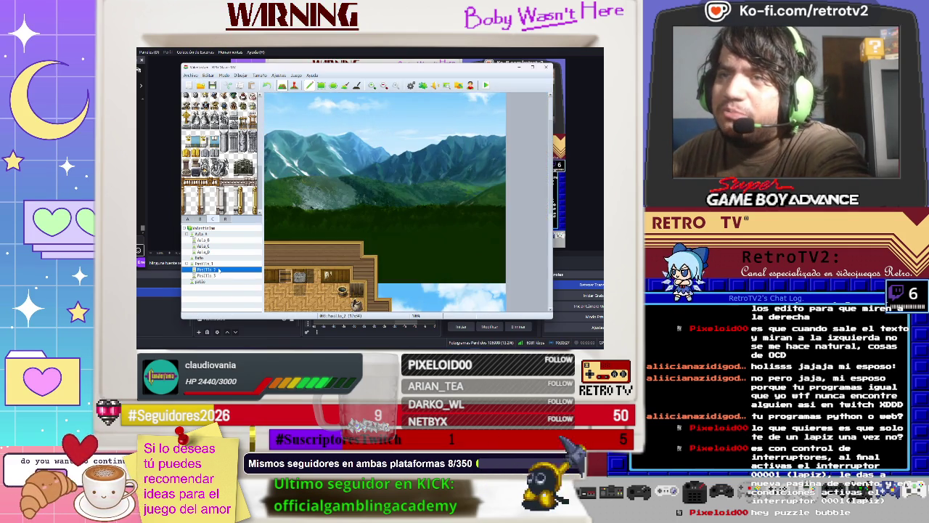
Step: Open the Pasillo 2 door event and delete its Scroll Map command
key(F6)
click(284, 276)
double_click(285, 276)
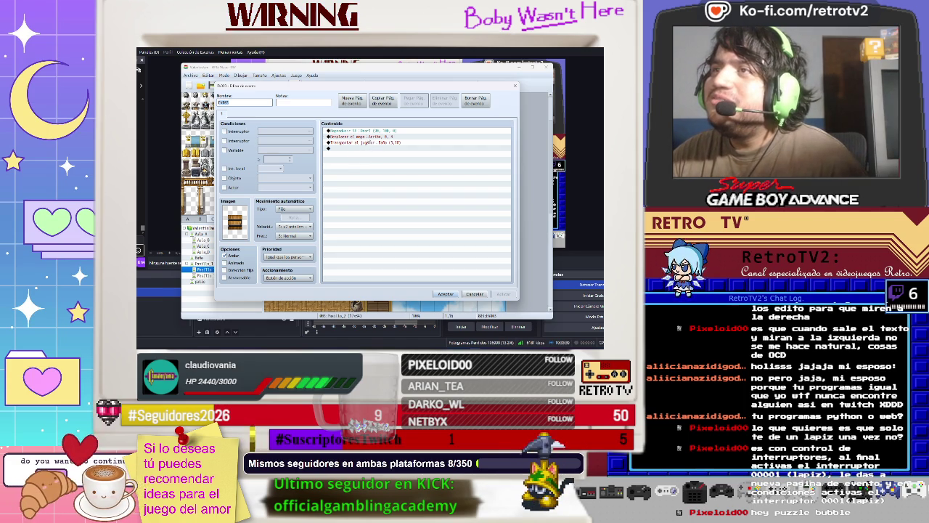
click(368, 137)
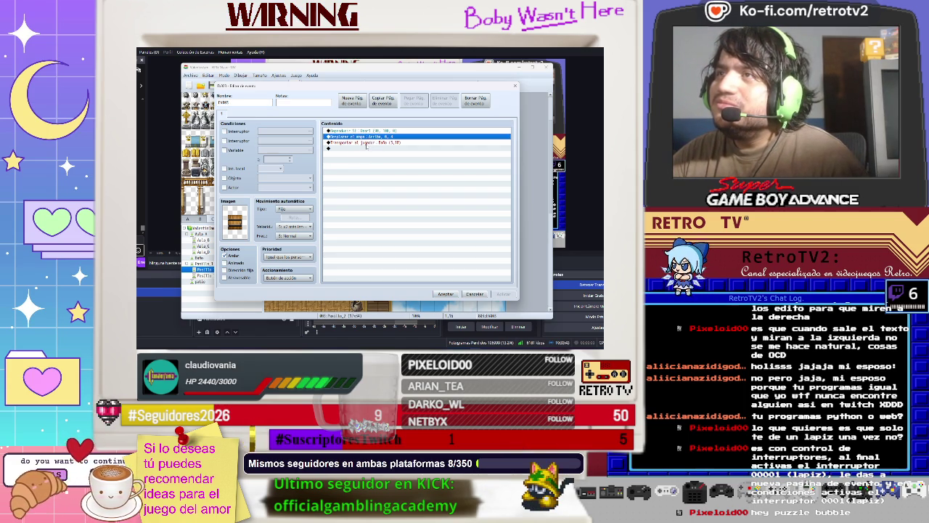
right_click(351, 137)
click(367, 143)
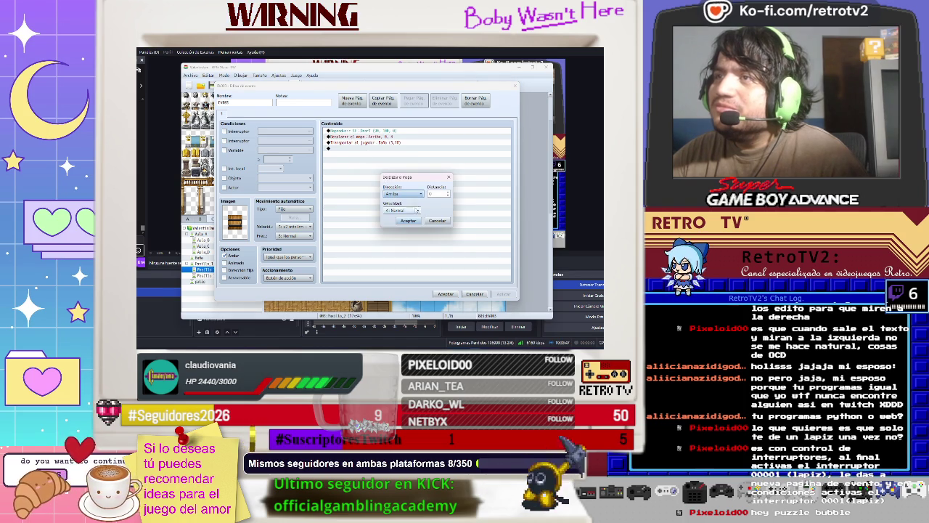
click(407, 220)
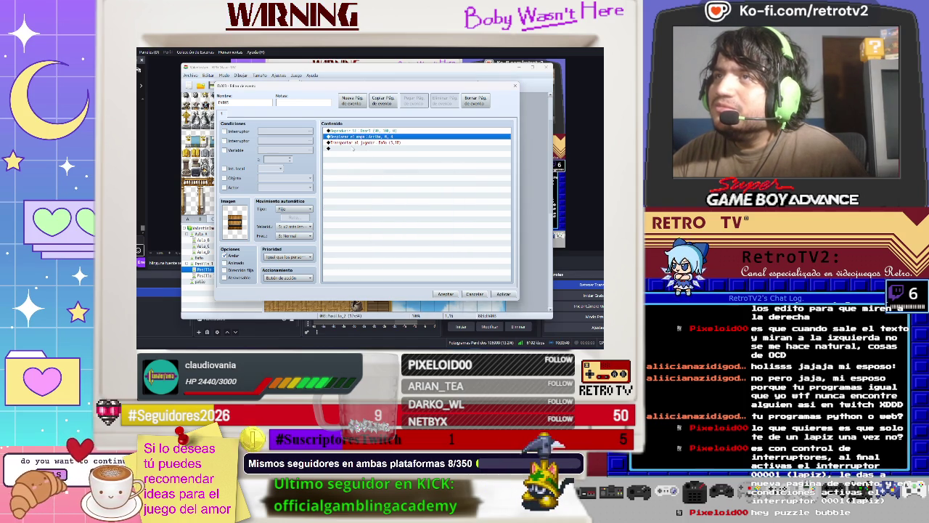
right_click(358, 138)
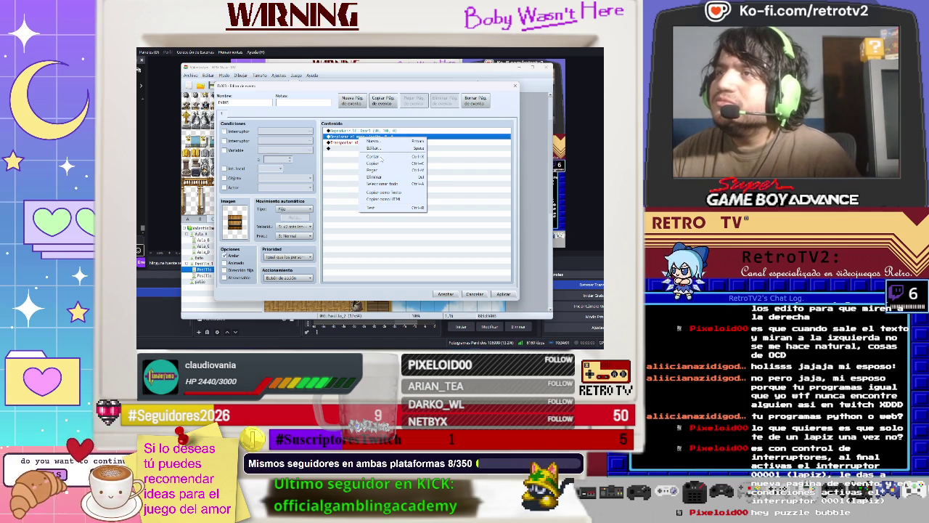
click(374, 176)
Step: Add a Set Movement Route that makes This Event move down
double_click(357, 143)
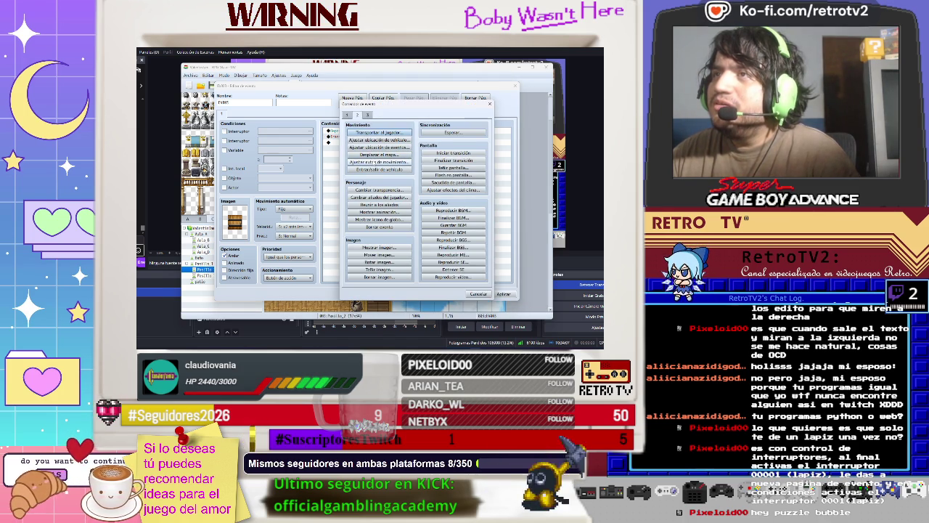
click(377, 162)
click(329, 143)
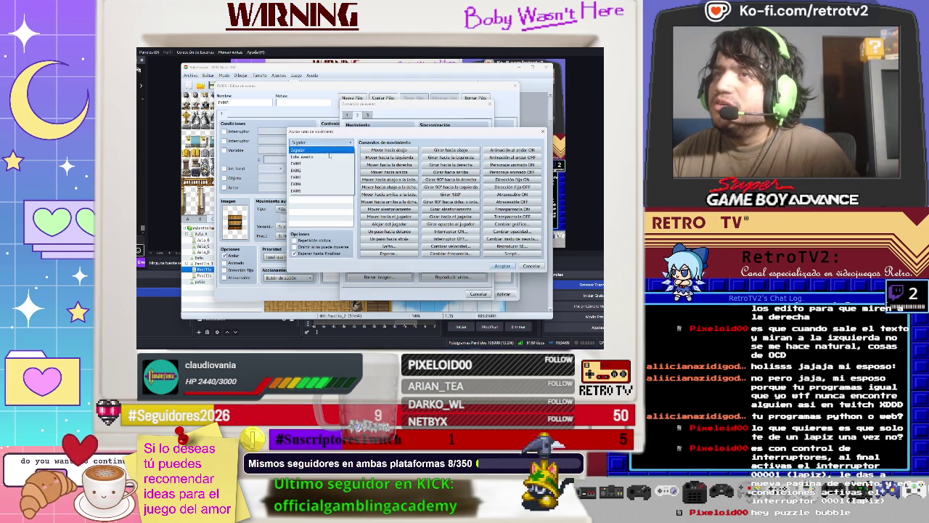
click(319, 153)
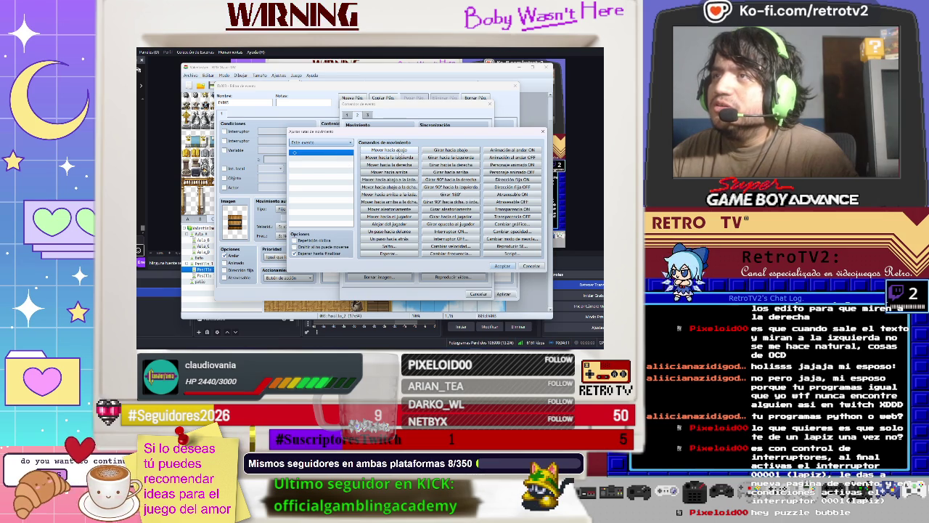
click(389, 150)
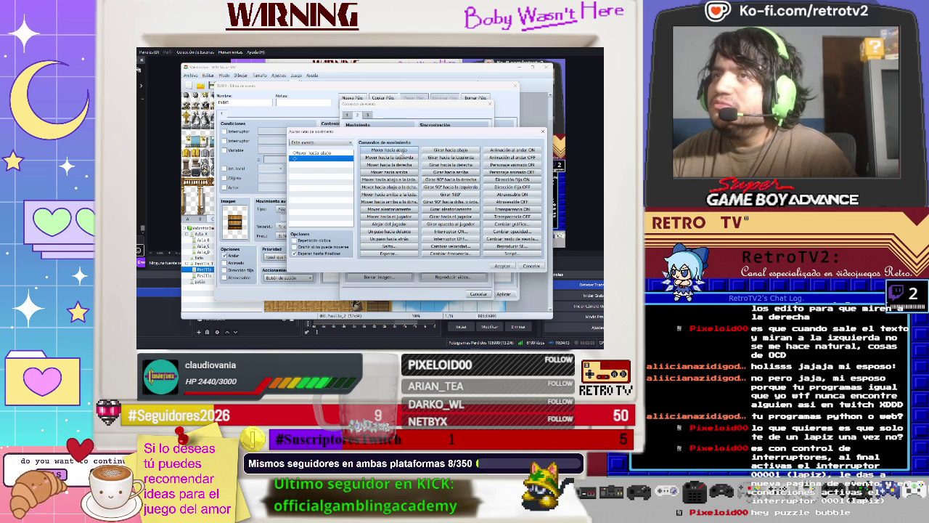
click(501, 266)
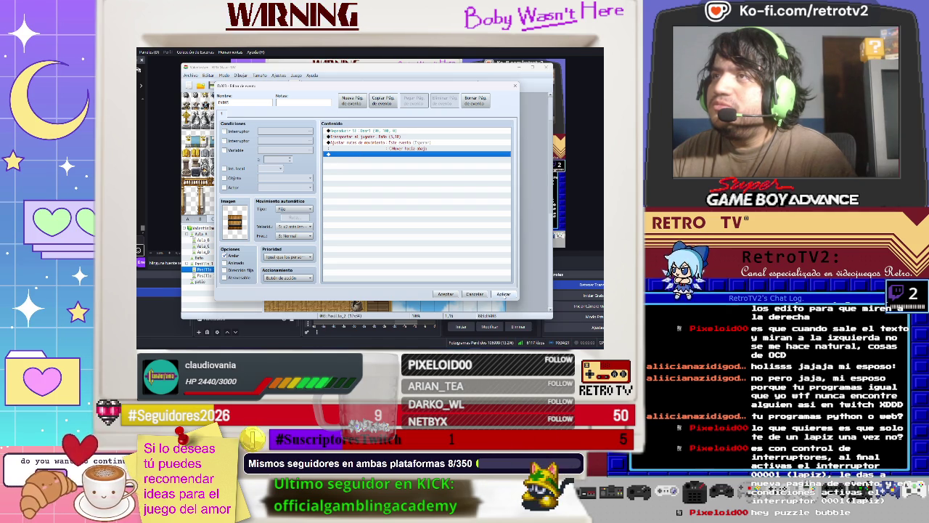
Step: Move the Transfer Player command to the last row, after the movement route, and save the event
click(378, 136)
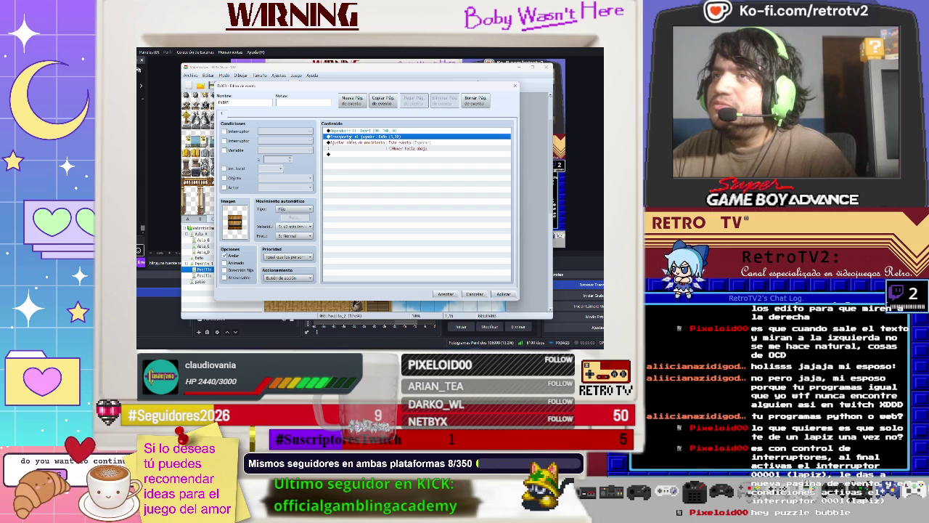
right_click(351, 138)
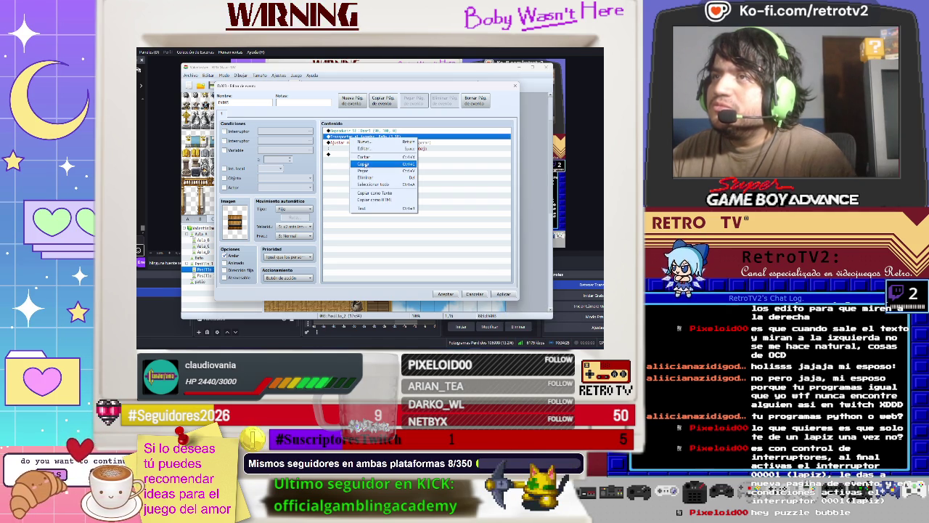
click(360, 157)
click(355, 148)
right_click(355, 149)
click(371, 181)
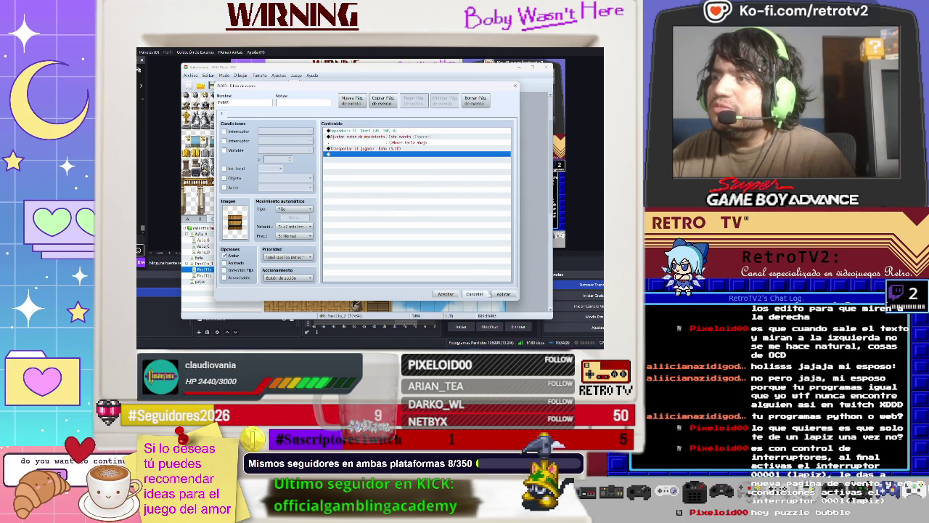
click(445, 294)
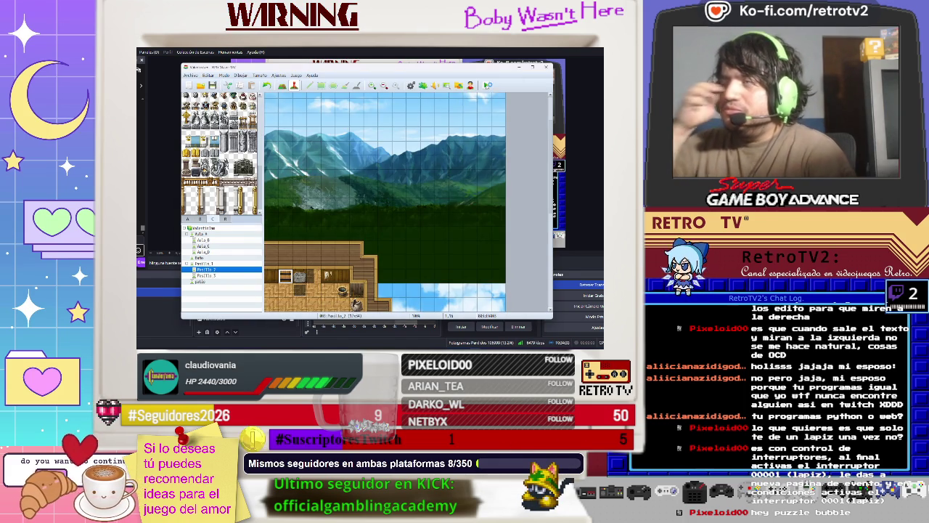
key(ctrl+r)
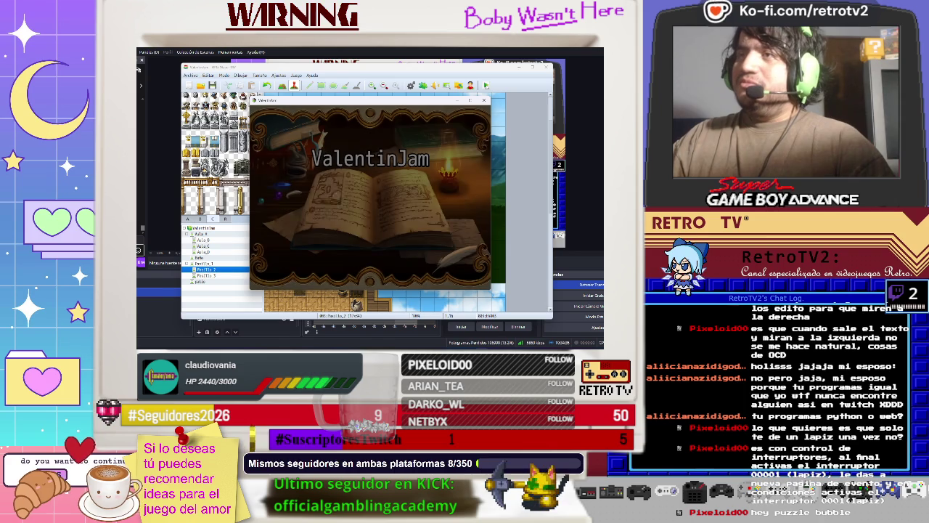
key(Return)
key(Return)
key(Return)
key(Return)
key(Right)
key(Right)
key(Right)
key(Up)
key(Up)
key(Up)
key(Right)
key(Right)
key(Right)
key(Right)
key(Up)
key(Up)
key(Up)
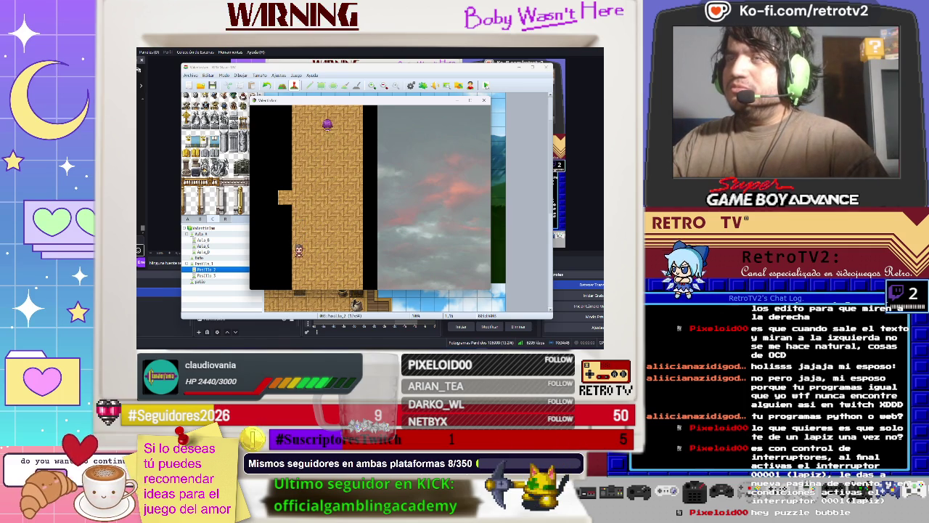
key(Up)
key(Up)
key(Up)
key(Up)
key(Up)
key(Up)
key(Up)
key(Up)
key(Left)
key(Left)
key(Left)
key(Up)
key(Up)
key(Up)
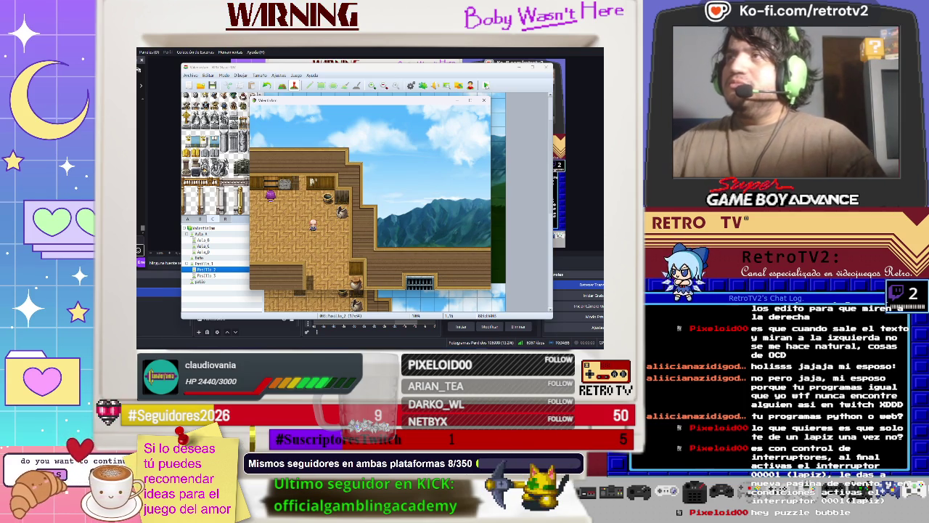
click(484, 100)
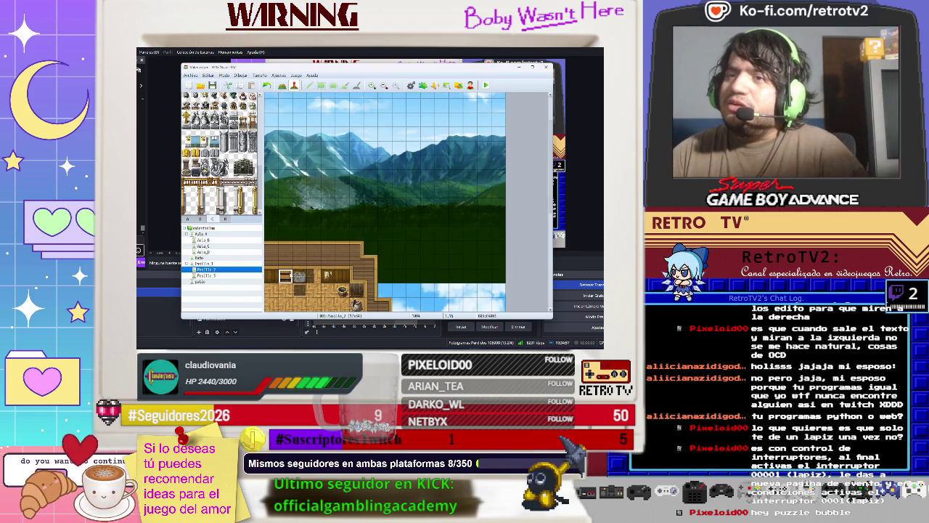
Step: Retarget the door's movement route to another map event and replace Move Down with Turn Down
double_click(353, 161)
click(361, 148)
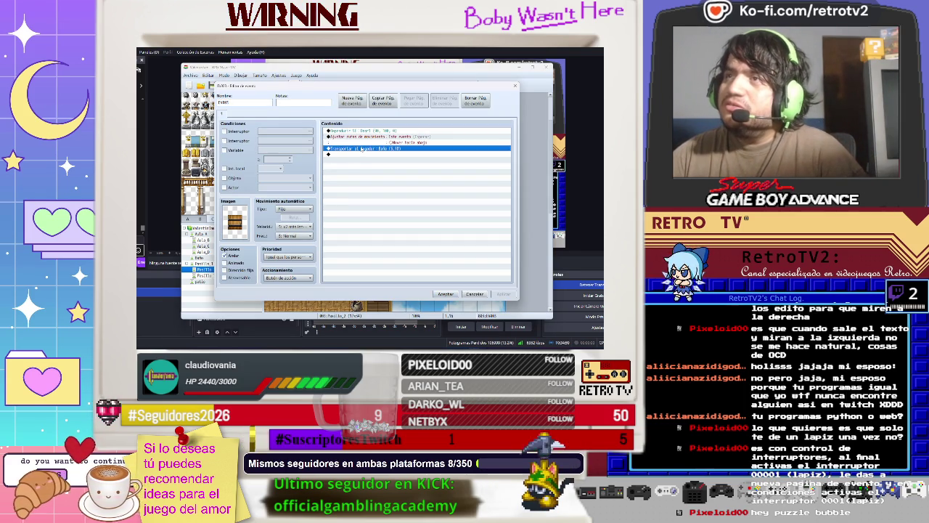
double_click(365, 137)
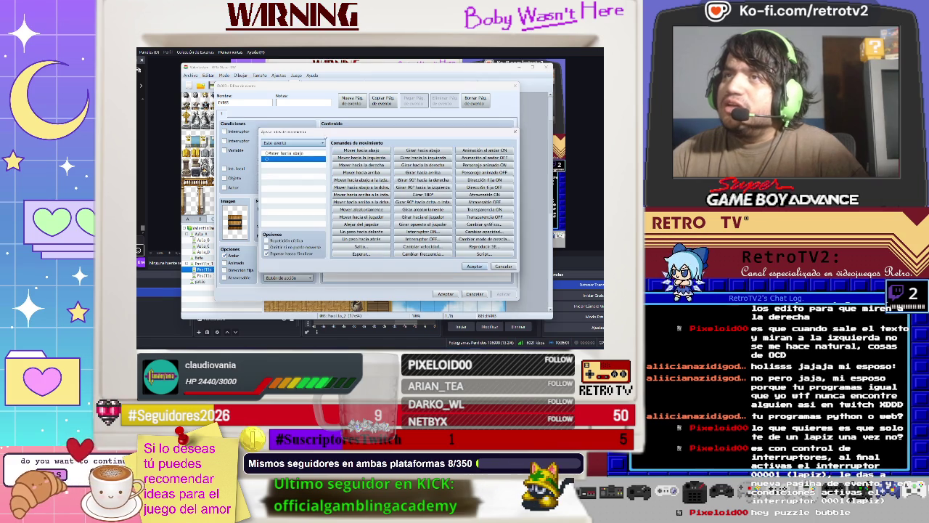
click(311, 143)
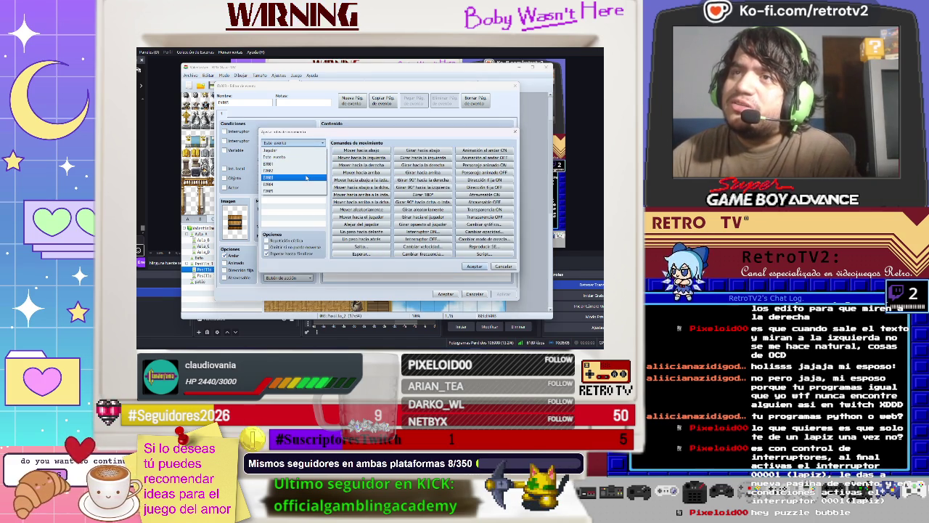
click(306, 177)
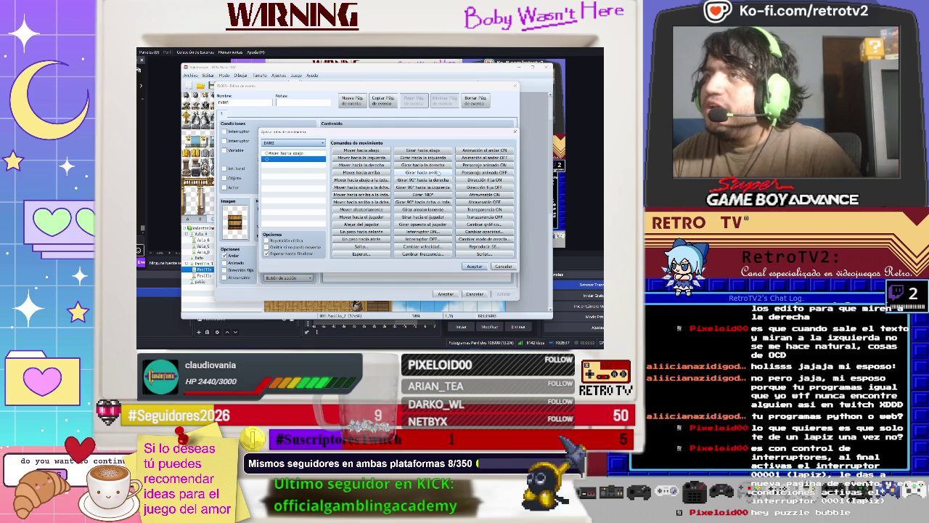
click(305, 154)
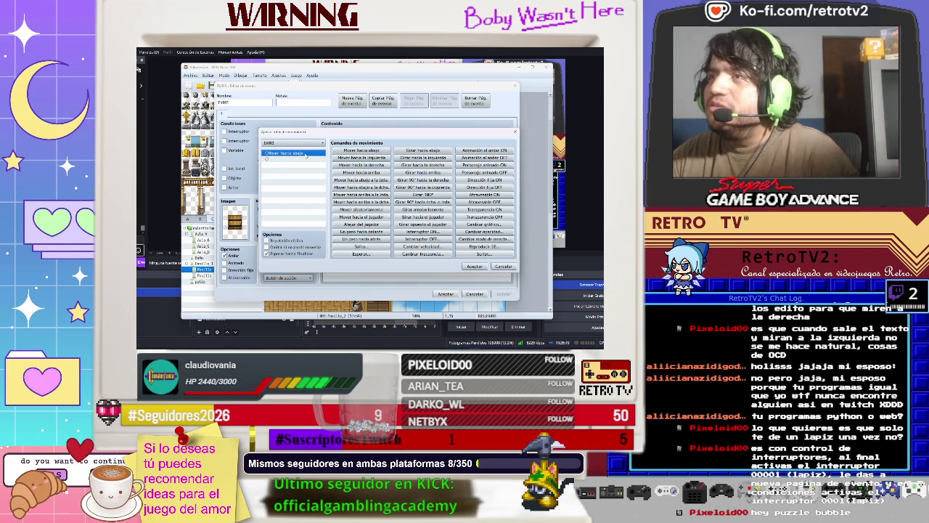
right_click(306, 155)
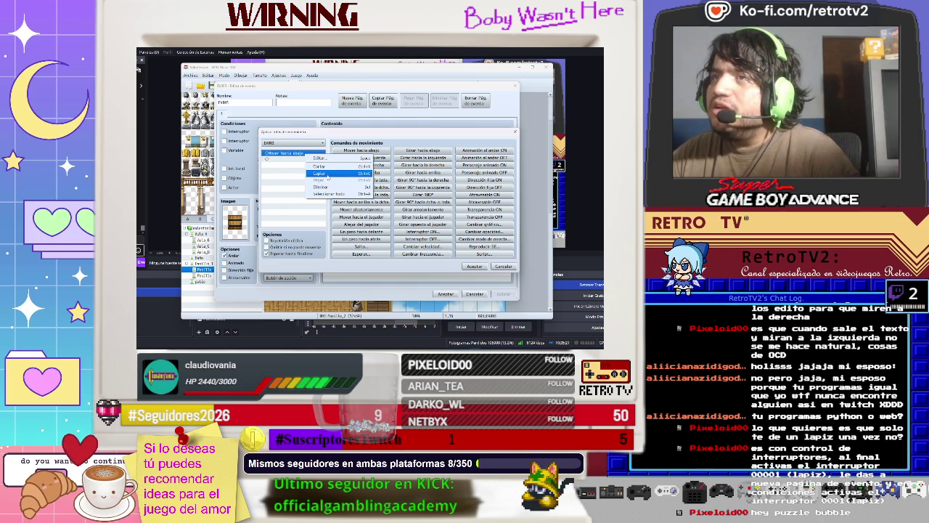
click(323, 187)
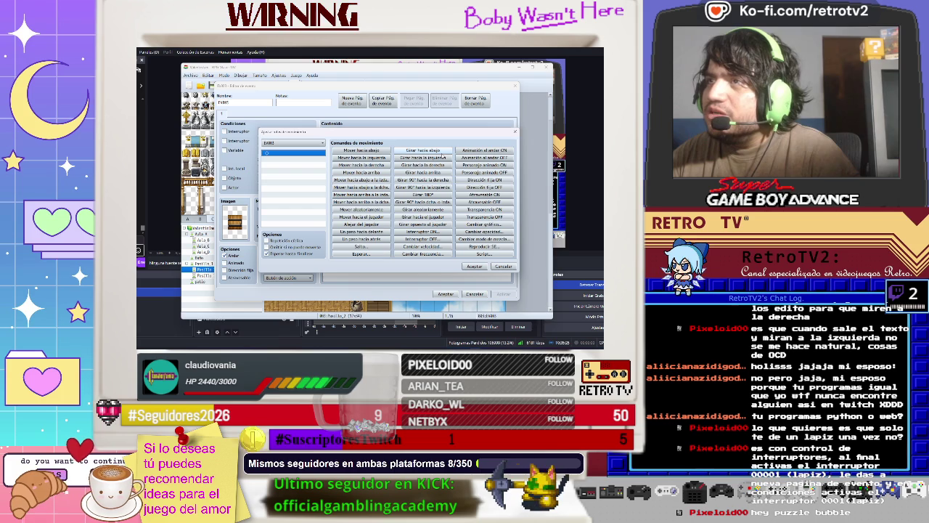
click(441, 153)
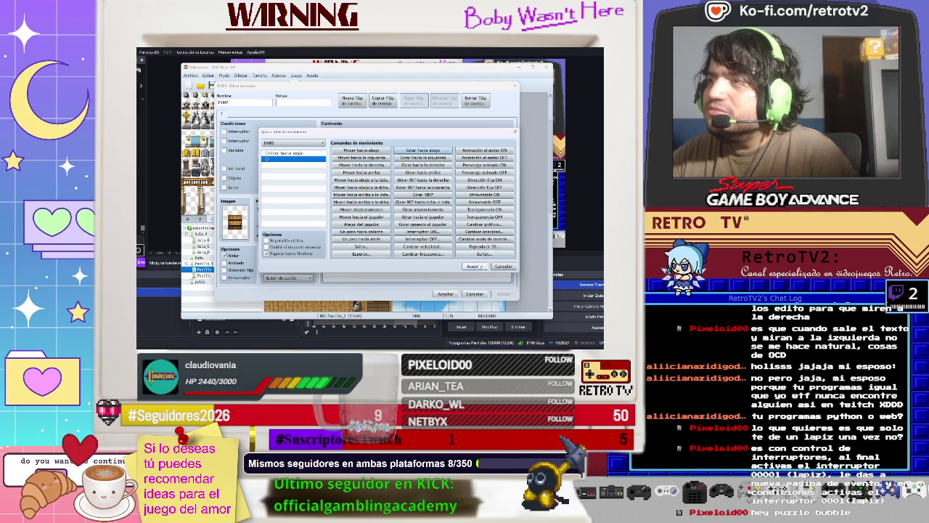
click(473, 266)
click(446, 294)
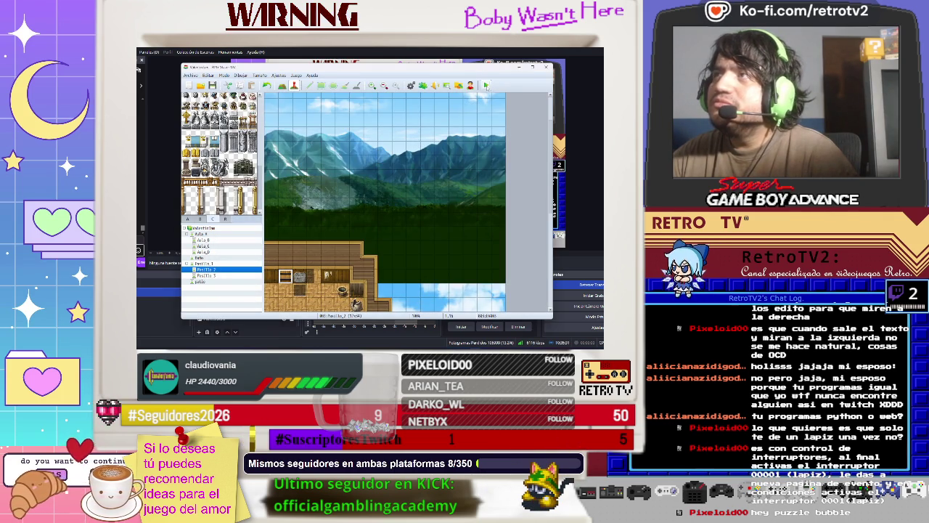
Step: Playtest, dismiss the intro text, and walk right toward the classroom's east door
click(488, 85)
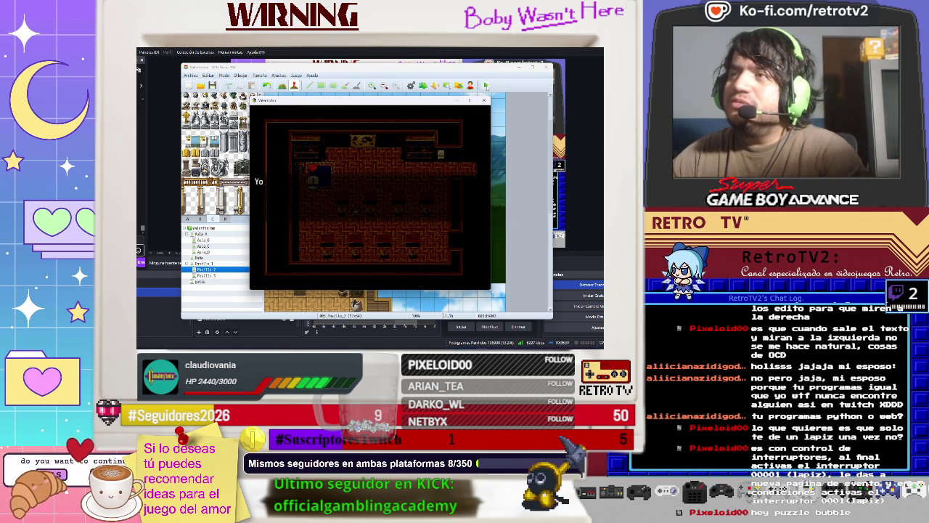
key(Return)
key(Right)
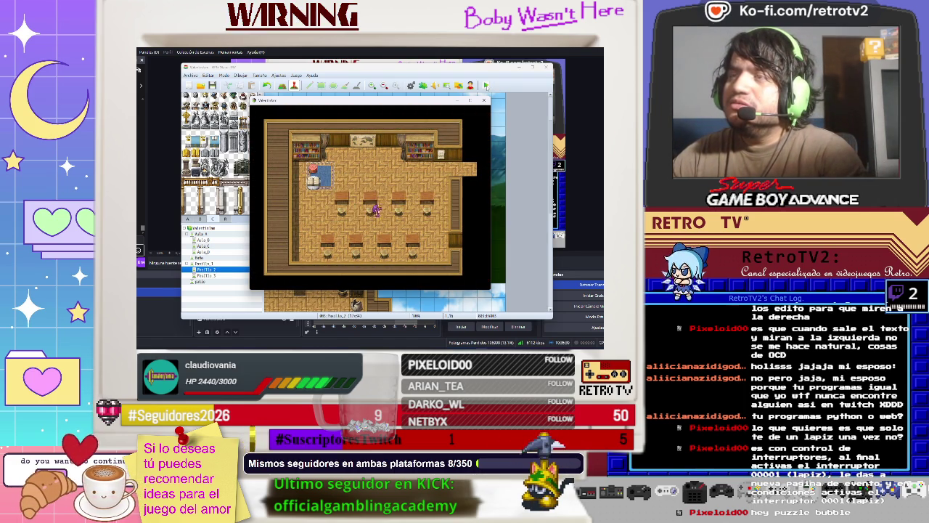
key(Right)
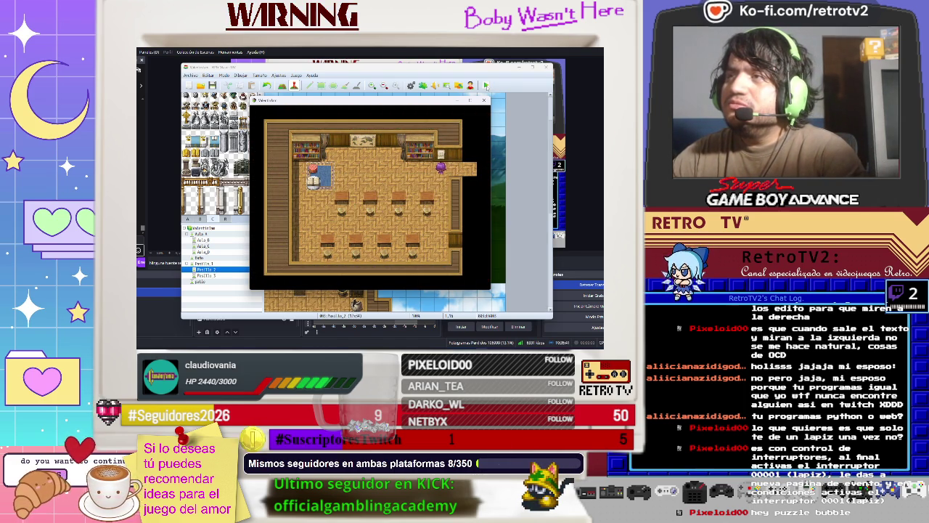
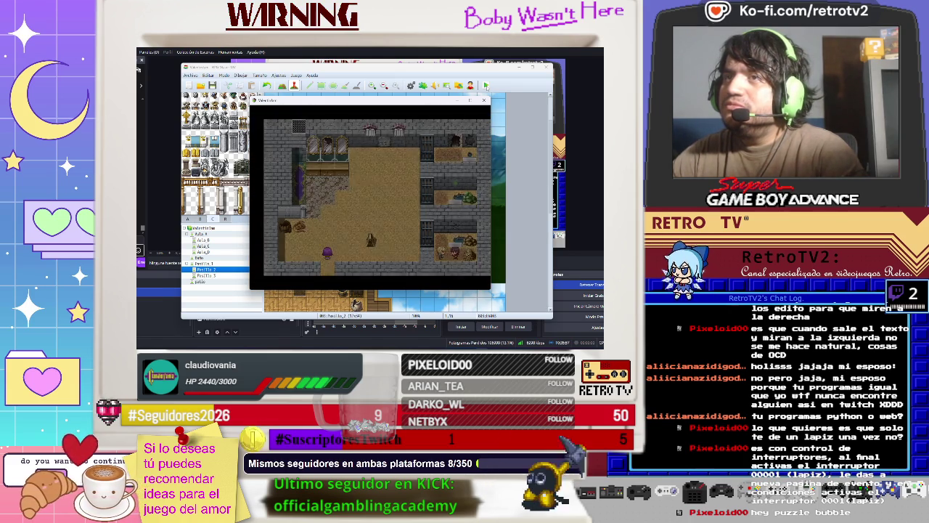
Step: End the playtest and delete the movement-route command from the Pasillo 2 transfer event
key(Down)
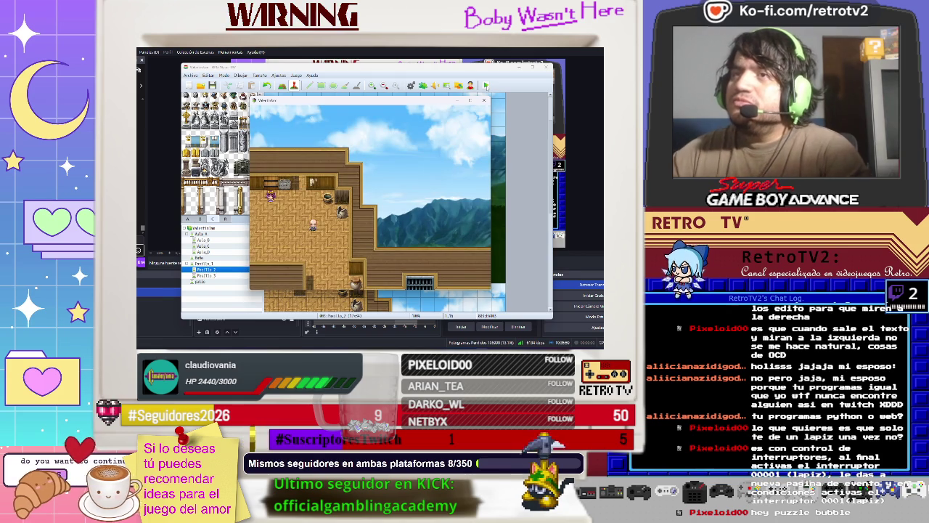
click(484, 100)
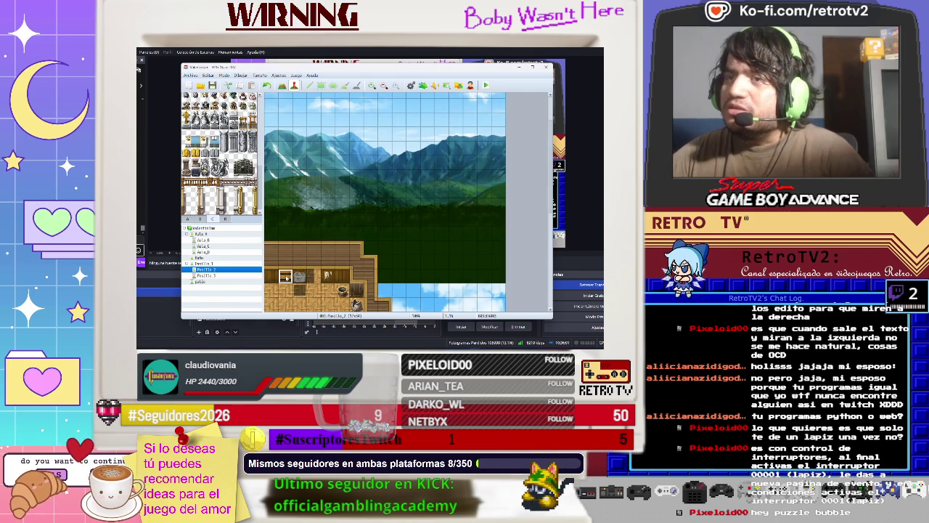
double_click(286, 278)
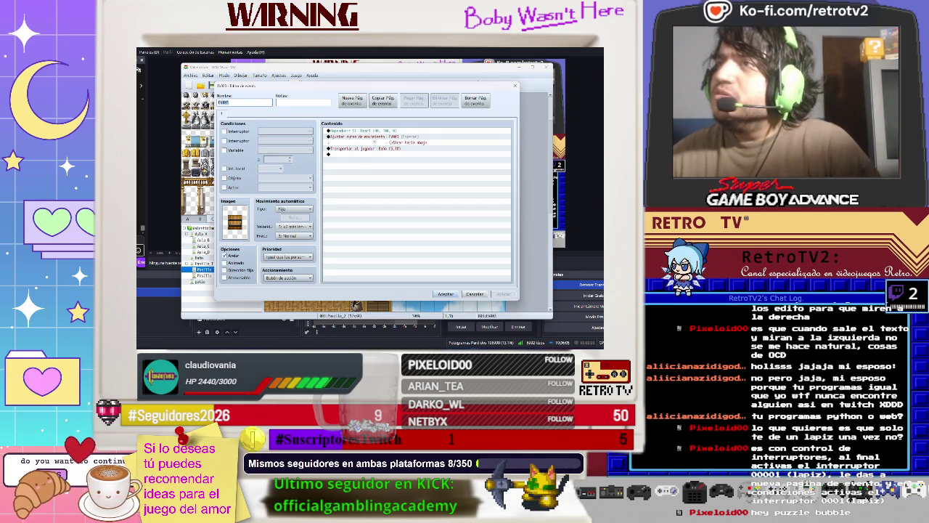
click(374, 138)
right_click(375, 138)
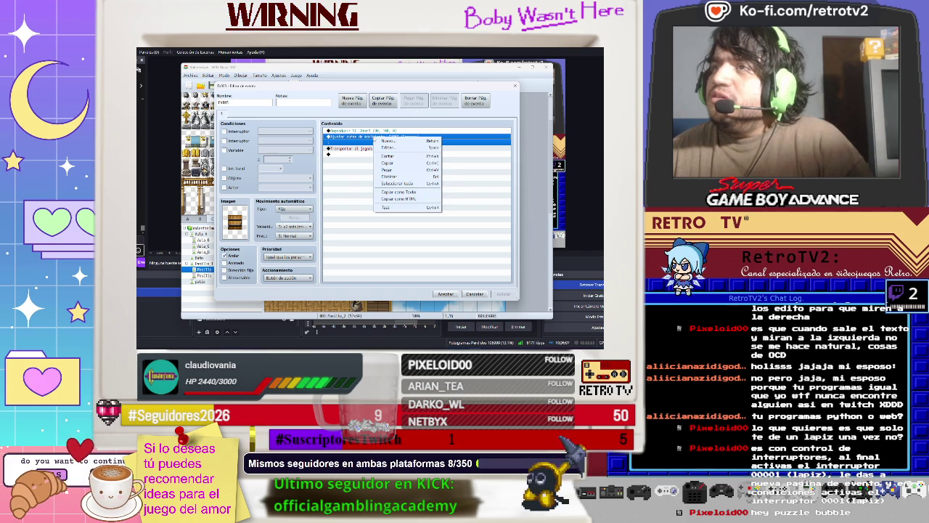
click(395, 178)
click(445, 294)
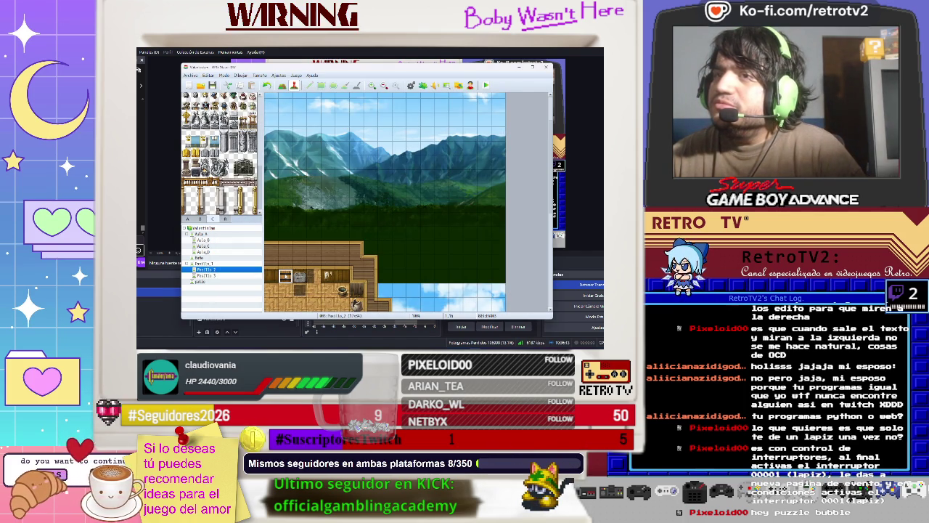
Step: Copy the transfer event and open the Pasillo 3 map at cell 44,11
right_click(285, 273)
click(305, 302)
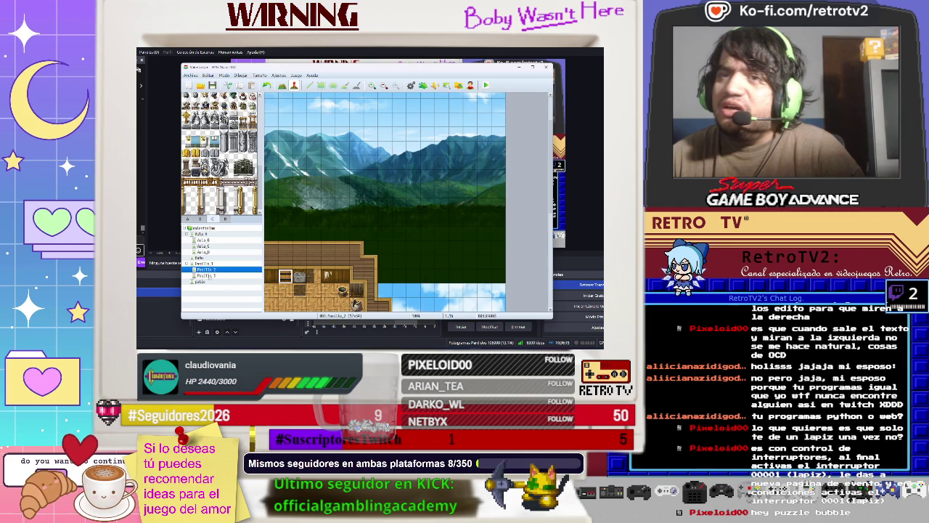
click(207, 275)
click(457, 201)
scroll(439, 299, left, 3)
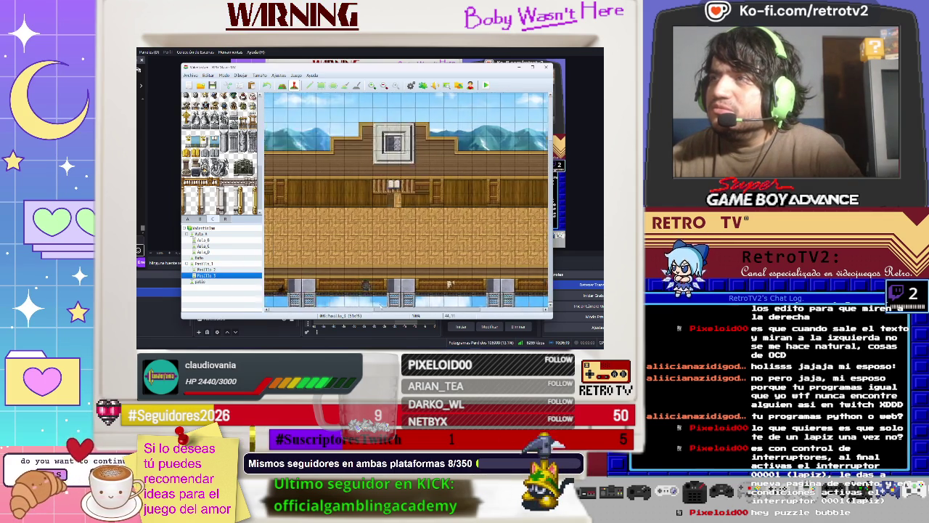
Step: Paste the copied transfer event into the Pasillo 3 wall below the book
scroll(456, 276, right, 2)
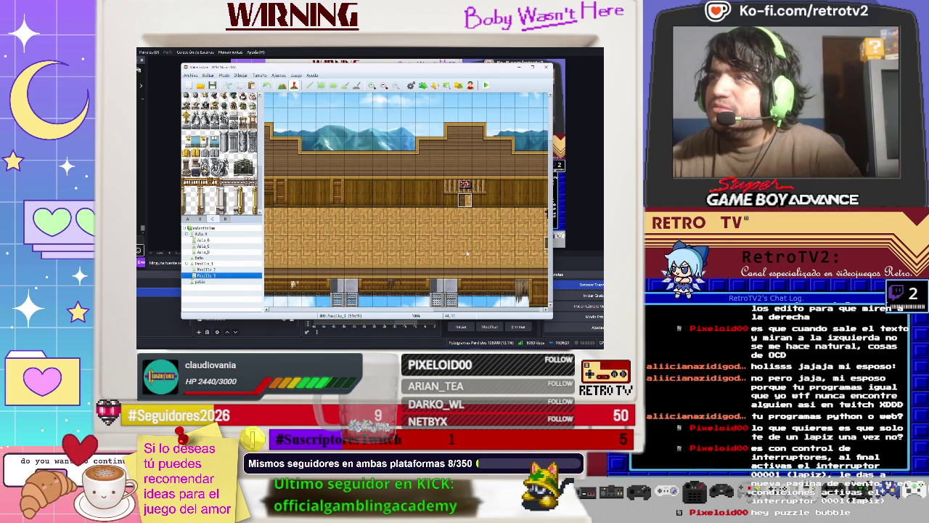
right_click(468, 199)
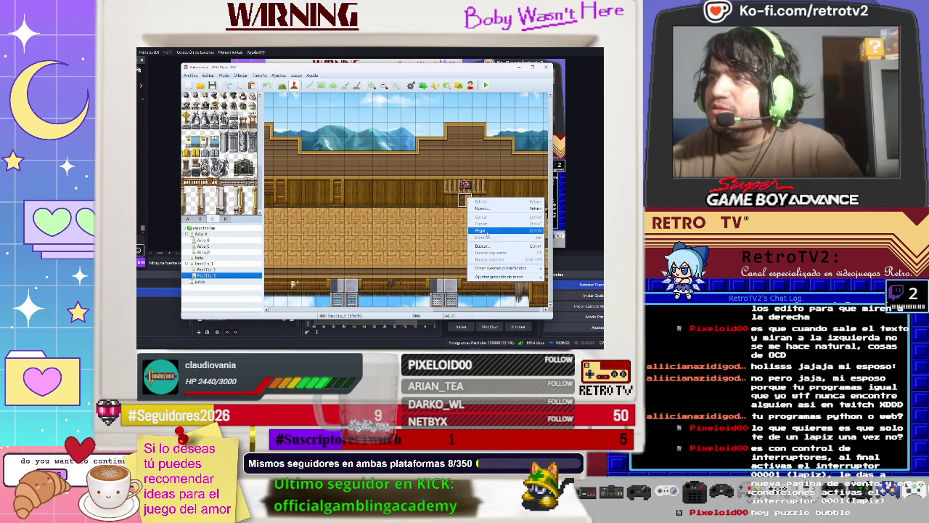
click(481, 231)
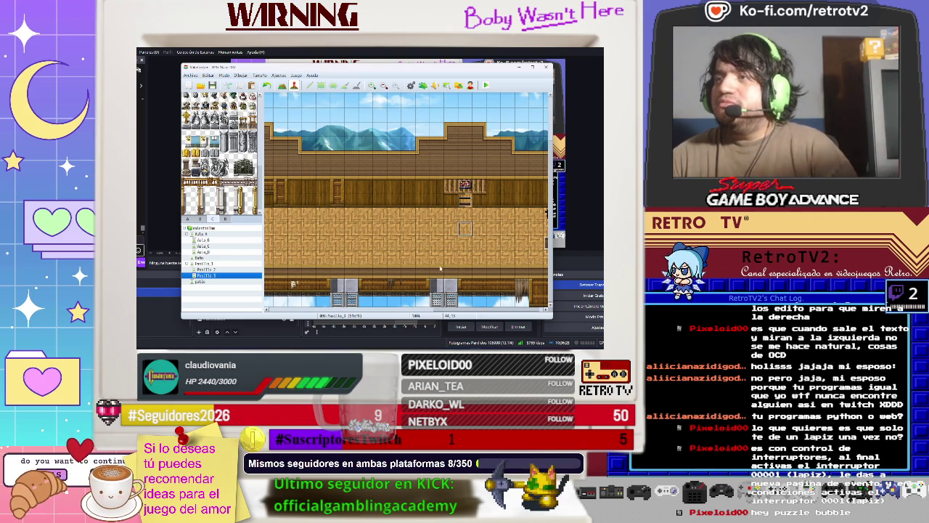
scroll(450, 218, right, 3)
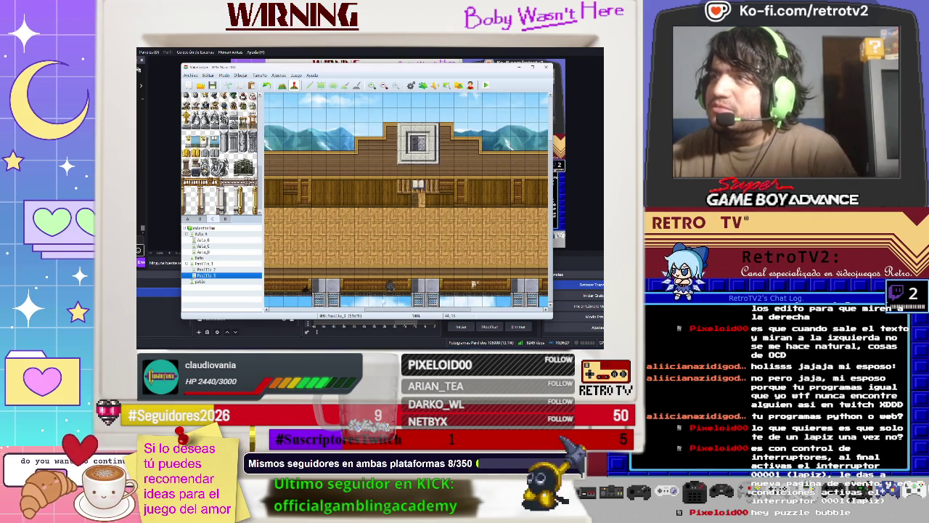
right_click(420, 201)
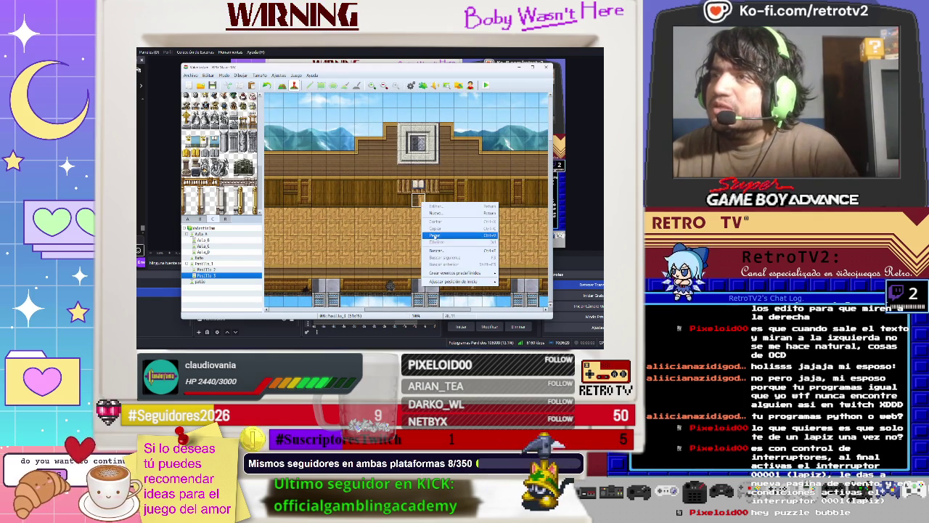
click(423, 210)
Step: Give the pasted event a door tile as its graphic and apply the change
double_click(418, 201)
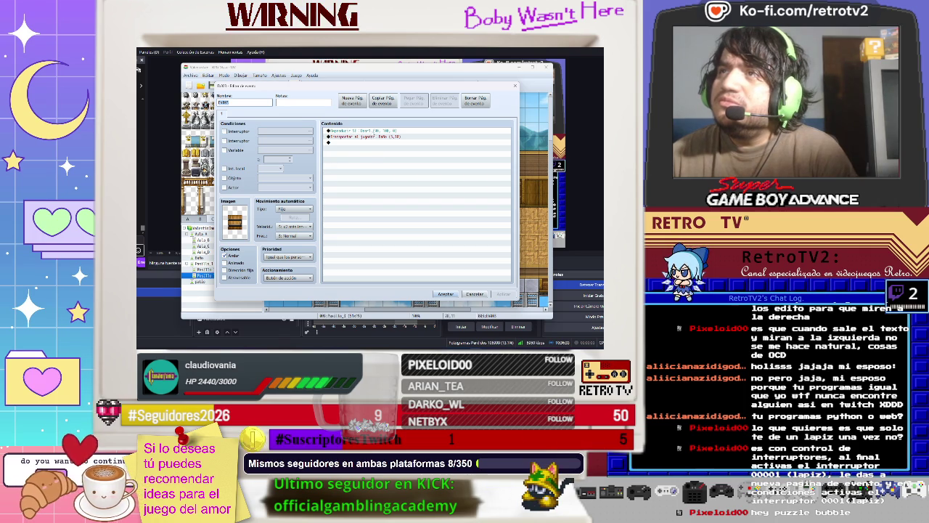
double_click(242, 221)
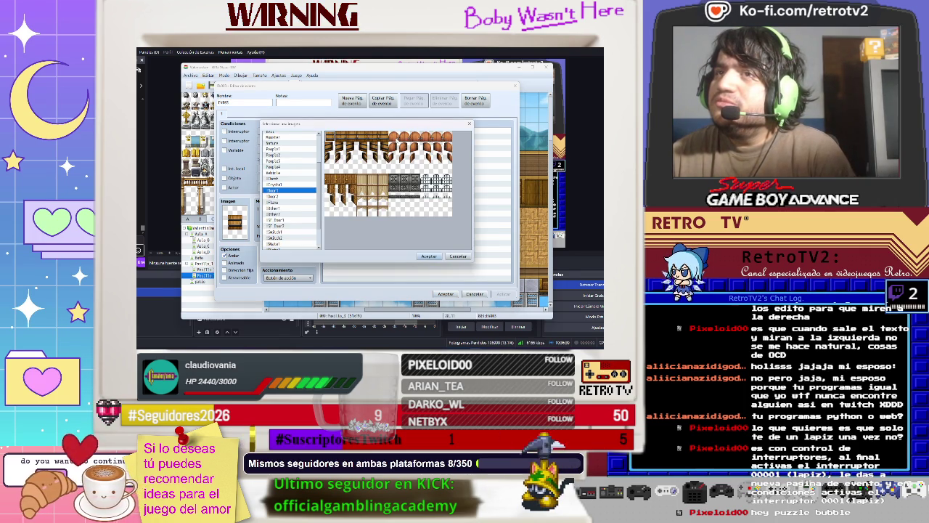
click(327, 178)
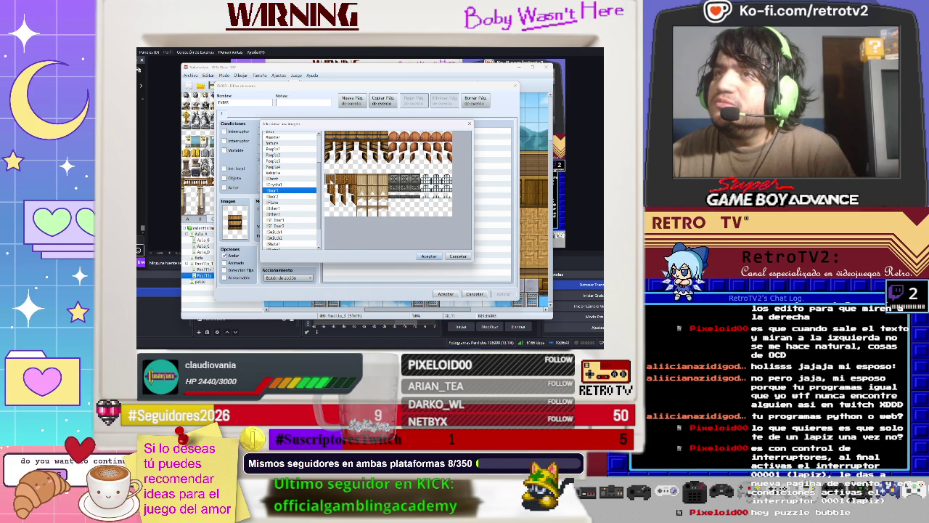
double_click(330, 181)
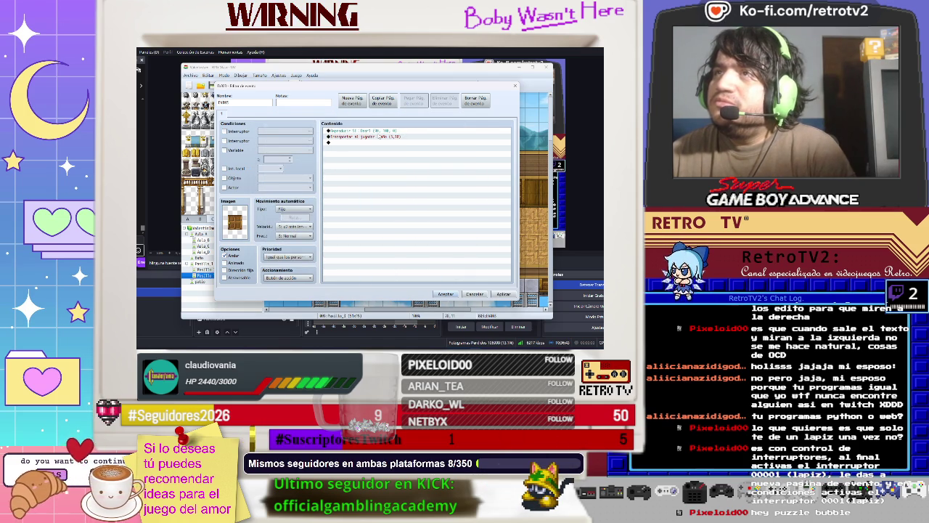
click(504, 294)
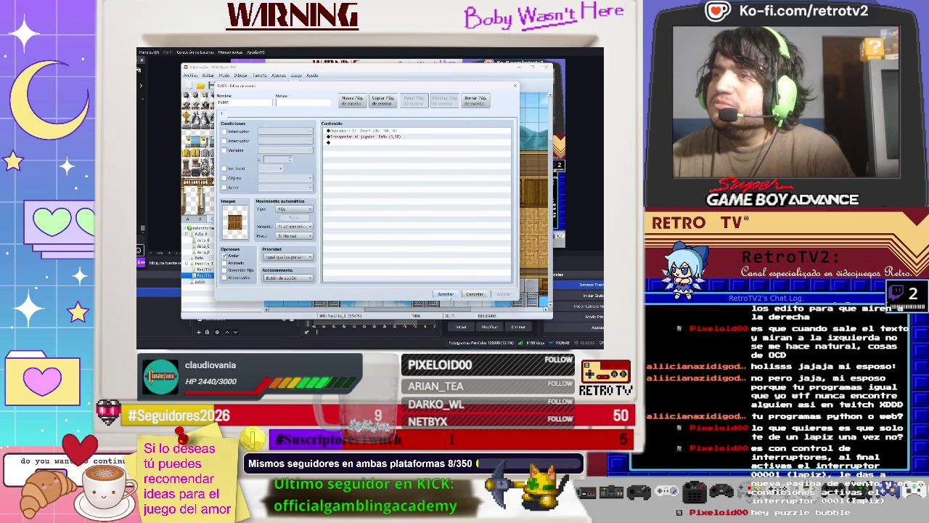
double_click(356, 143)
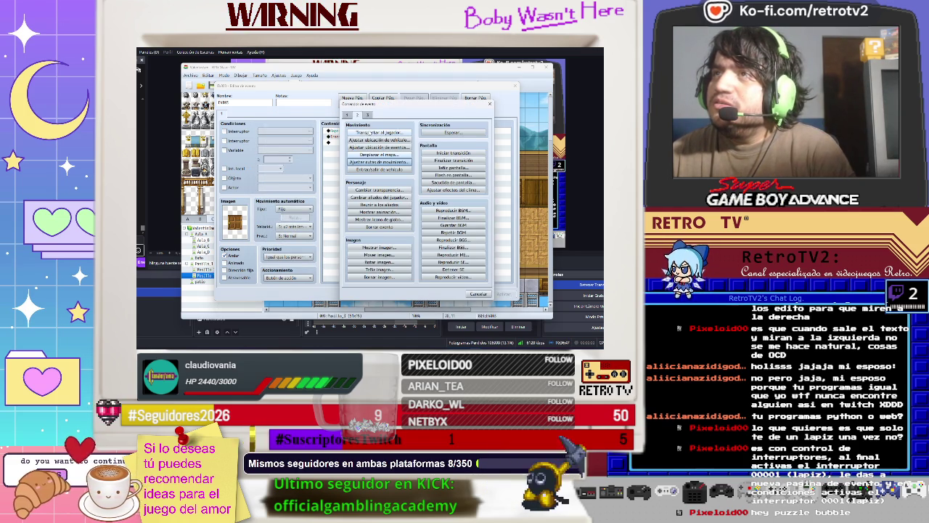
Step: Add a Show Message command with a transparent background and centre position
click(347, 115)
click(380, 133)
click(387, 217)
click(390, 238)
click(424, 217)
click(423, 231)
Step: Enter the text 'Esta puerta está cerrada con un candado' and save the event
click(426, 182)
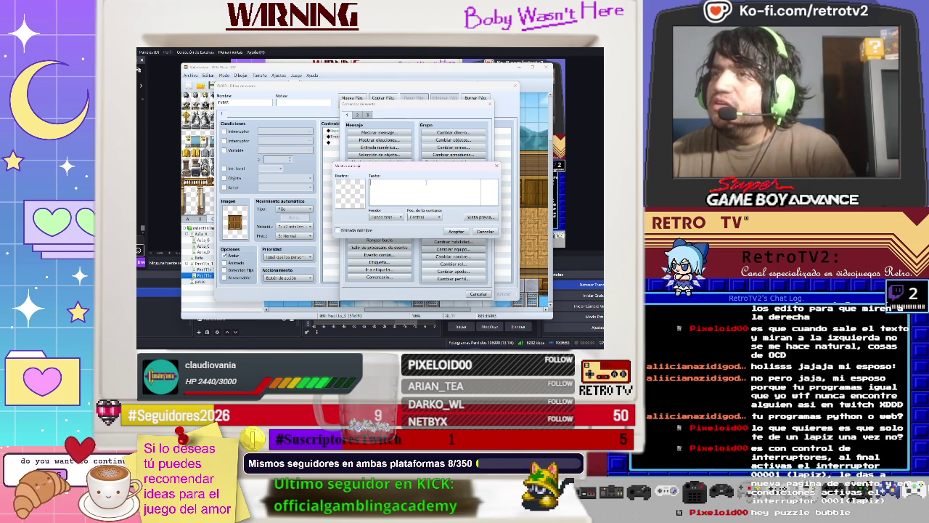
text(\)
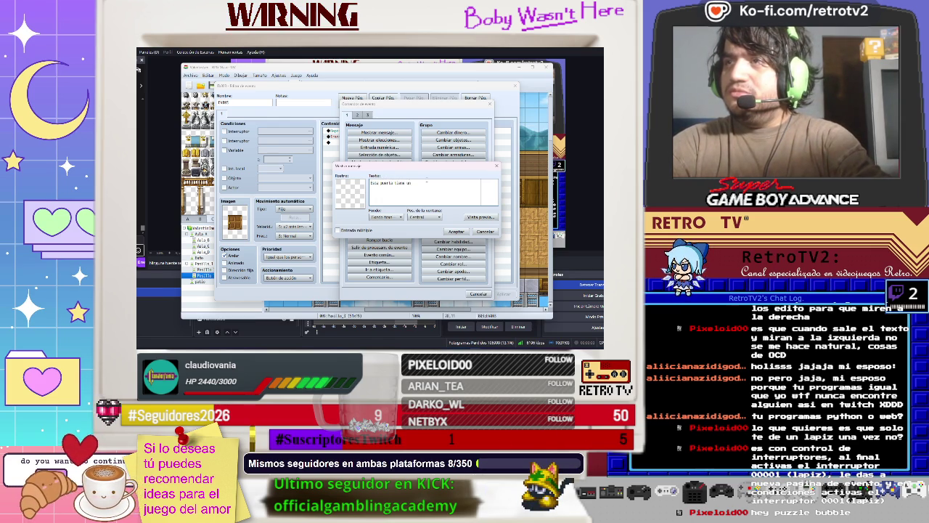
text(candado)
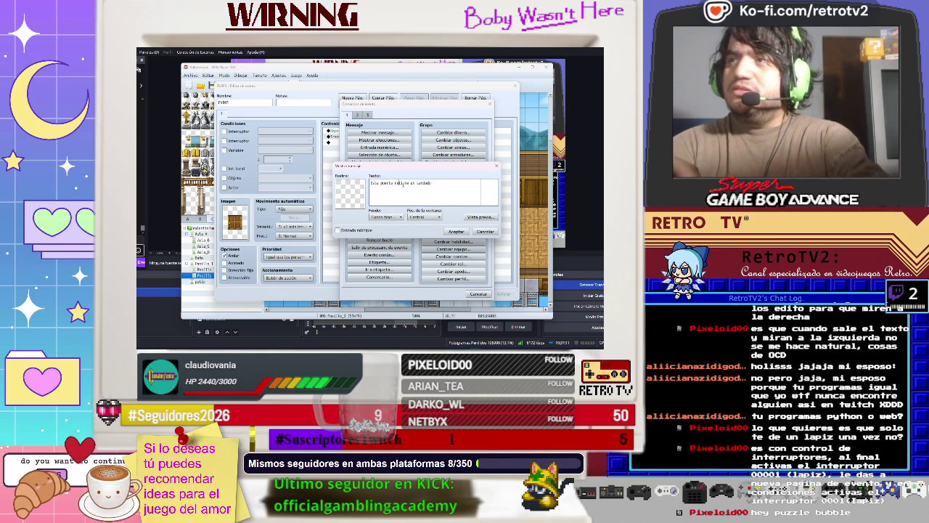
text(ma)
text( cerrada)
text(consigue)
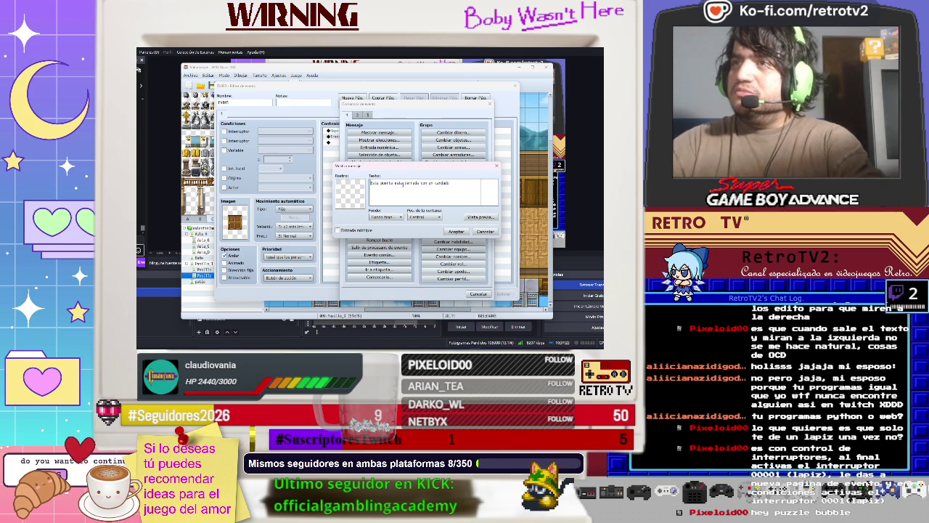
click(457, 231)
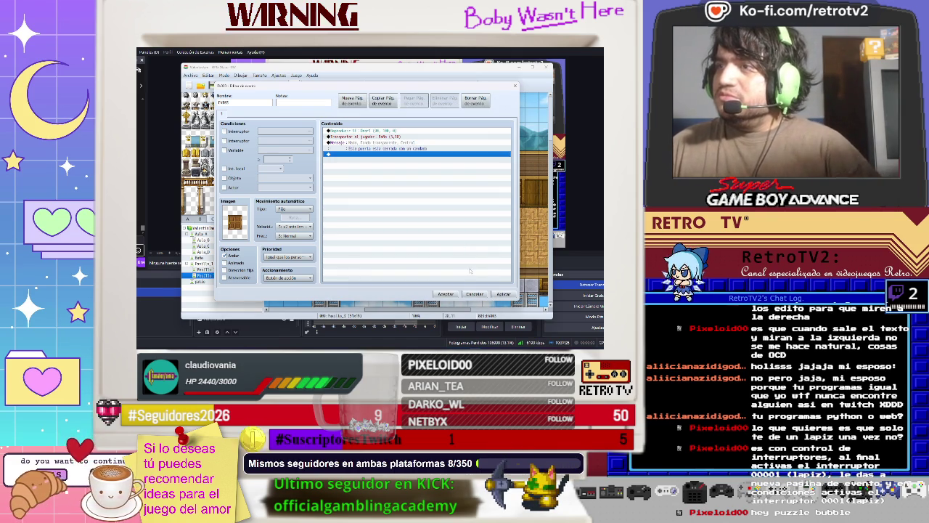
click(503, 293)
click(445, 294)
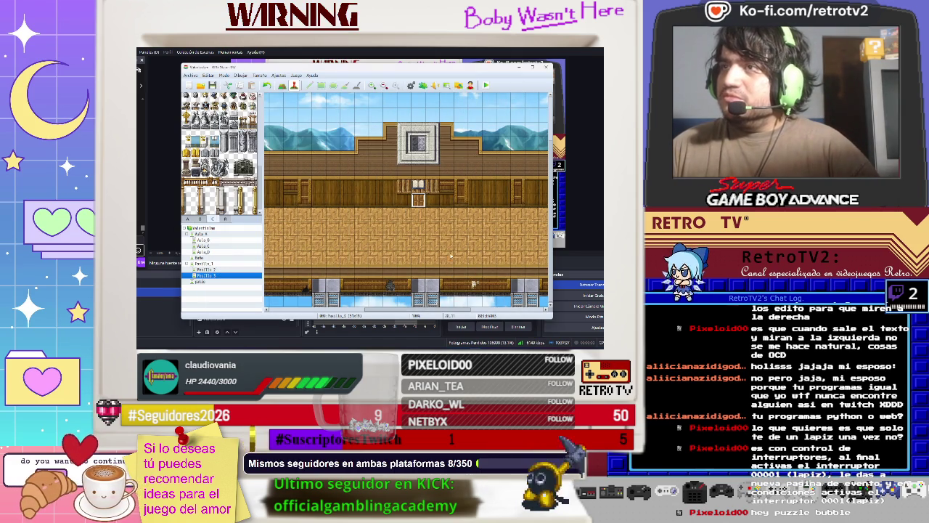
Step: Delete the Transportar al jugador command from the Pasillo 3 door event
double_click(420, 200)
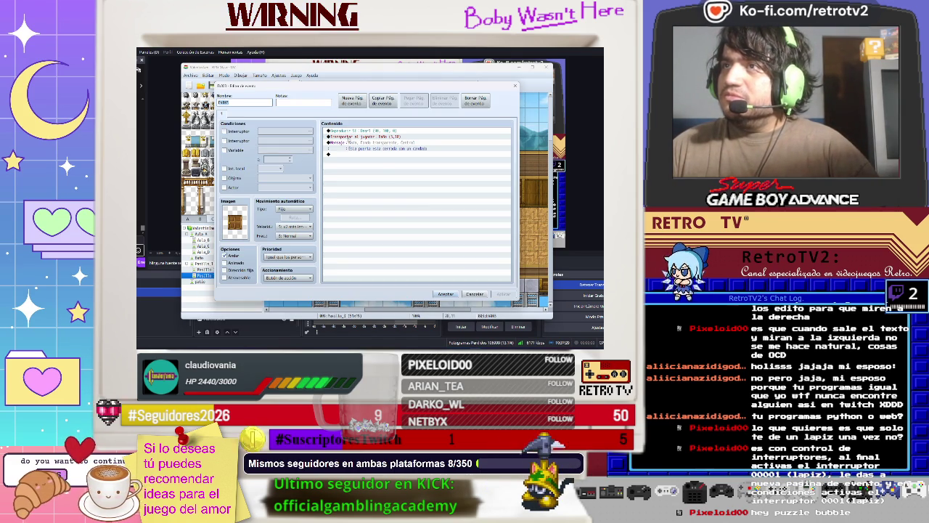
click(347, 136)
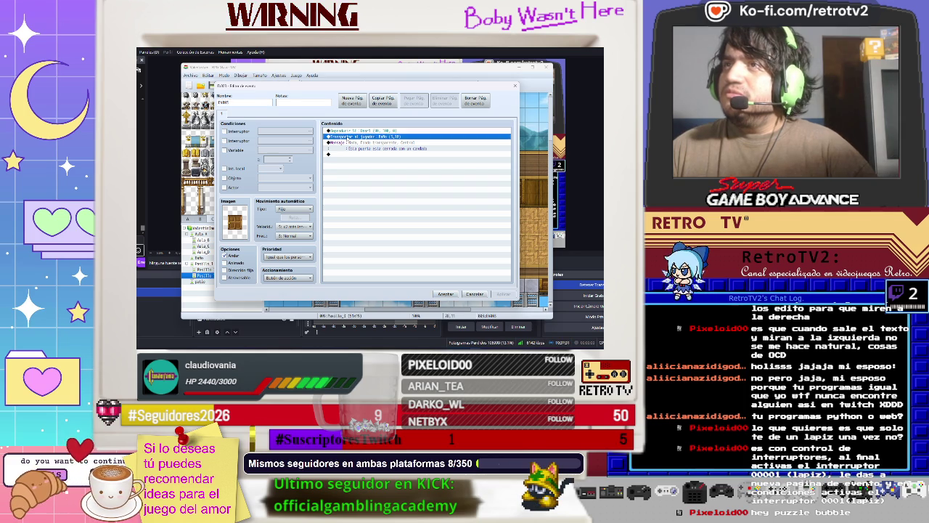
right_click(347, 137)
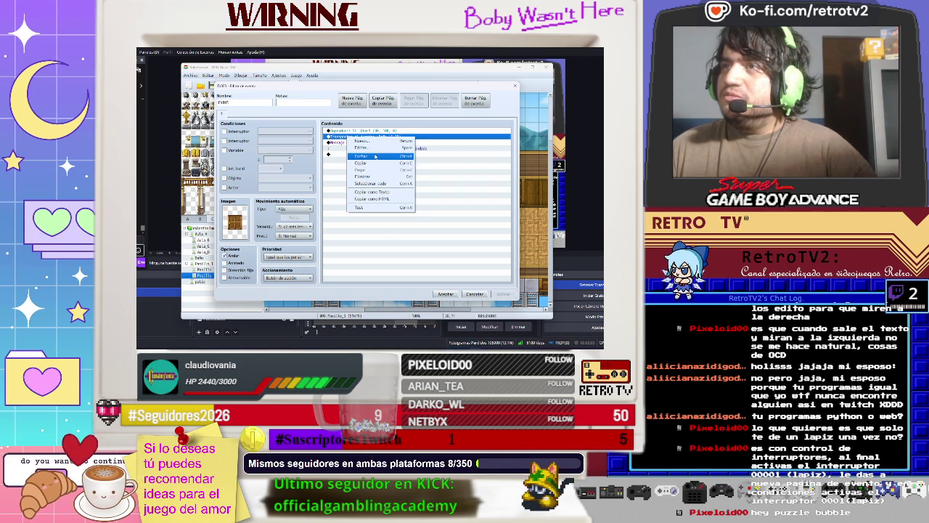
click(375, 178)
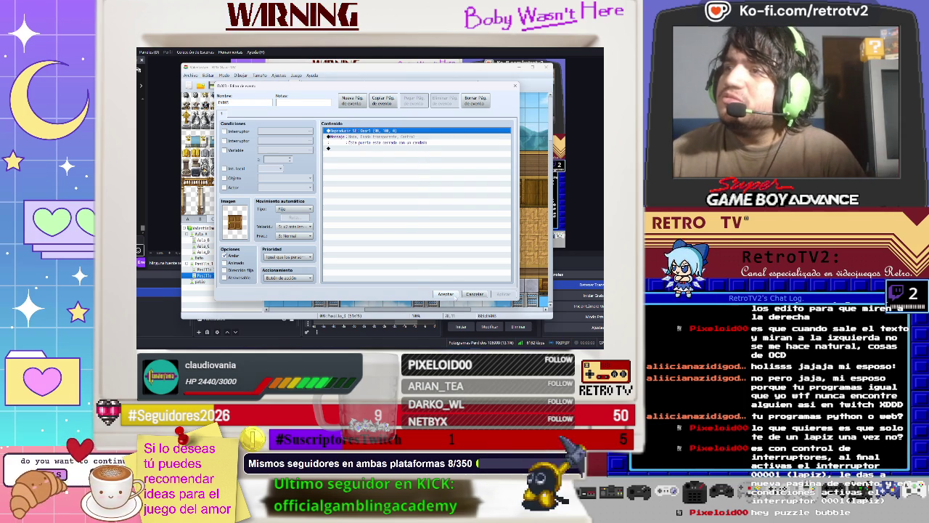
click(449, 294)
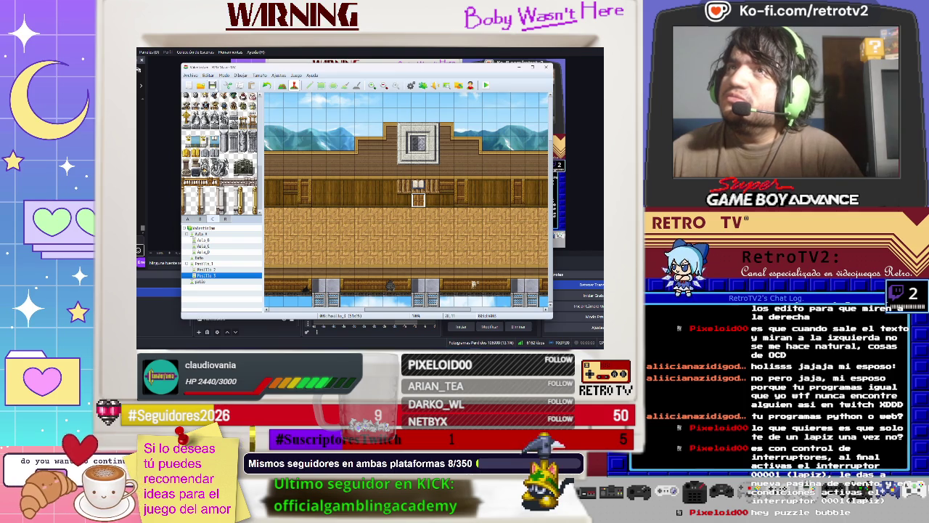
Step: Start a new-game playtest and walk the character from the classroom to the corridor door
click(486, 85)
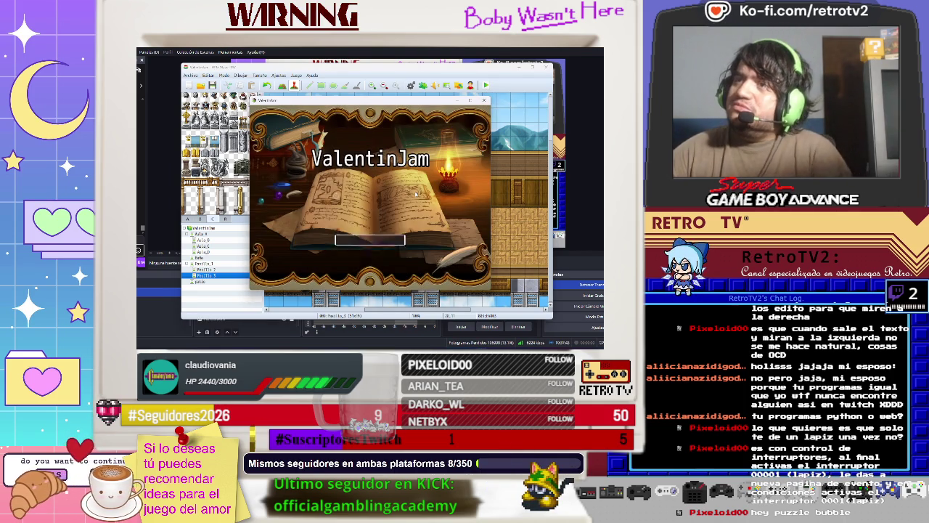
key(Return)
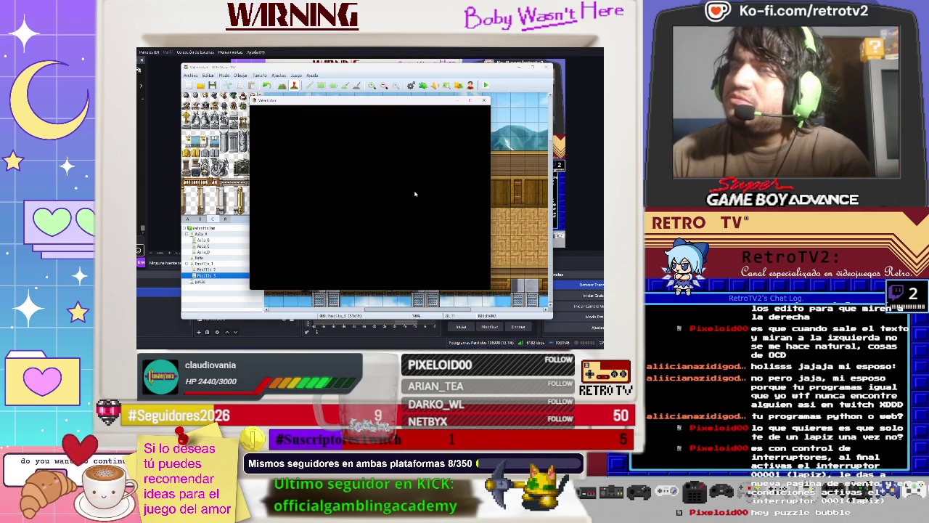
key(Return)
key(Return)
key(Return)
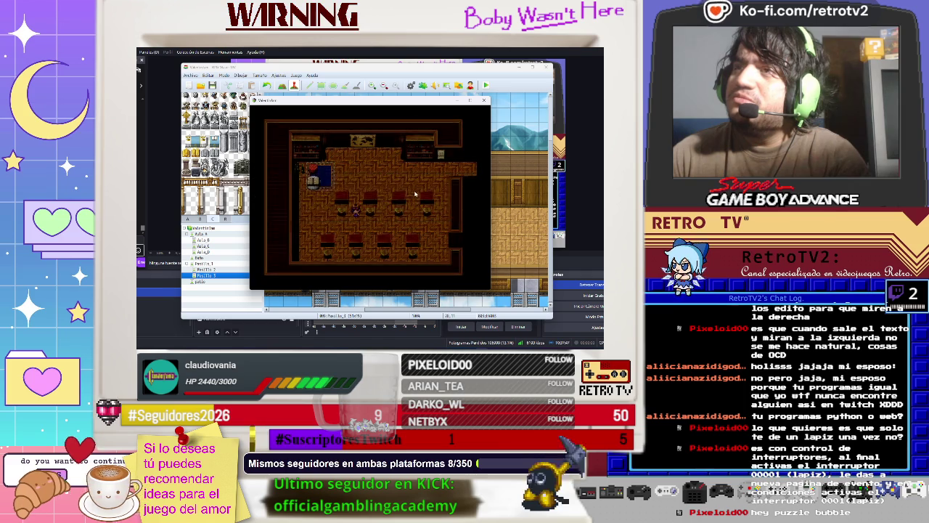
key(Up)
key(Right)
key(Right)
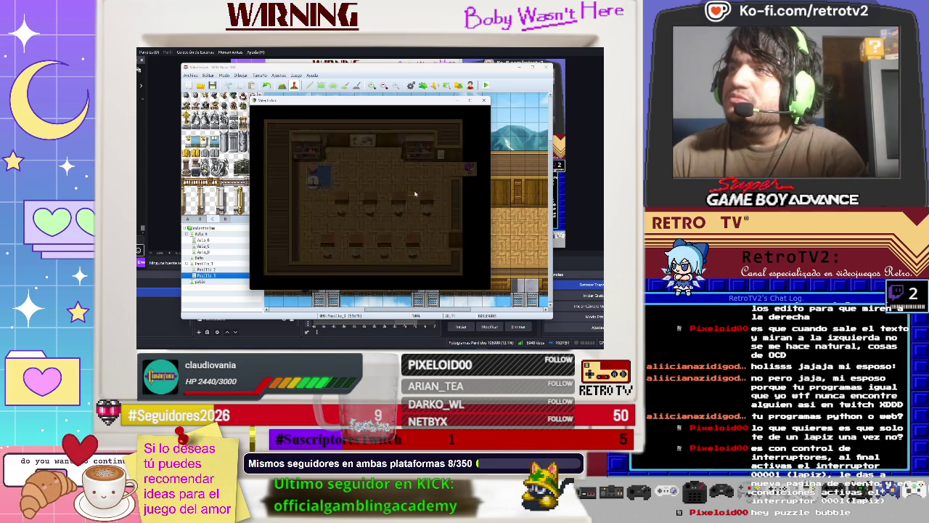
key(Up)
key(Up)
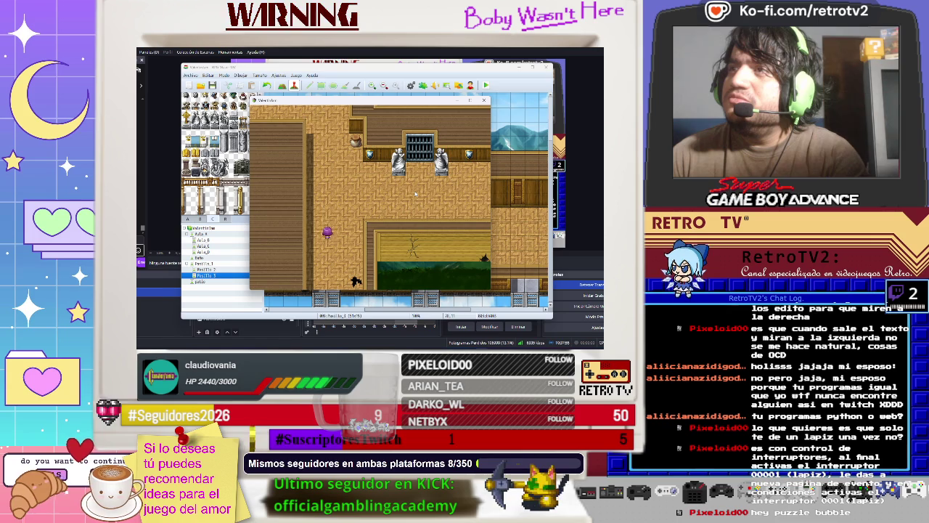
key(Up)
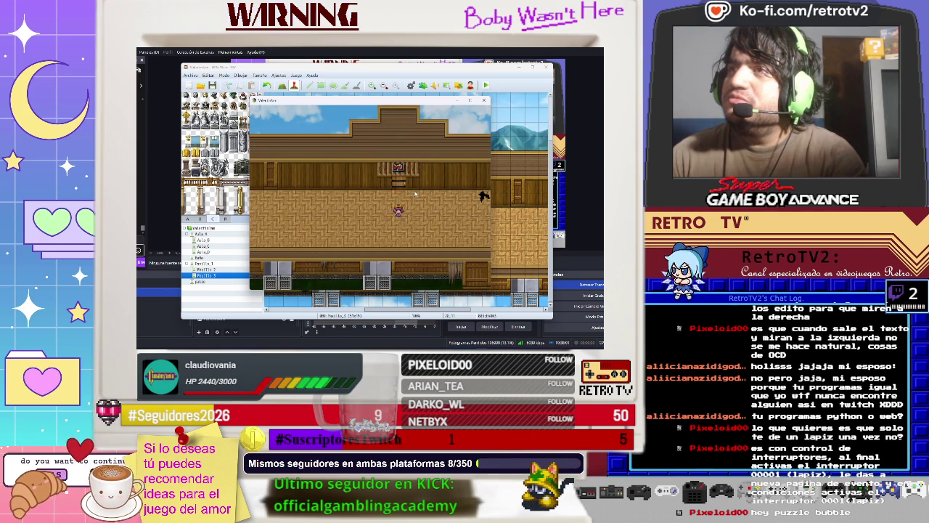
key(Right)
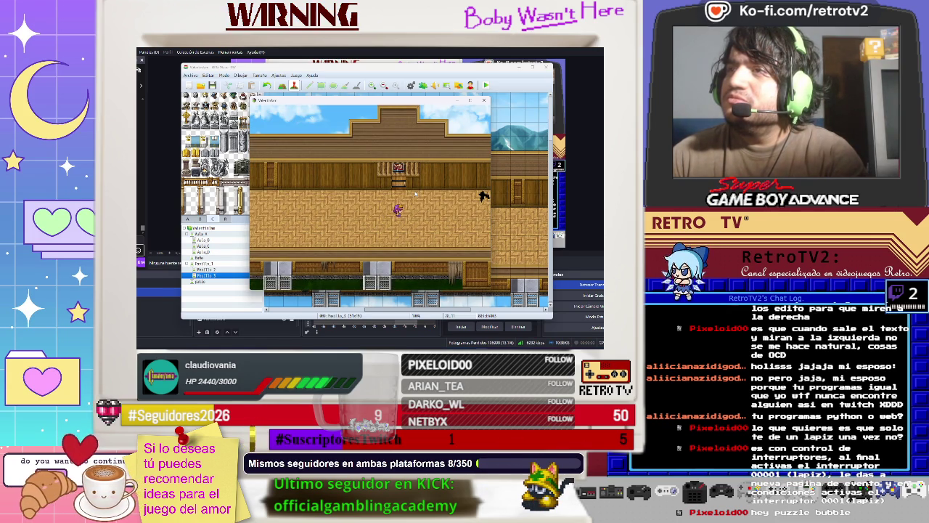
key(Right)
key(Left)
key(Up)
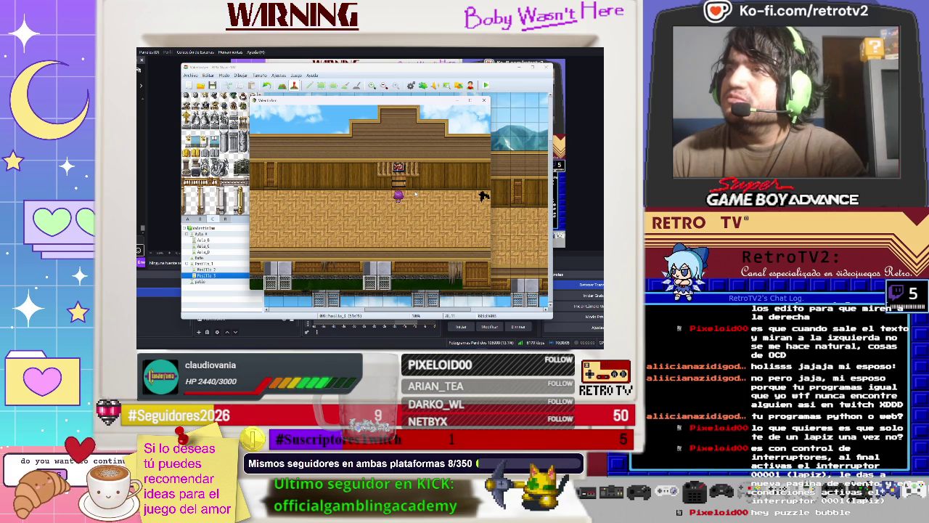
key(Left)
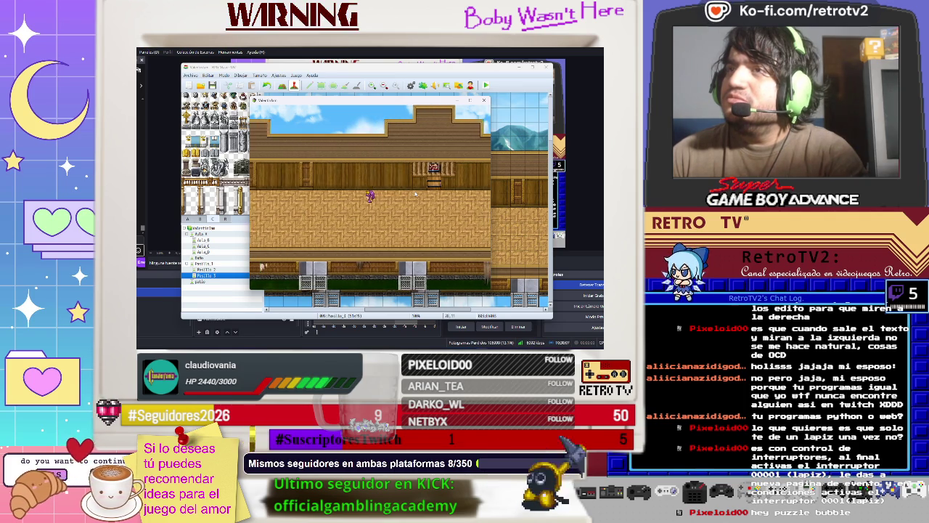
key(Left)
key(Left)
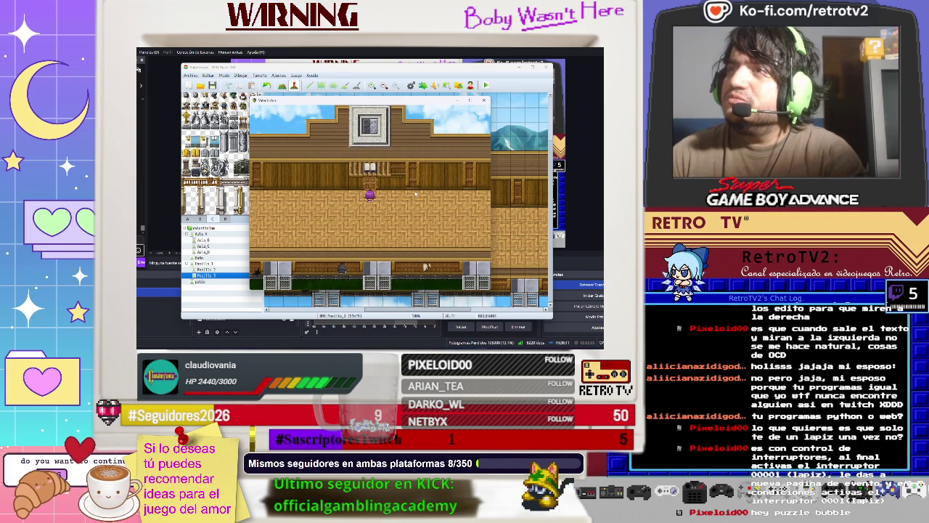
Step: Read the padlock message at the door, walk along the corridor, and end the playtest
key(Return)
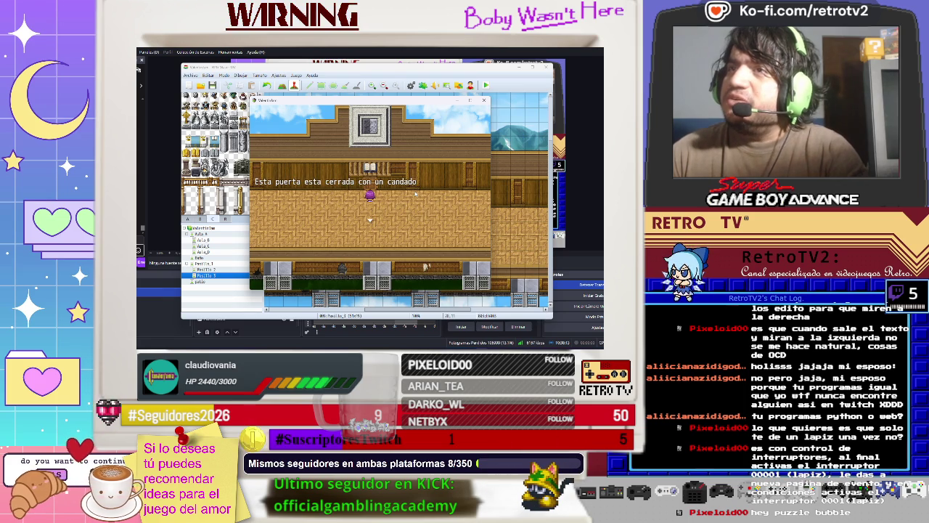
key(Return)
key(Return)
key(Left)
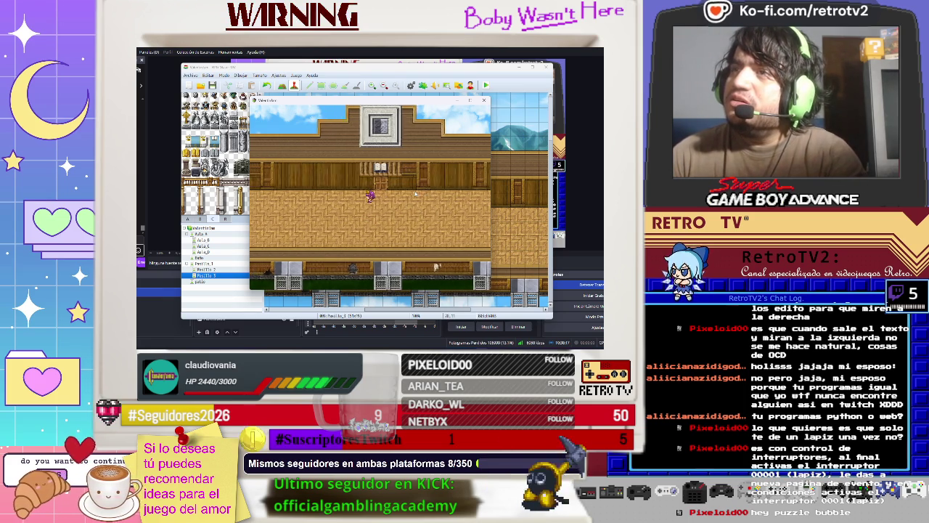
key(Left)
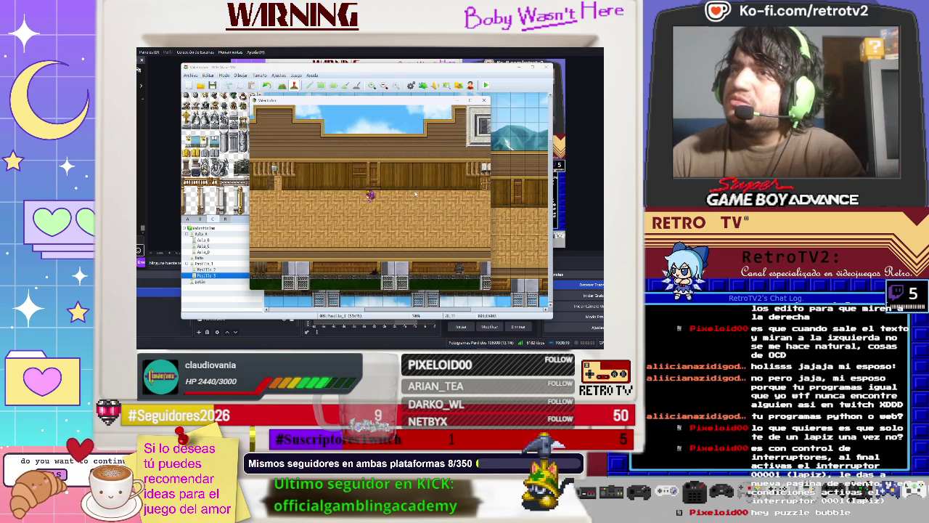
key(Left)
key(Down)
key(Left)
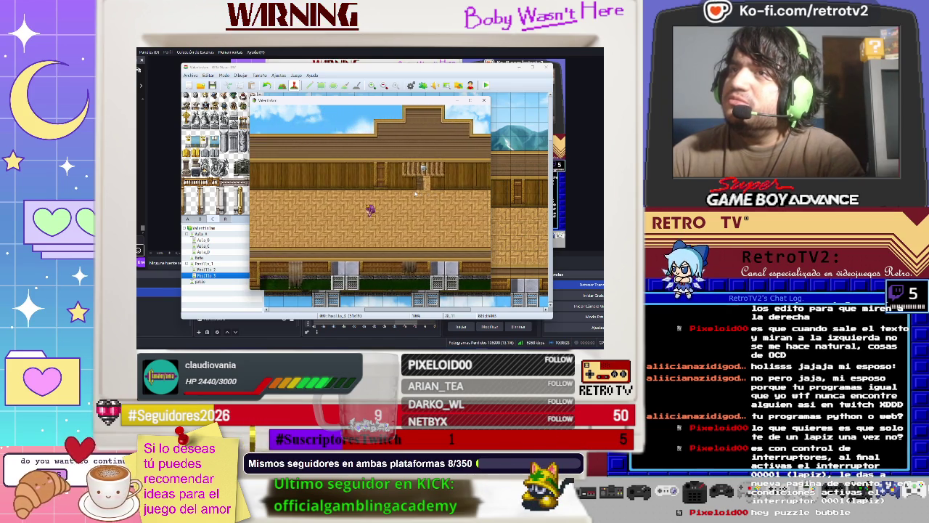
key(Right)
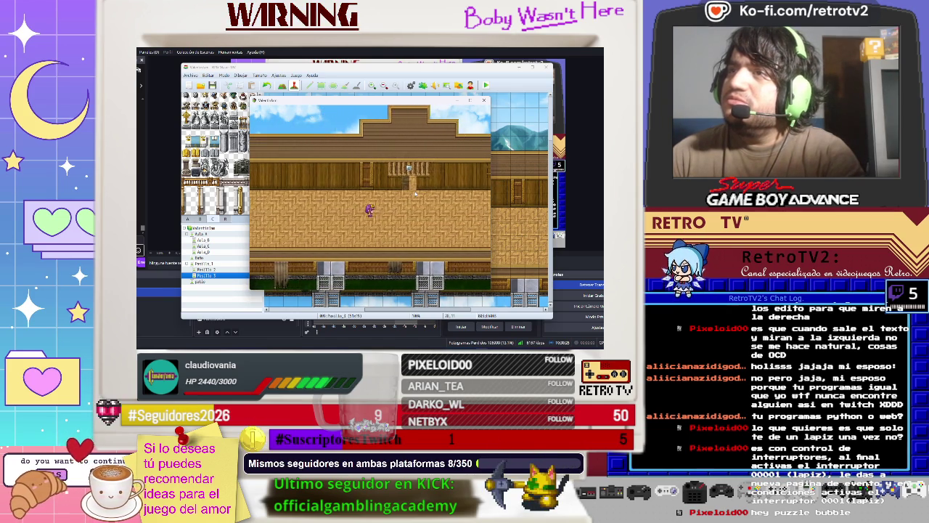
key(Right)
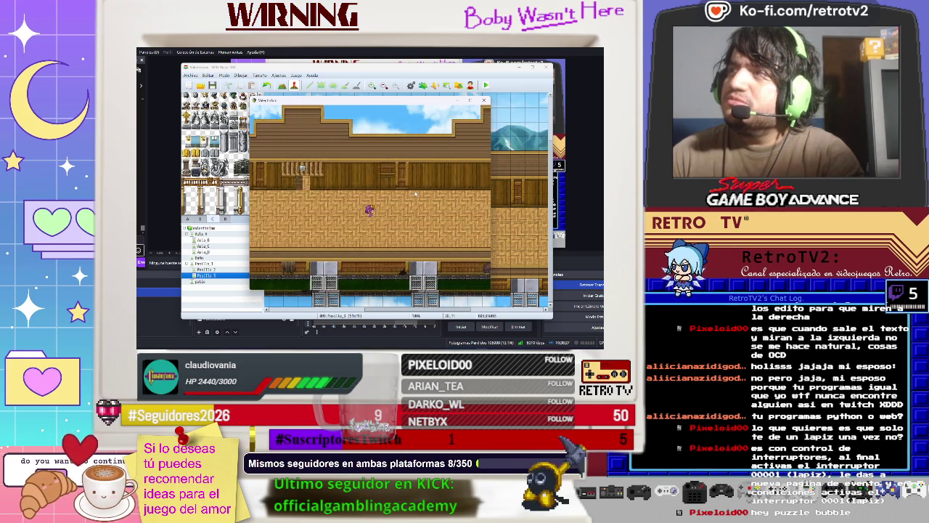
key(Right)
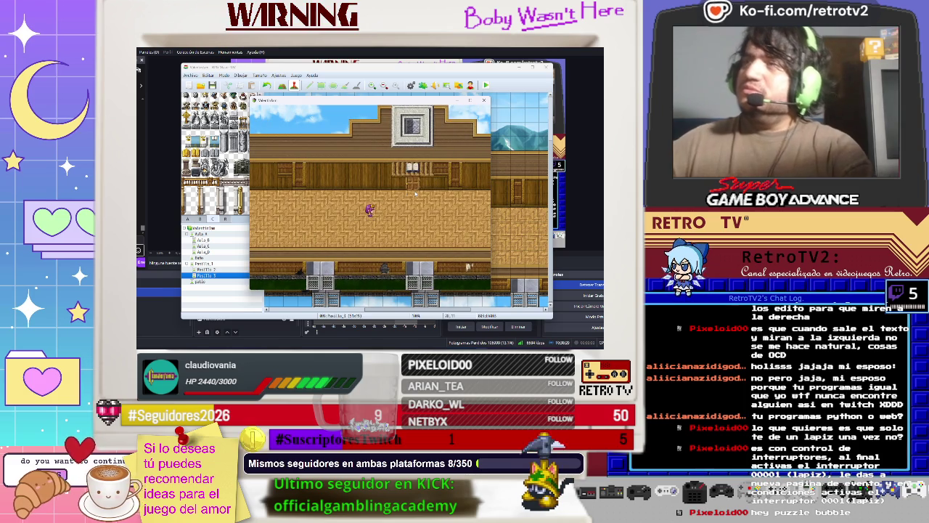
click(485, 99)
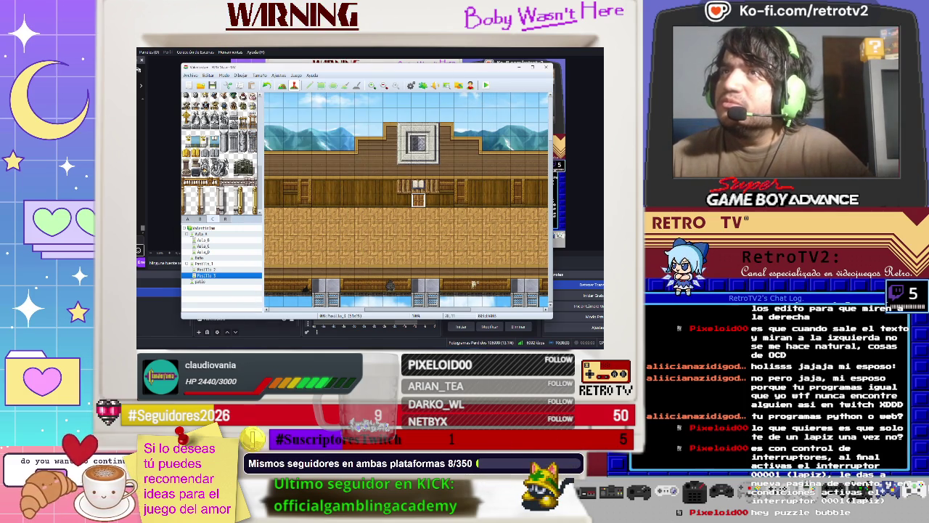
key(F5)
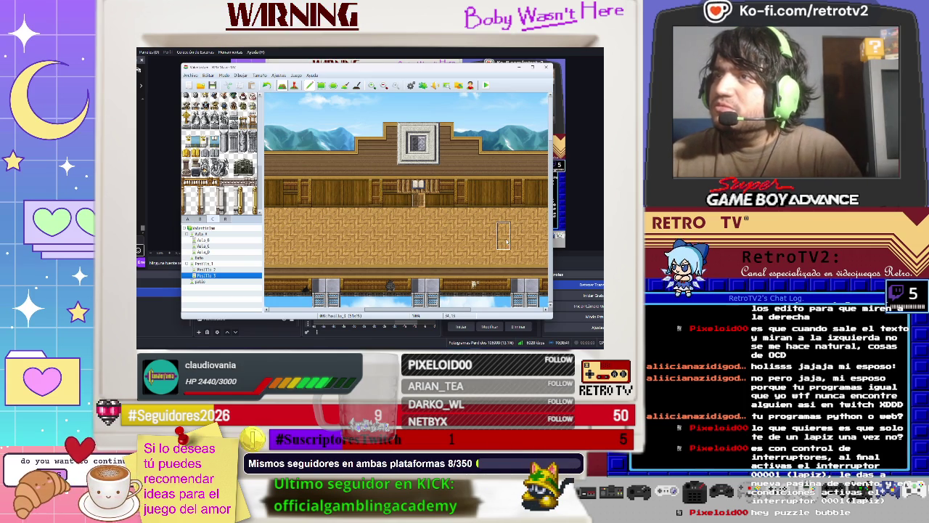
Step: Pick a small wall object from tileset B and place it on the back wall right of the door
scroll(222, 159, up, 1)
scroll(222, 153, down, 10)
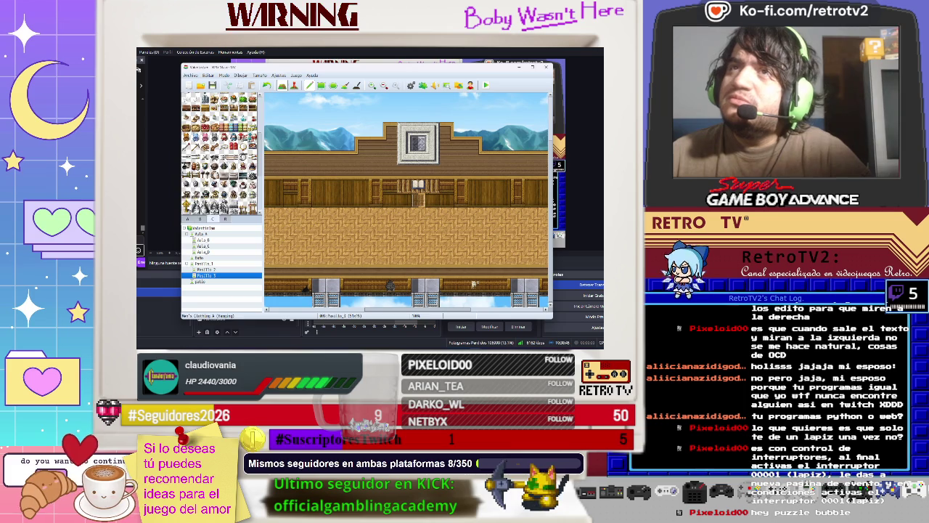
scroll(222, 152, down, 2)
scroll(222, 153, down, 3)
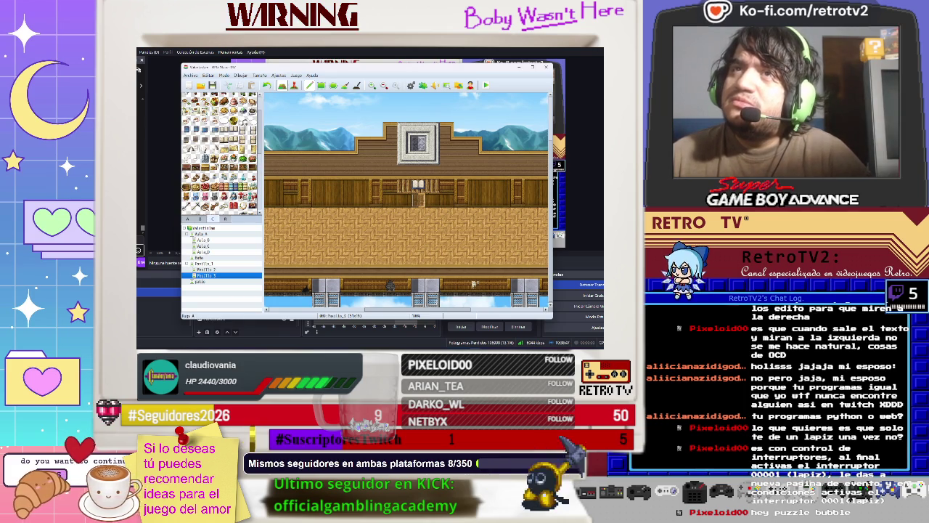
scroll(195, 160, up, 3)
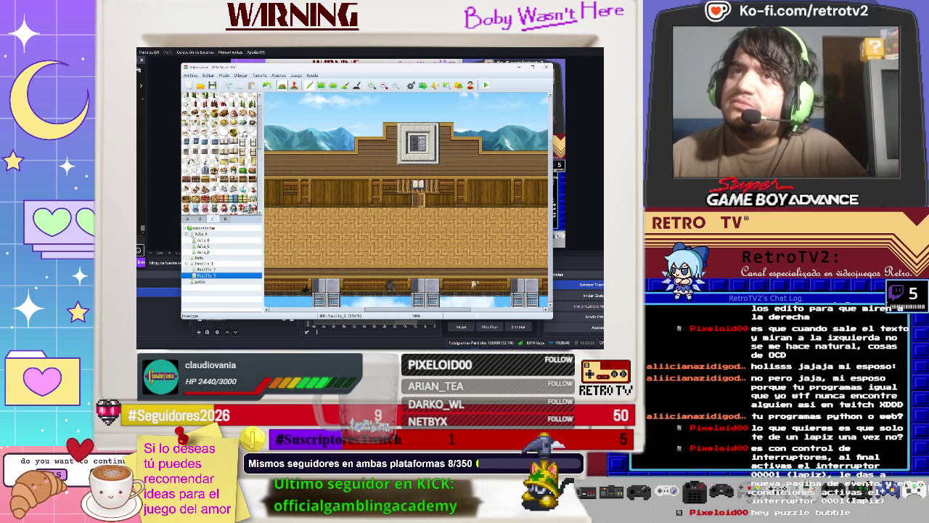
click(200, 219)
scroll(221, 153, down, 3)
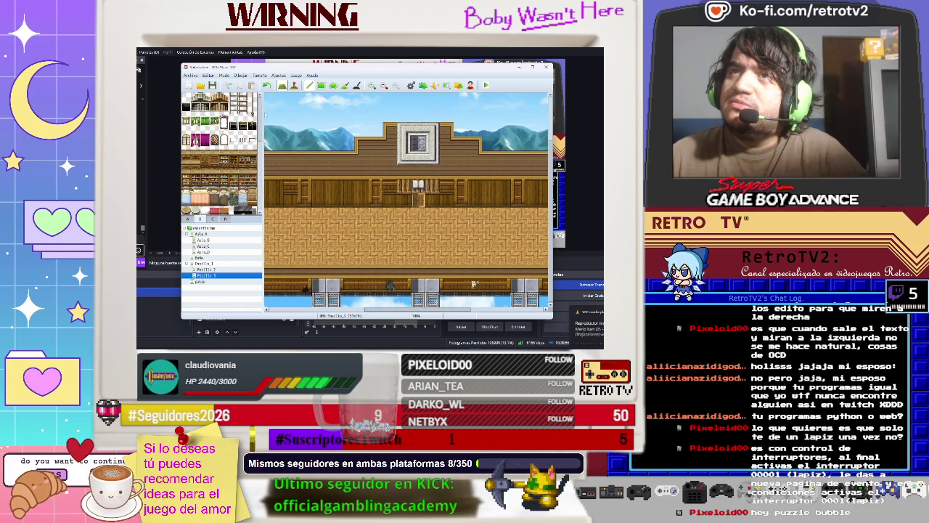
drag(265, 114, 261, 176)
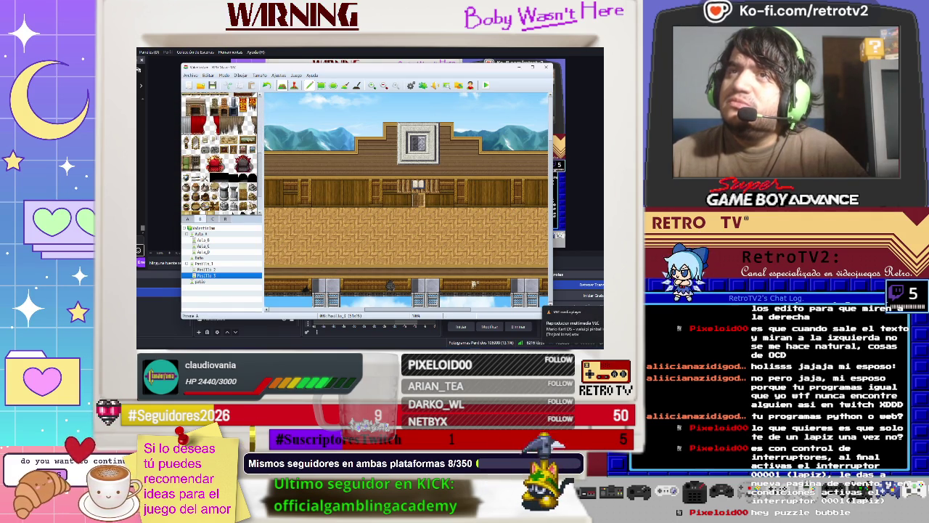
click(489, 201)
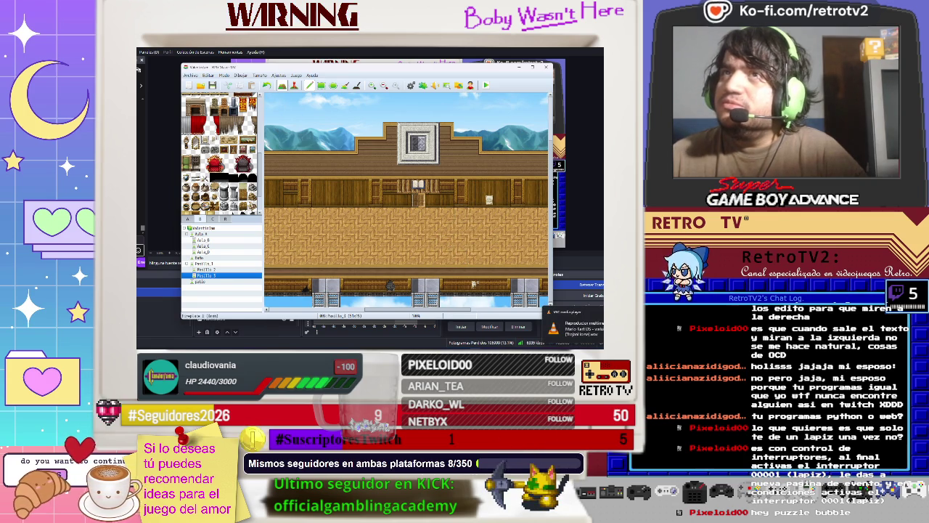
scroll(220, 153, up, 2)
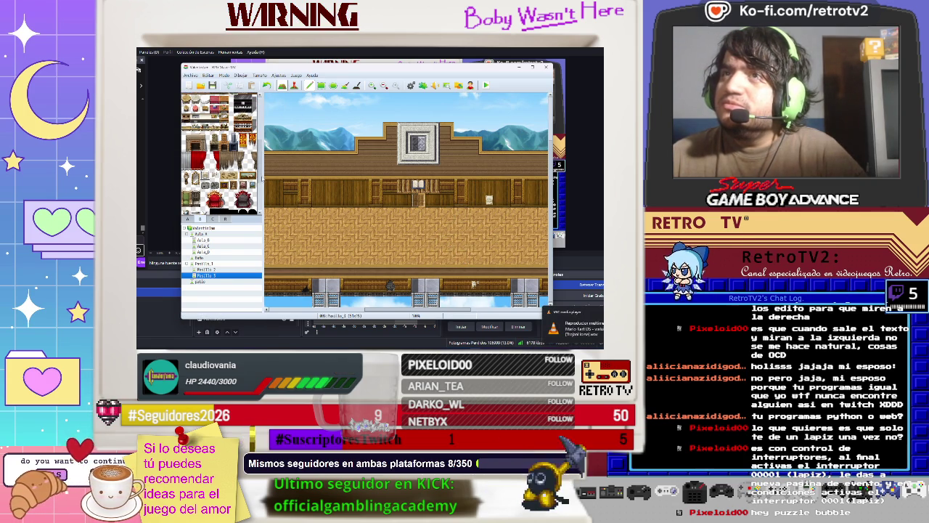
scroll(219, 152, up, 8)
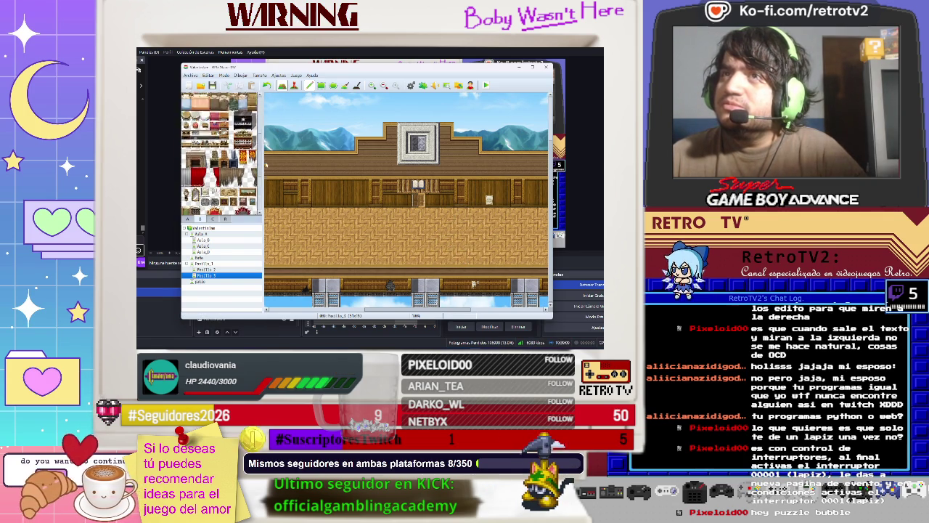
scroll(219, 152, up, 3)
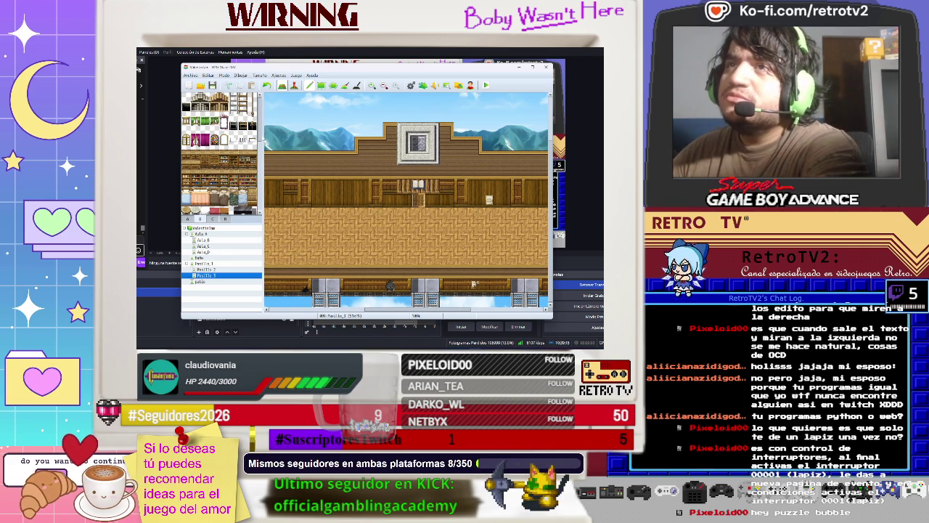
scroll(260, 138, down, 1)
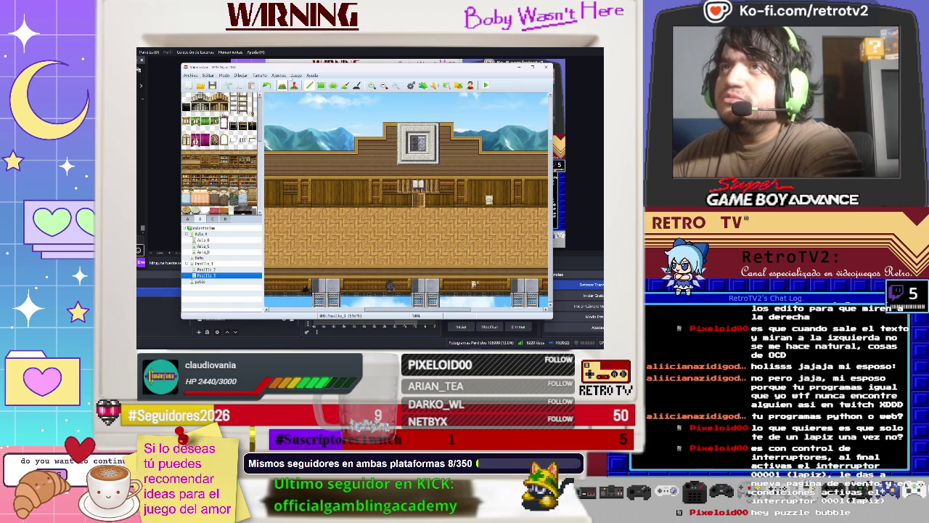
click(296, 85)
Step: Open the new event and start a Conditional Branch, browsing its condition tabs
double_click(332, 159)
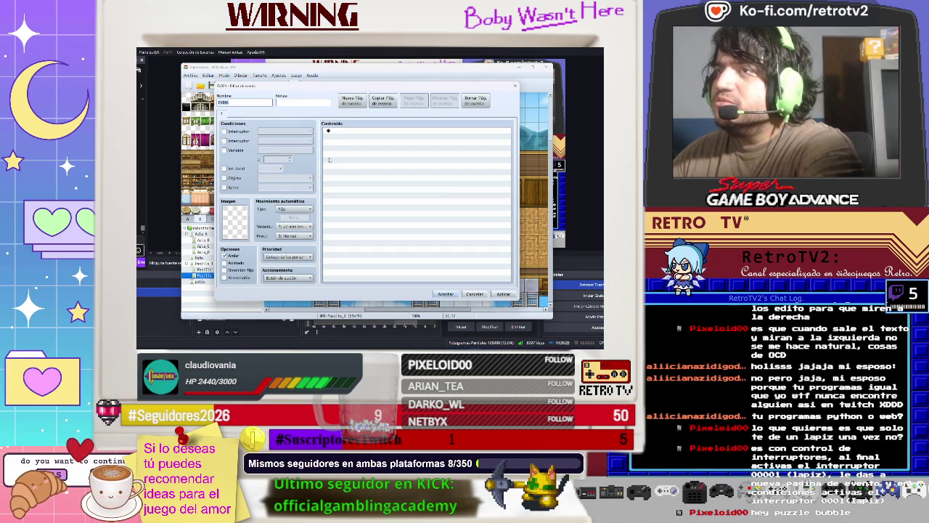
click(340, 131)
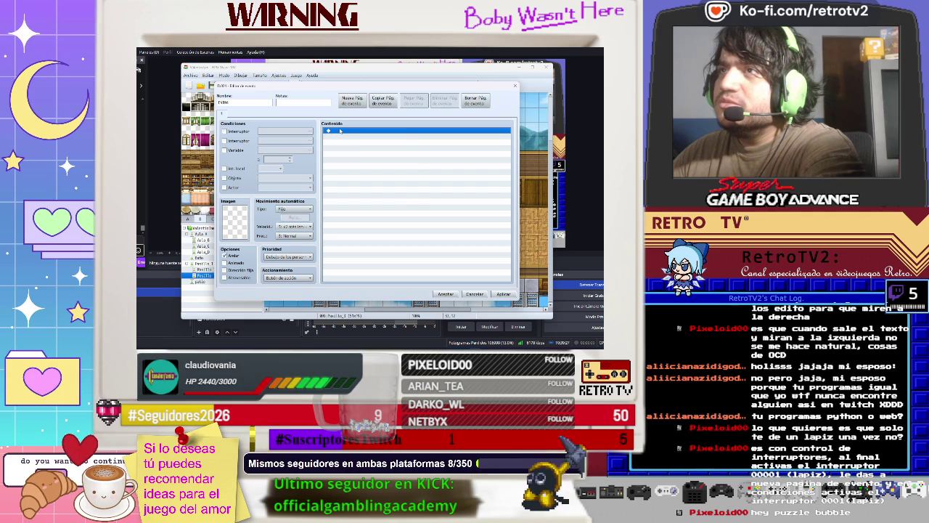
double_click(339, 131)
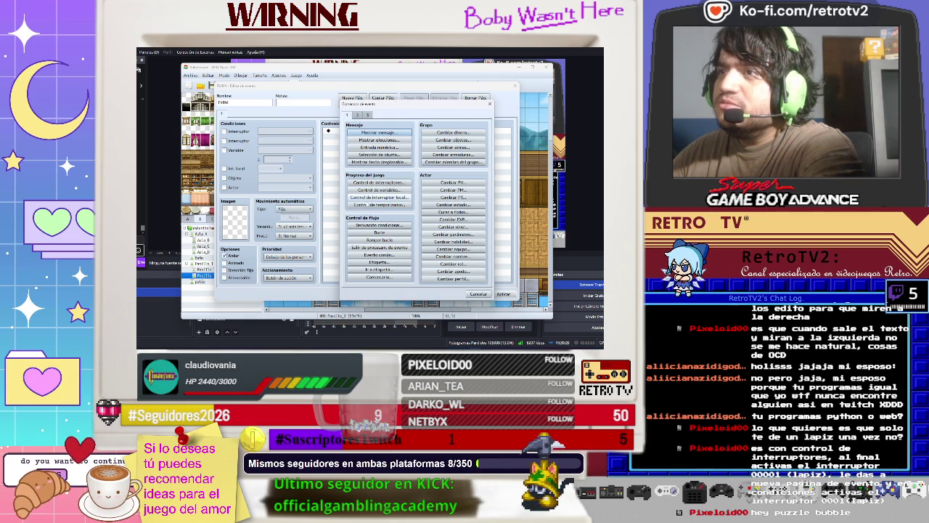
click(379, 225)
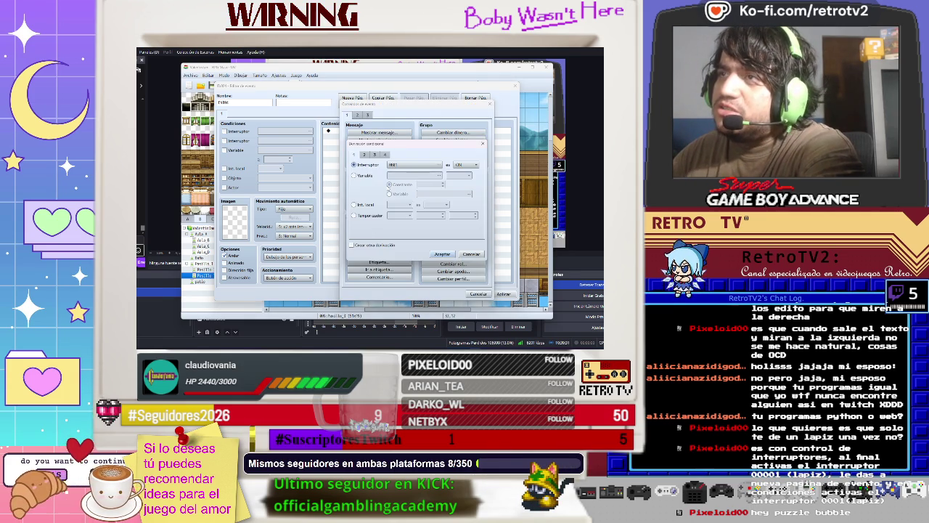
click(365, 155)
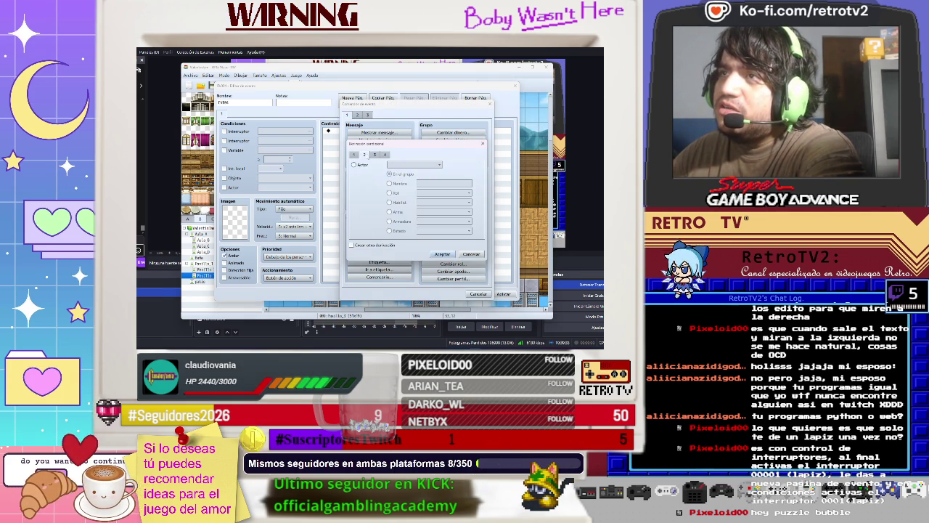
click(362, 165)
click(414, 164)
click(407, 174)
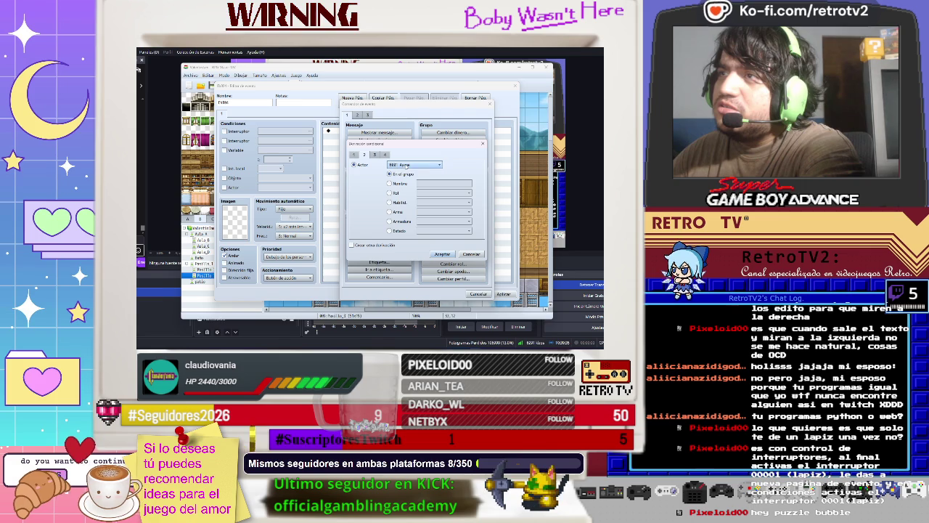
click(355, 155)
click(364, 154)
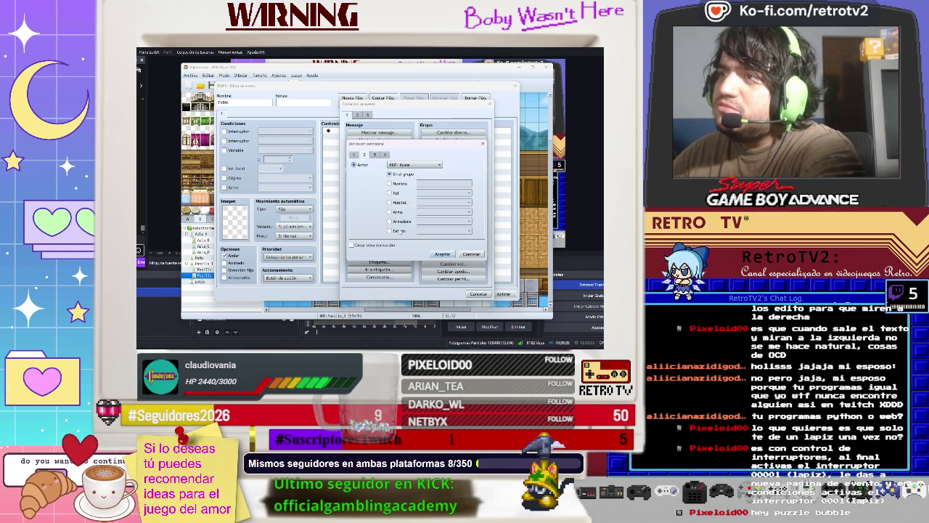
click(375, 155)
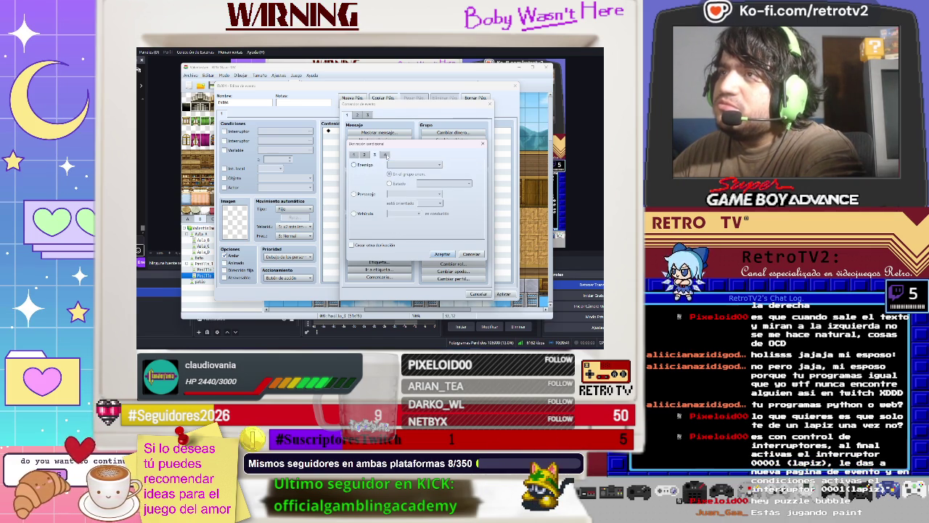
click(385, 154)
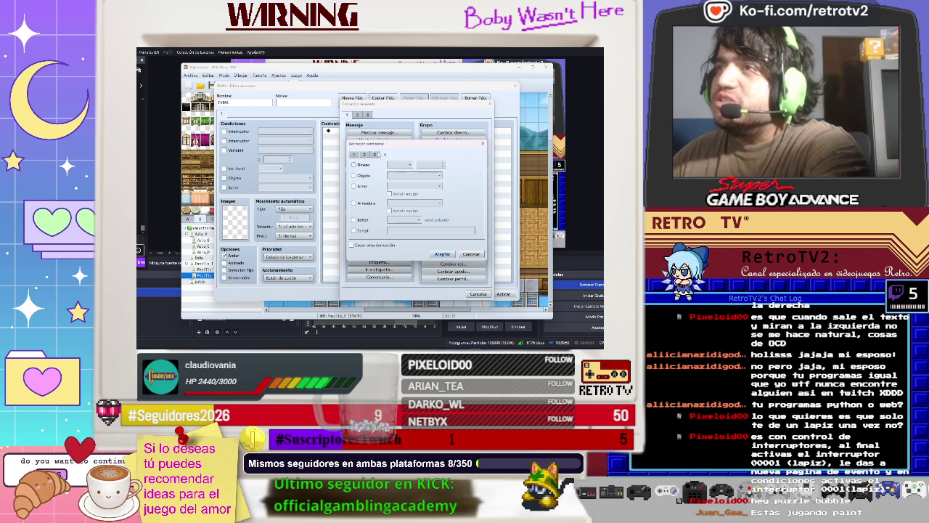
click(385, 154)
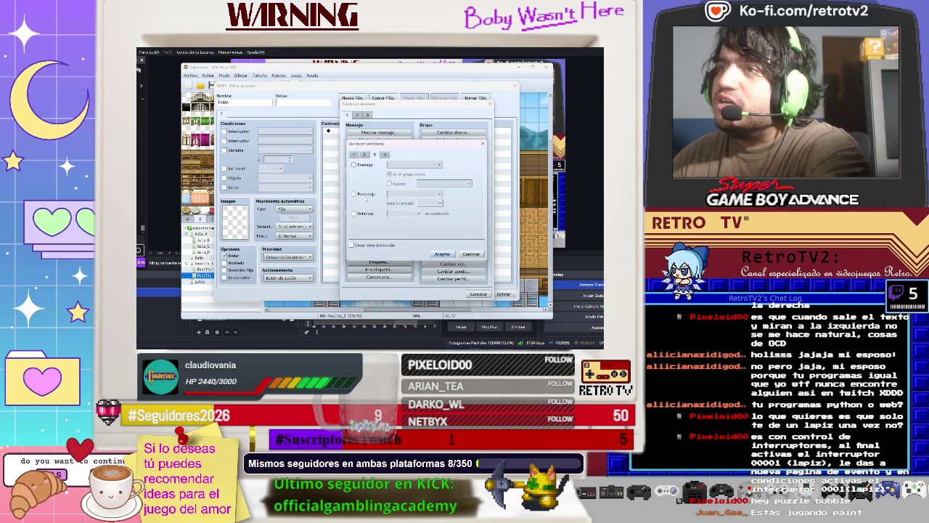
Step: Set the branch condition to Character: Player is facing Up
click(355, 194)
click(438, 195)
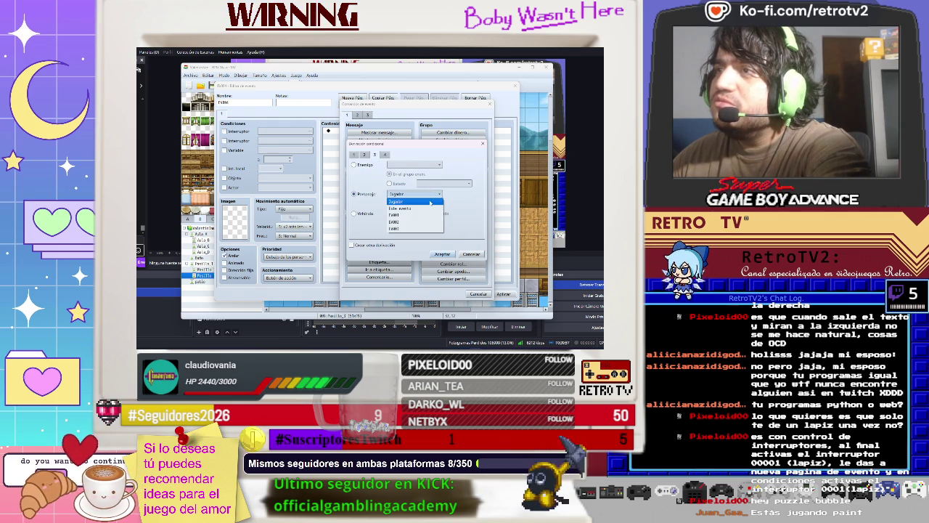
click(431, 203)
click(431, 204)
click(434, 231)
click(443, 254)
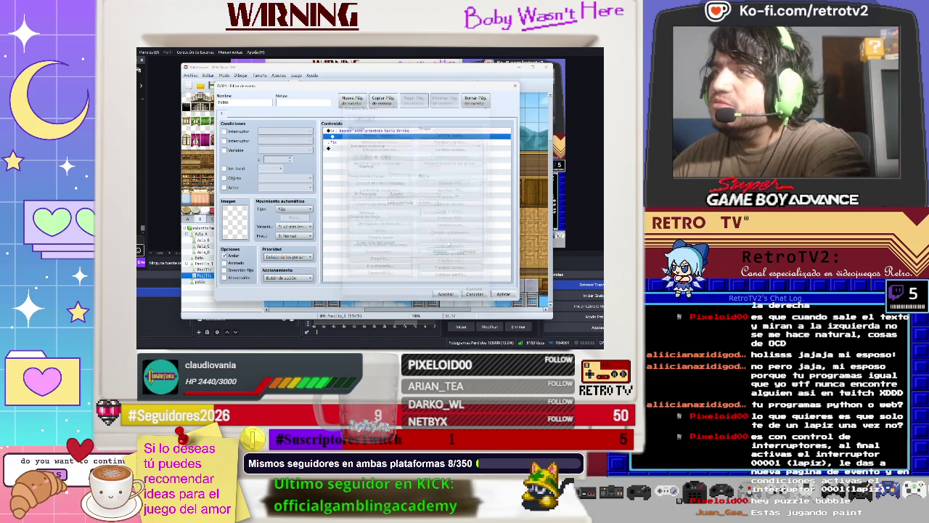
Step: Inside the branch, add a transparent-background, top-positioned message and reopen it for editing
double_click(350, 138)
click(379, 133)
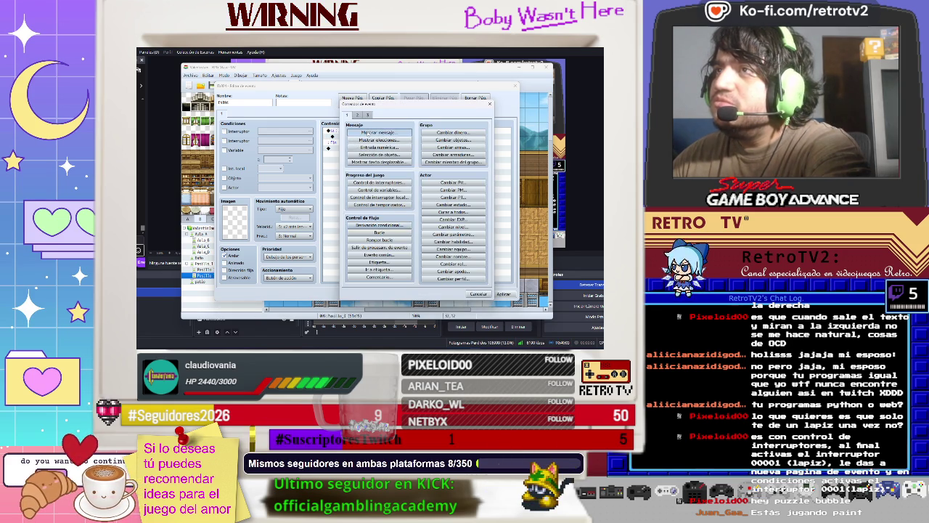
click(425, 217)
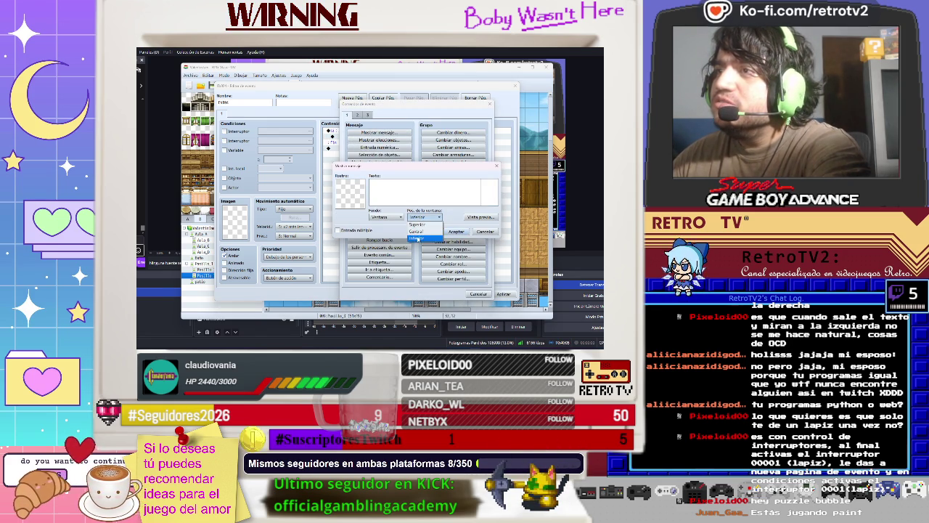
click(425, 229)
click(386, 216)
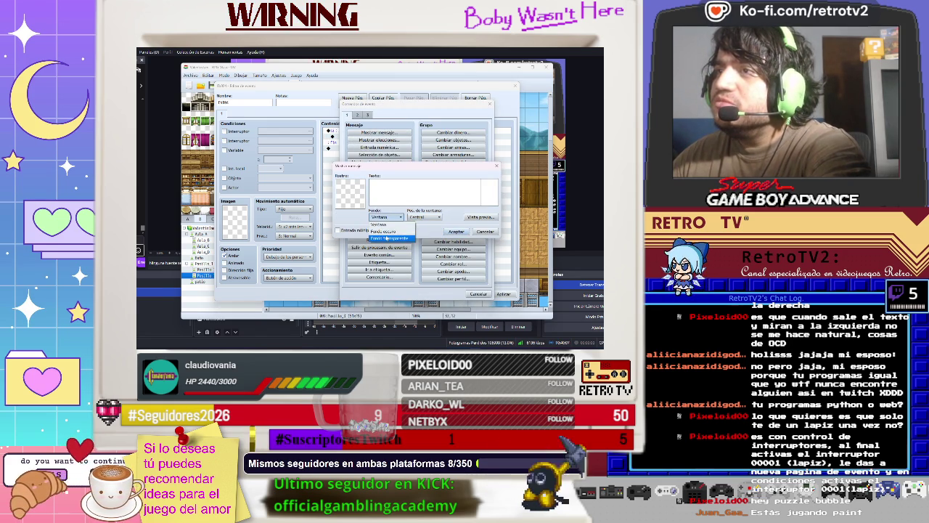
click(391, 239)
click(425, 217)
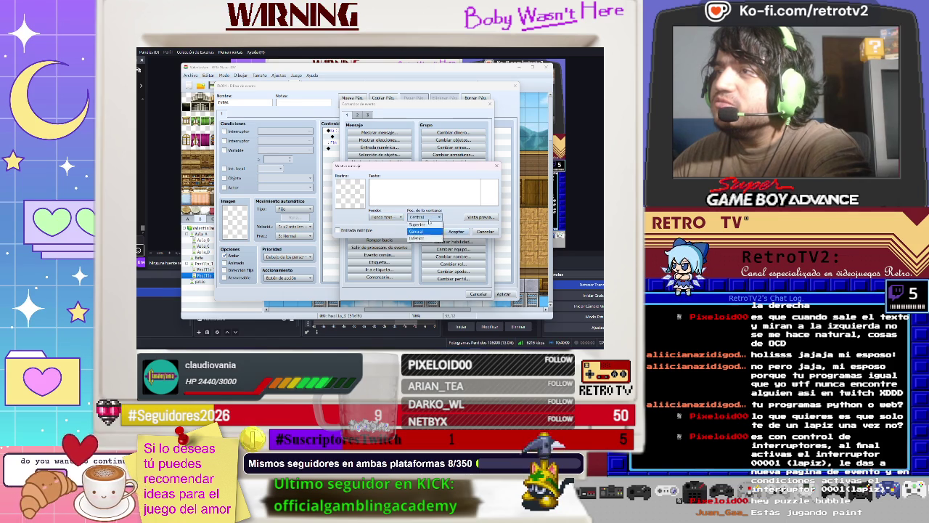
click(425, 223)
click(455, 232)
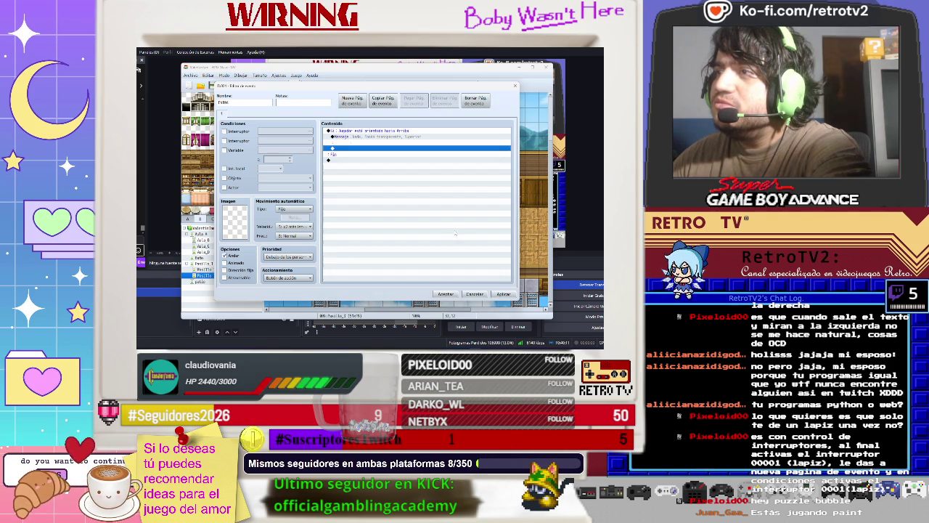
click(363, 140)
right_click(364, 140)
click(377, 144)
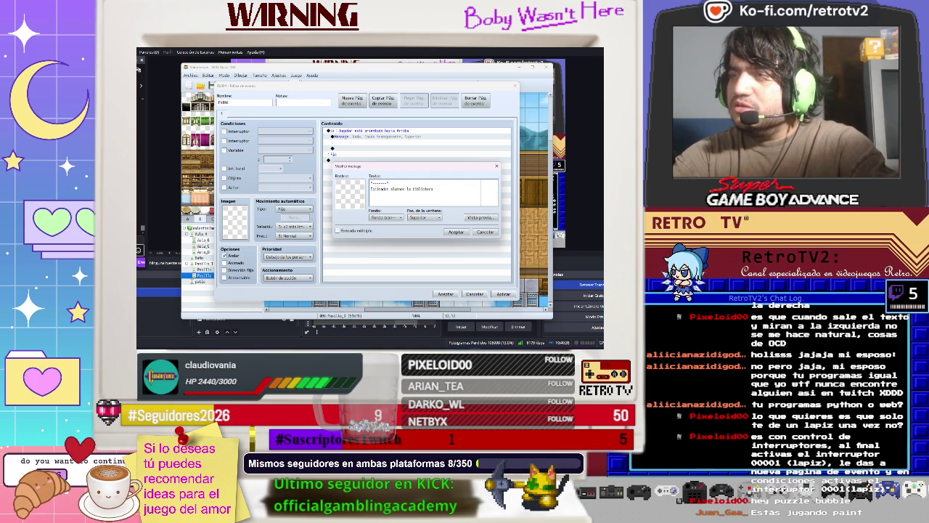
Step: Type the notice that the library is closed because someone stole the key
text(st)
key(BackSpace)
key(BackSpace)
key(BackSpace)
text(tara cerrada)
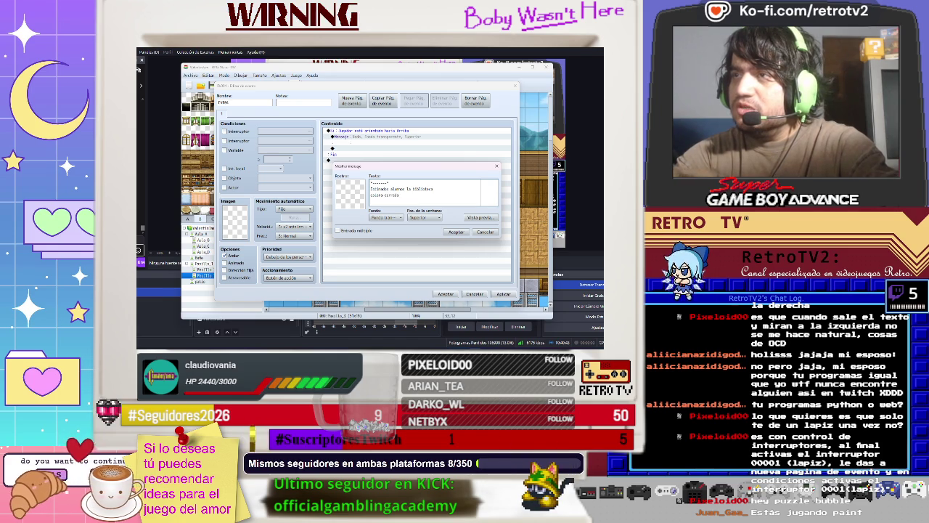
text( ya que )
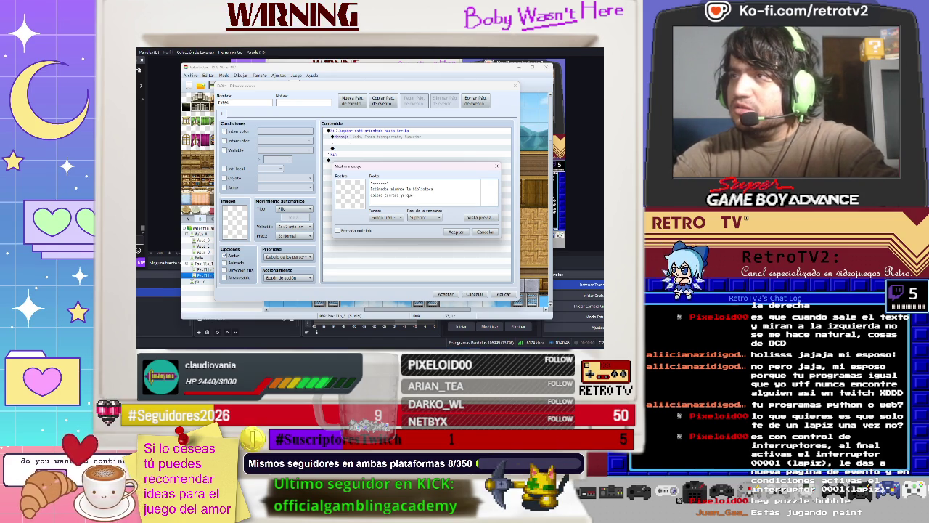
text(alguien)
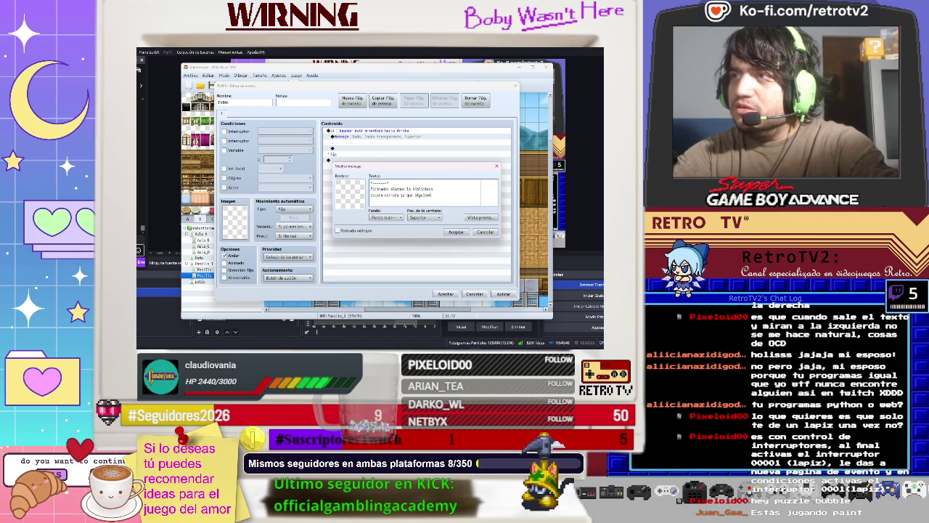
text( rob)
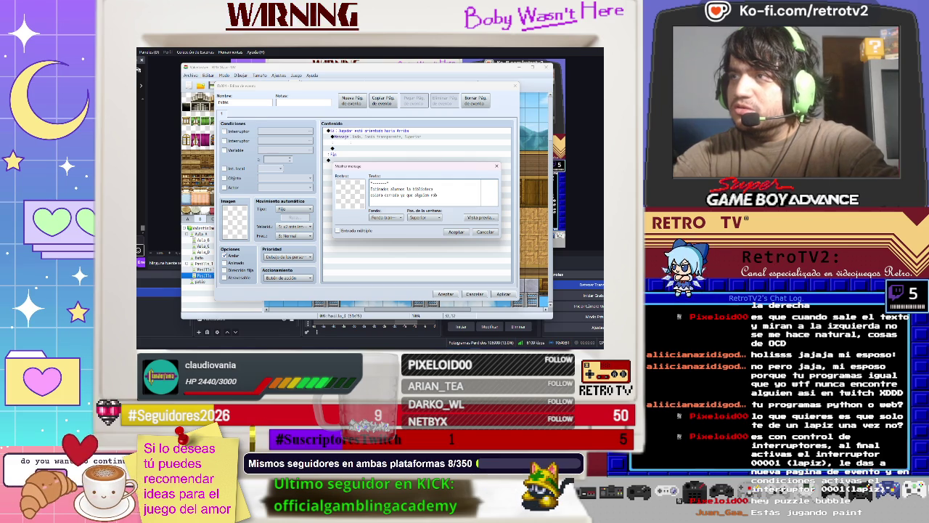
text(o la)
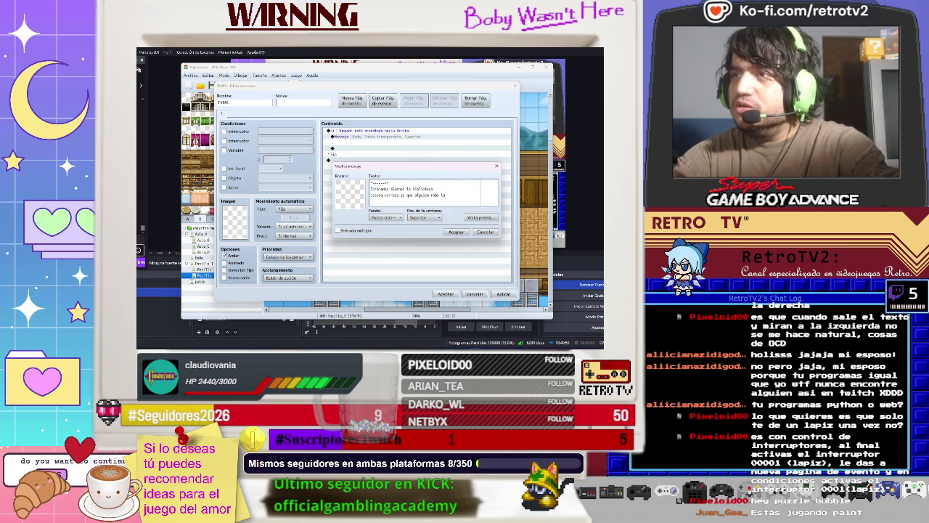
key(Return)
text(llave)
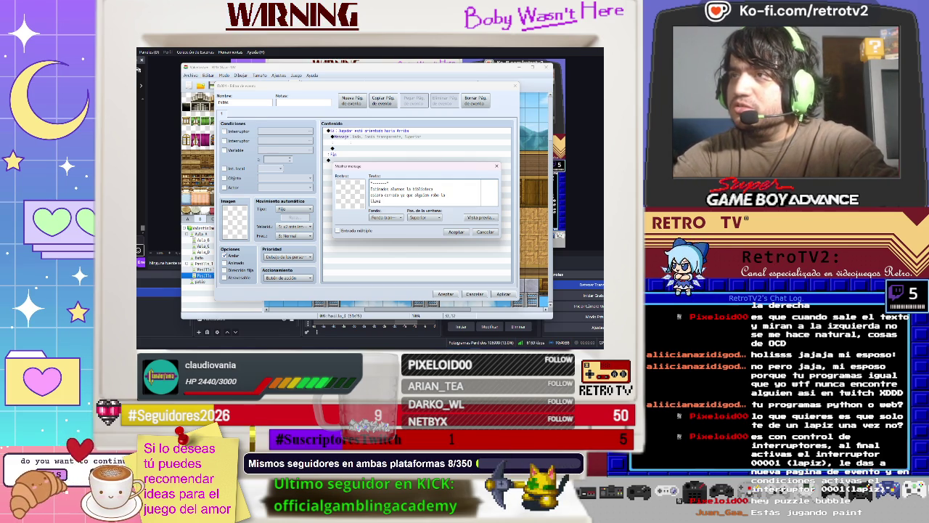
text(ras)
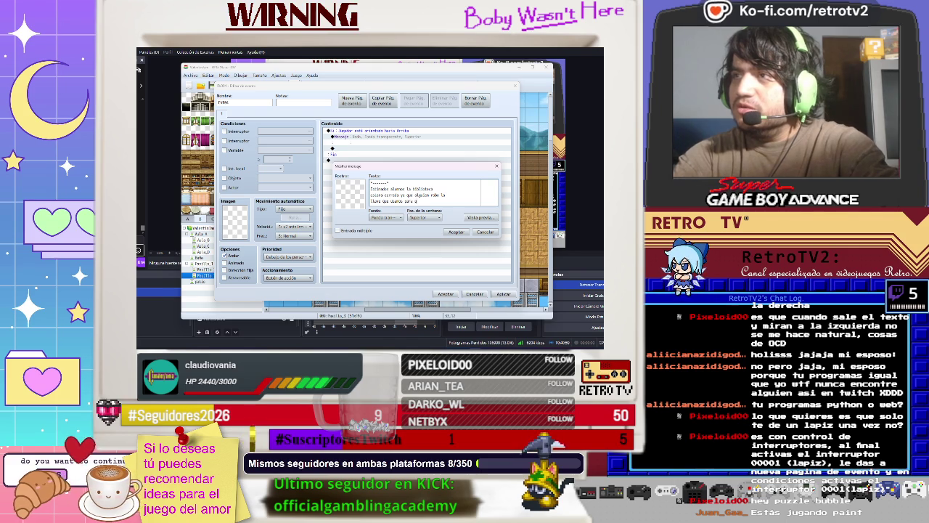
text(a)
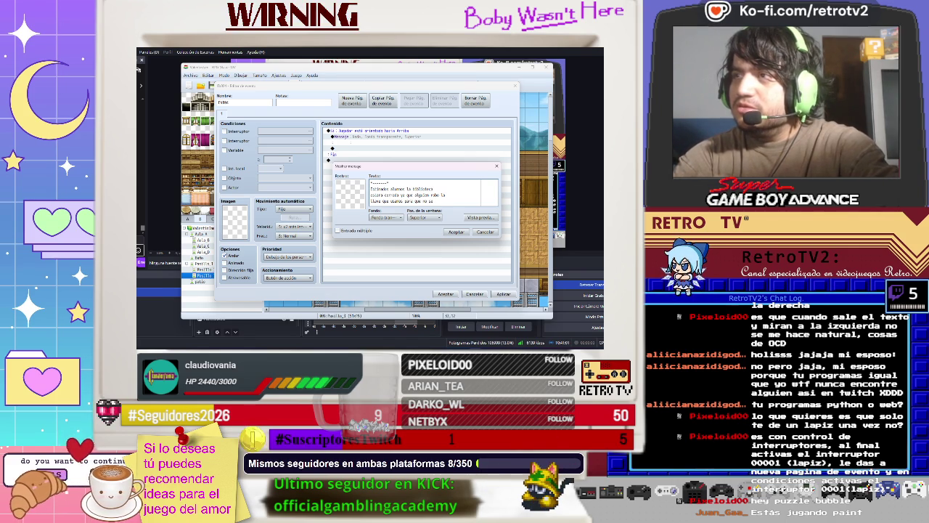
text(en las)
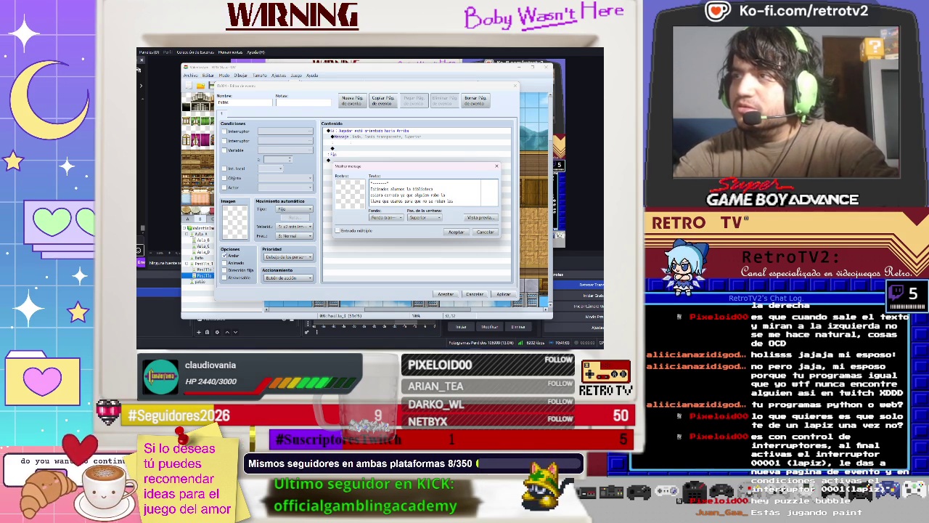
text(laves)
text(s)
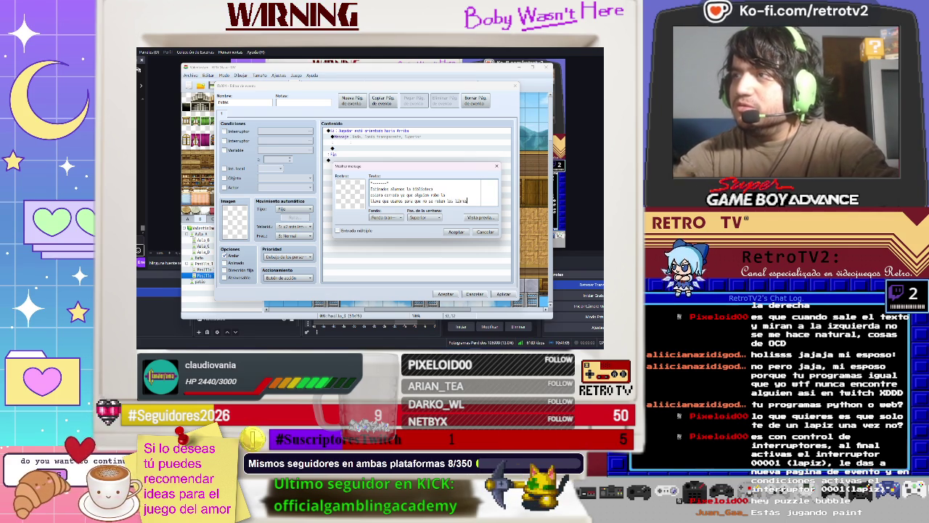
text(.)
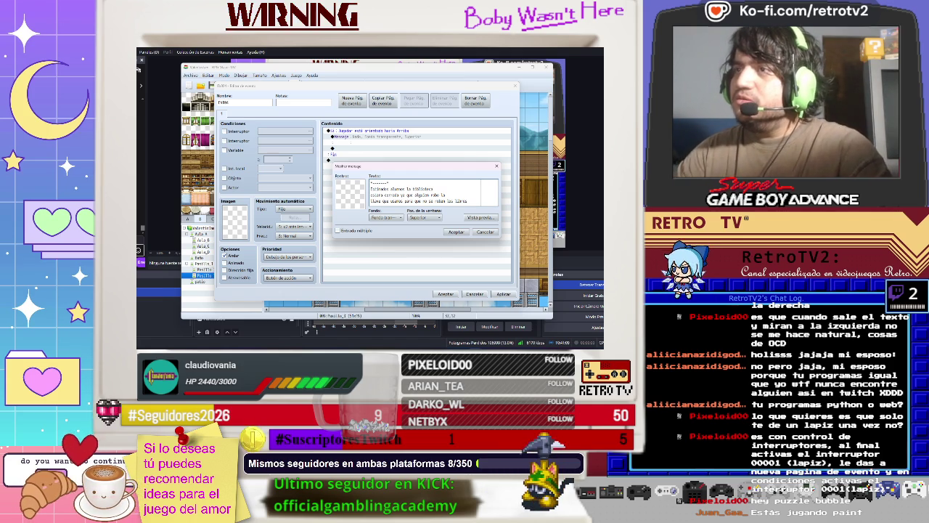
Step: Fix the wording, re-break lines after 'cerrada' and 'para', and save the message
key(Delete)
key(Delete)
key(Delete)
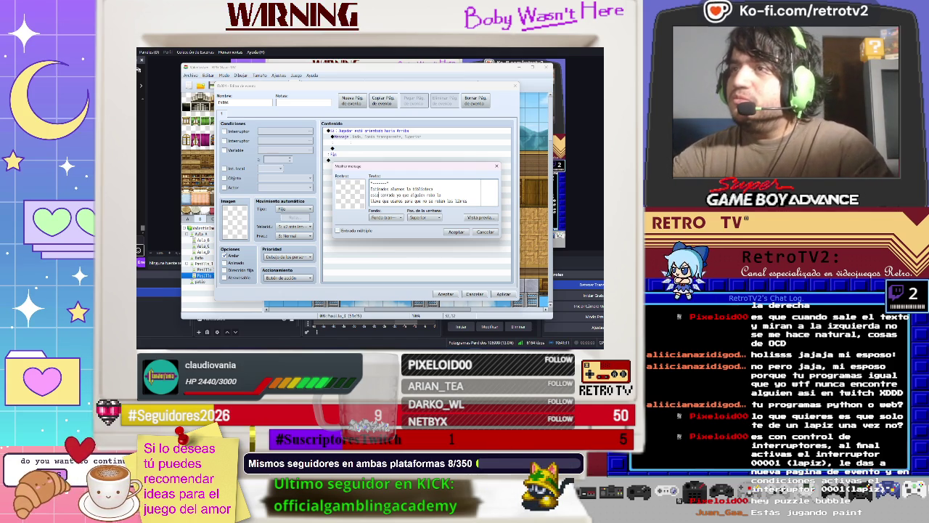
key(BackSpace)
text(está cerrada ya que alguien robó l)
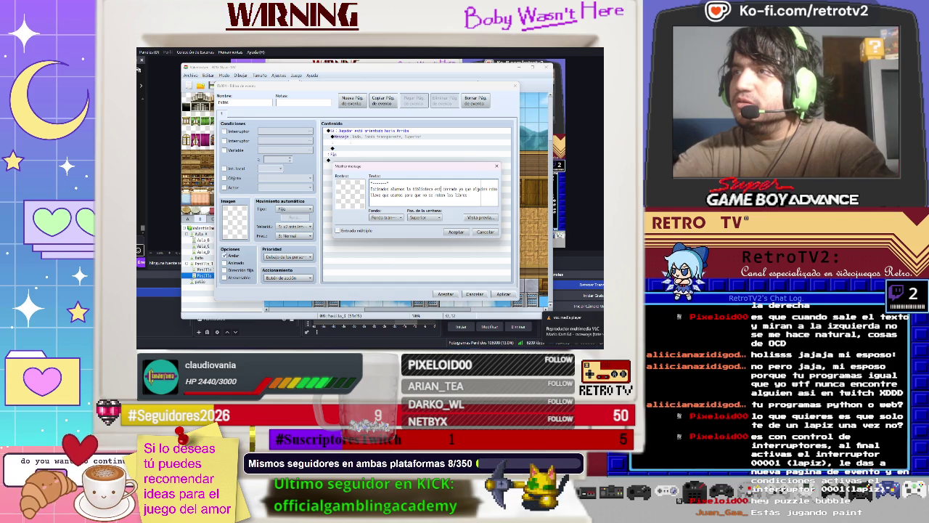
text(ará)
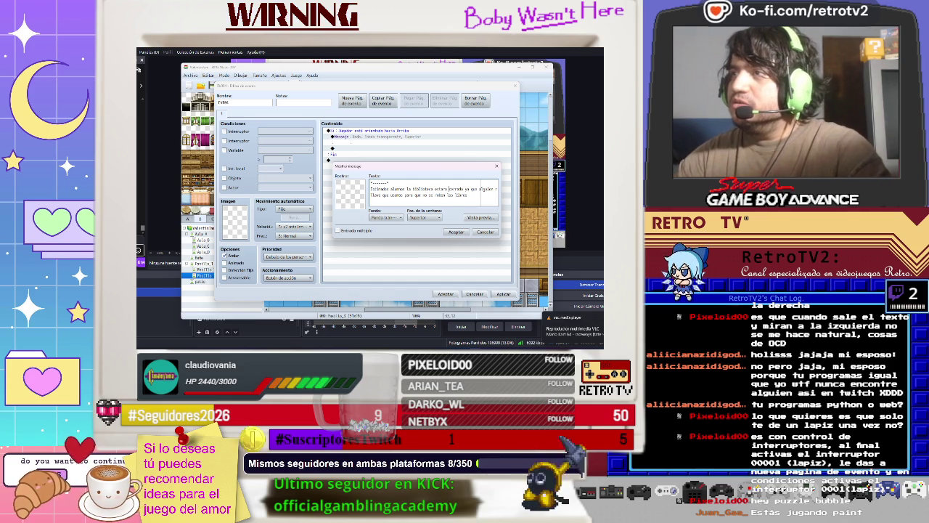
key(Return)
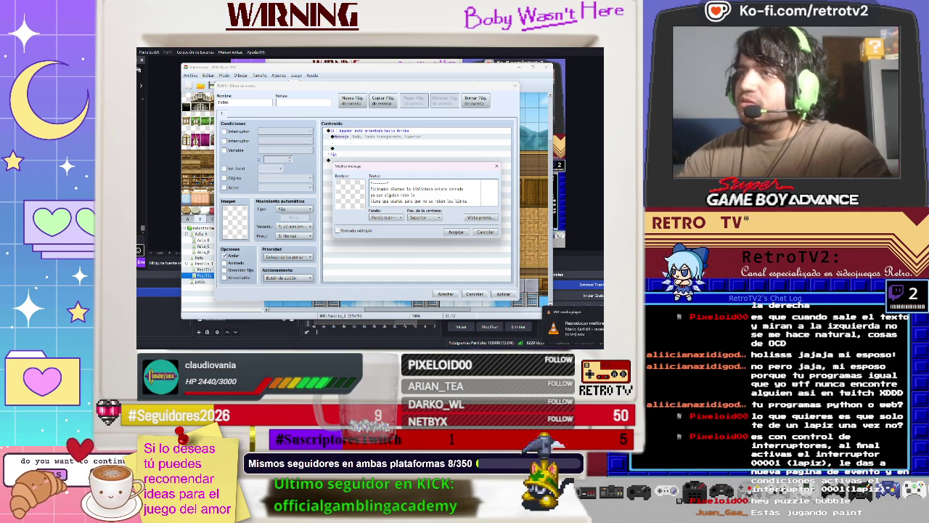
key(BackSpace)
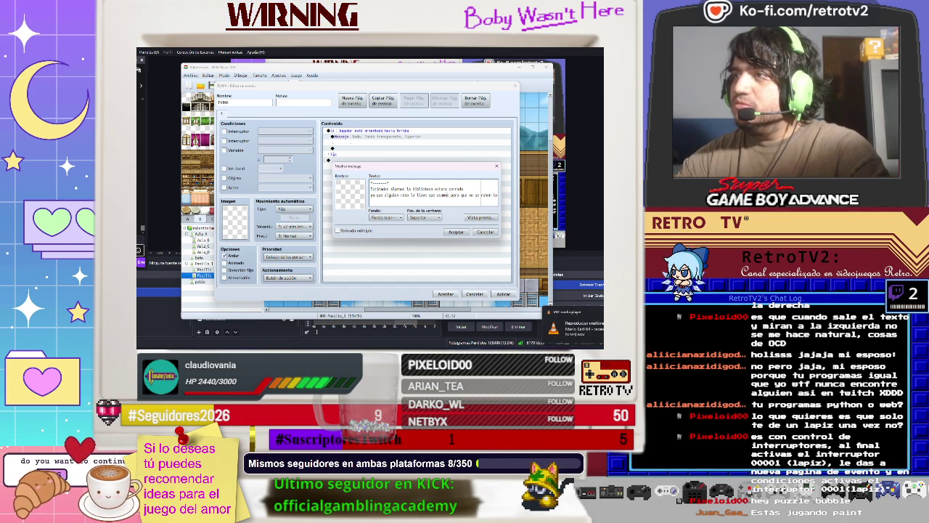
key(Return)
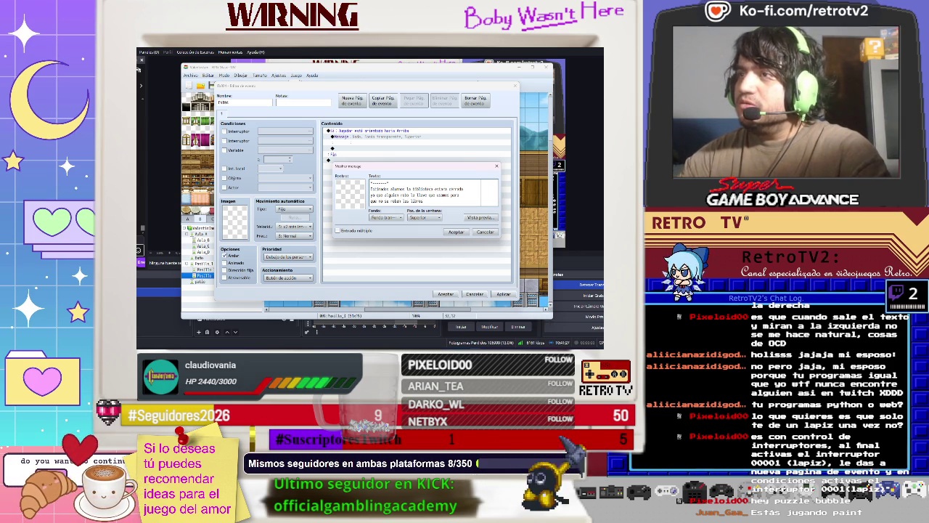
text(, ya podremos ab)
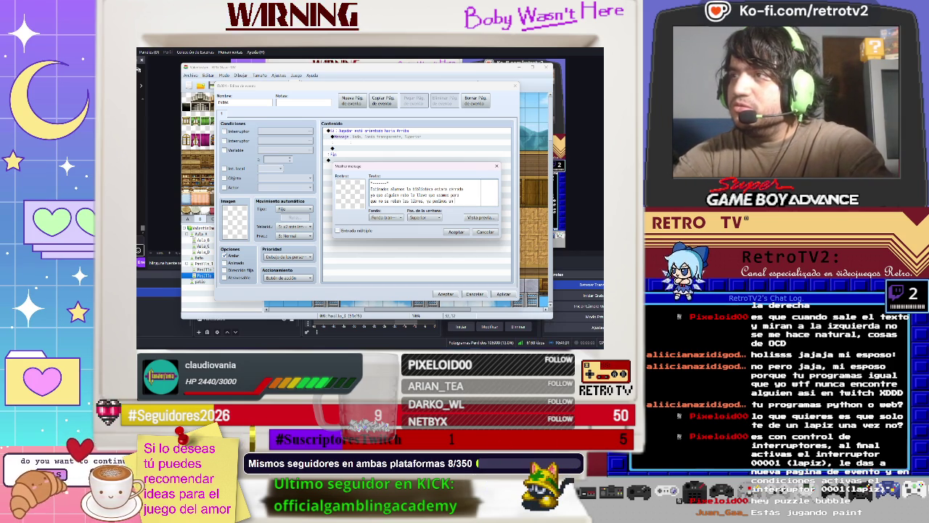
text(a repue)
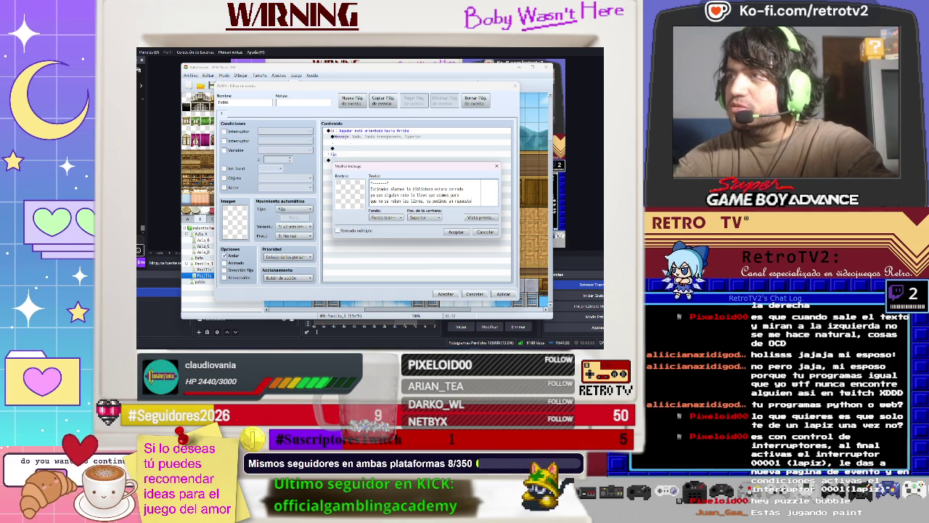
click(456, 231)
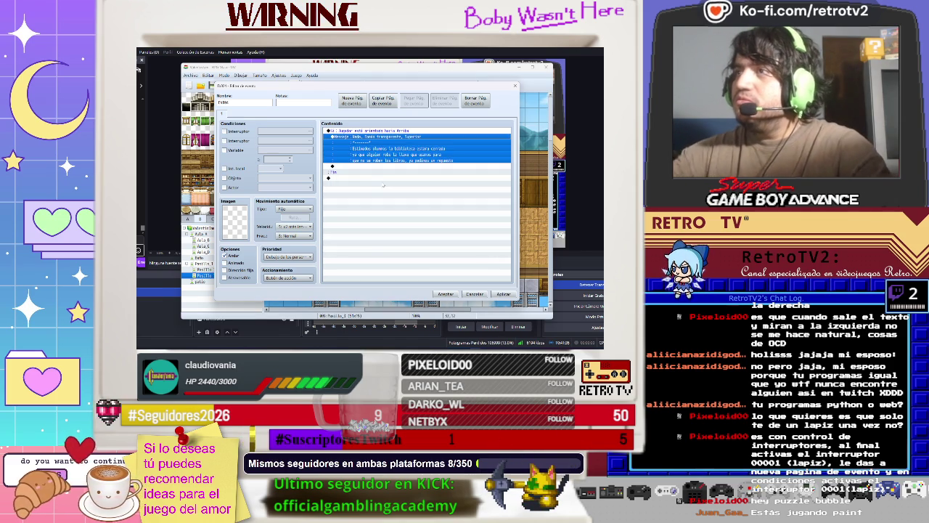
Step: Review the message, then insert and delete a stray empty message command
right_click(366, 145)
click(374, 148)
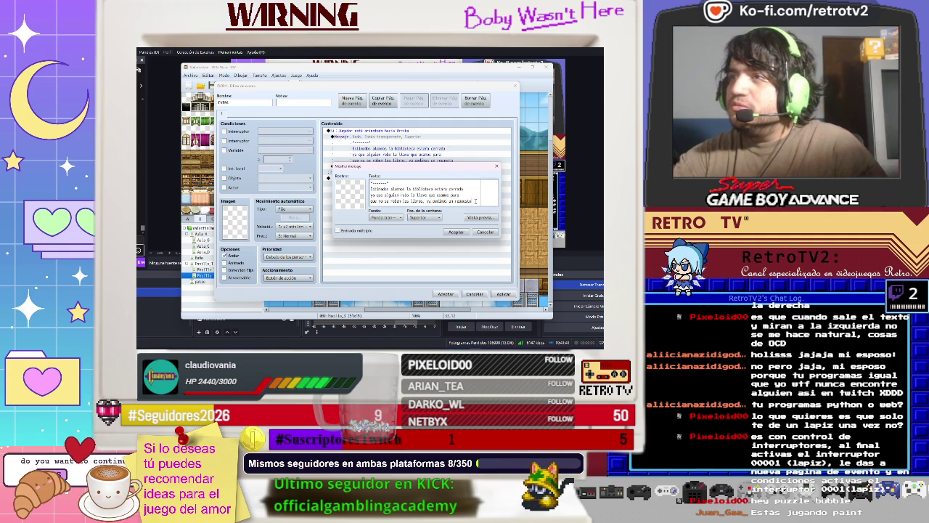
click(455, 232)
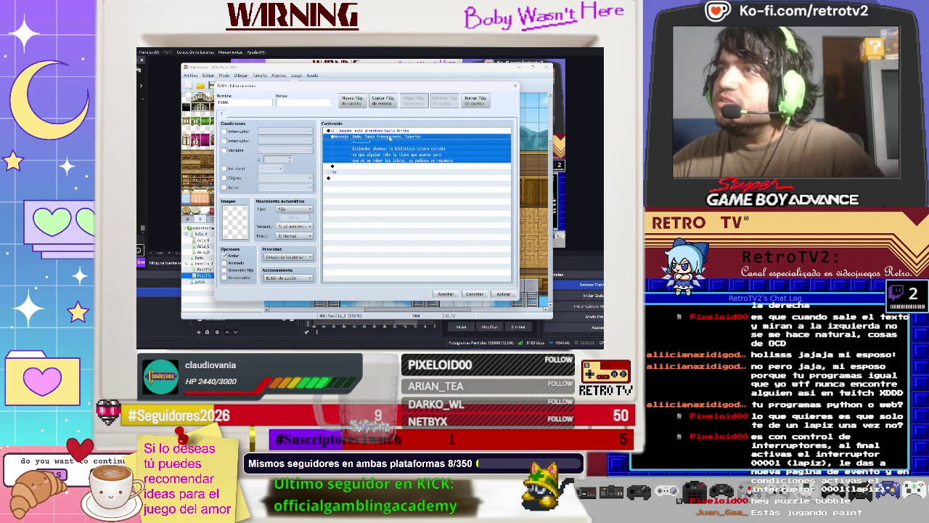
right_click(390, 138)
click(401, 140)
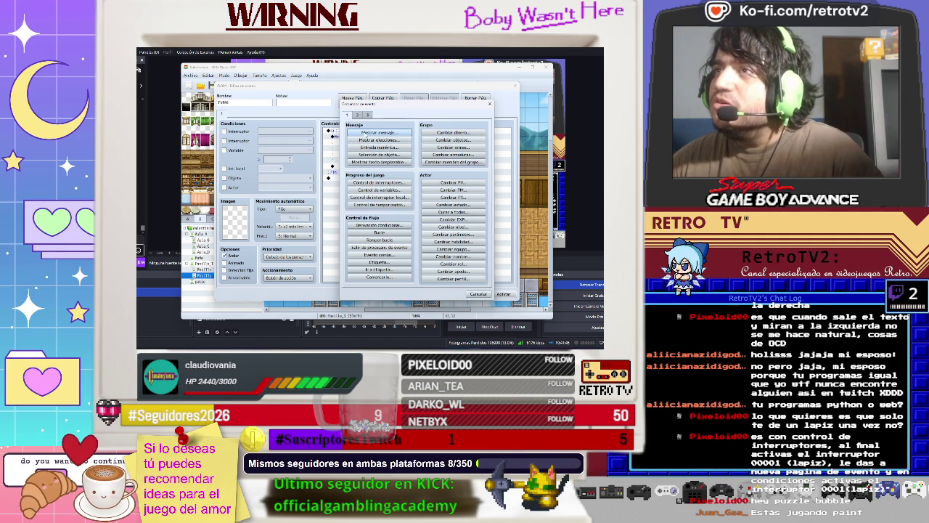
click(379, 132)
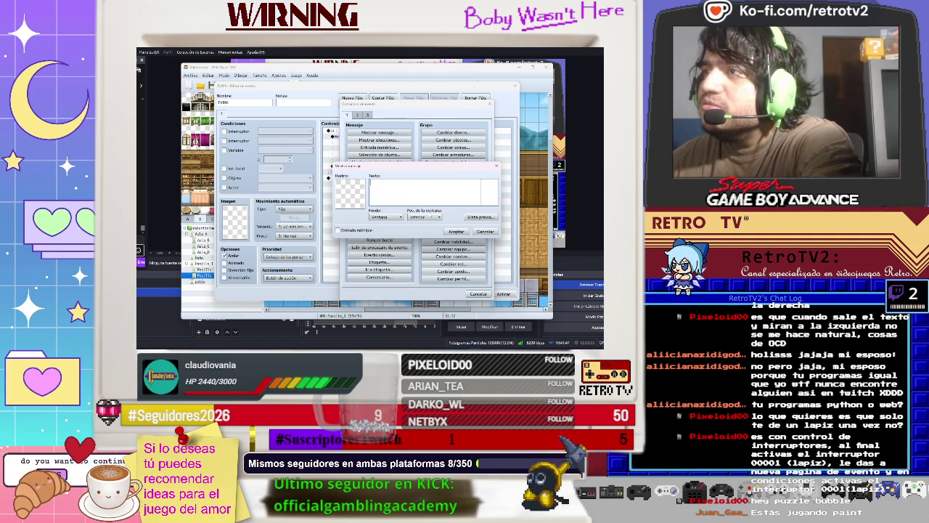
click(456, 231)
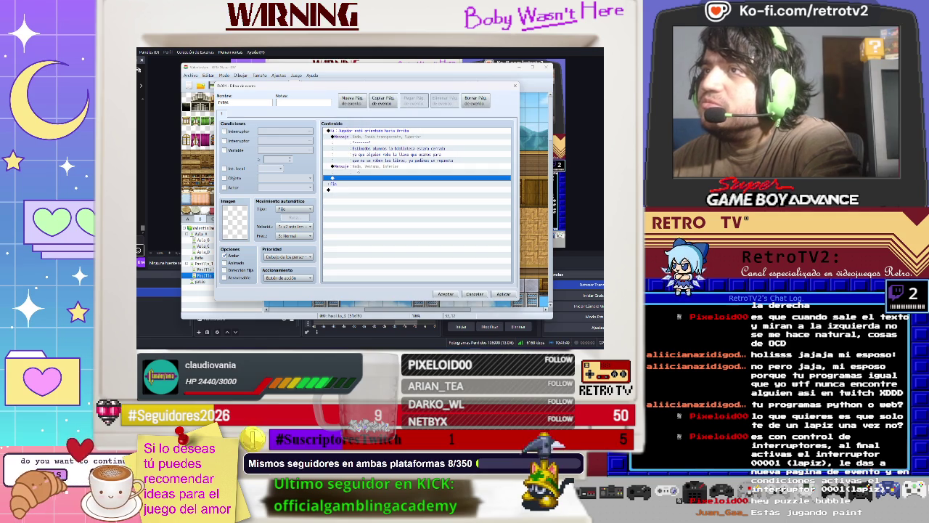
right_click(357, 168)
click(387, 211)
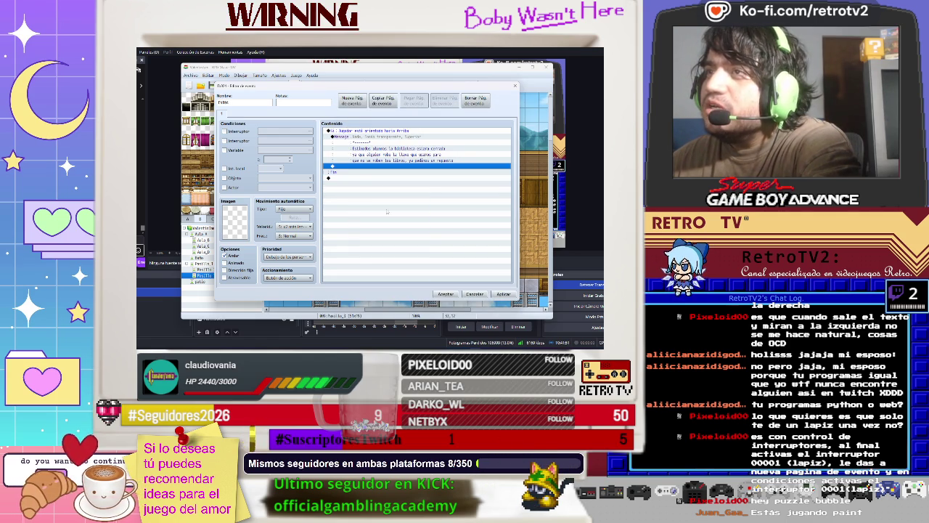
Step: Add an empty Show Scrolling Text command under the message
double_click(347, 175)
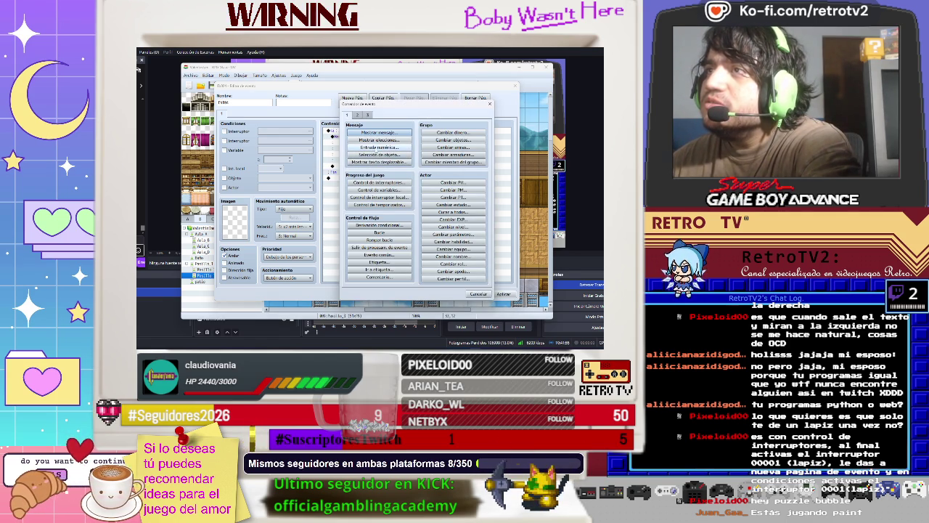
click(379, 162)
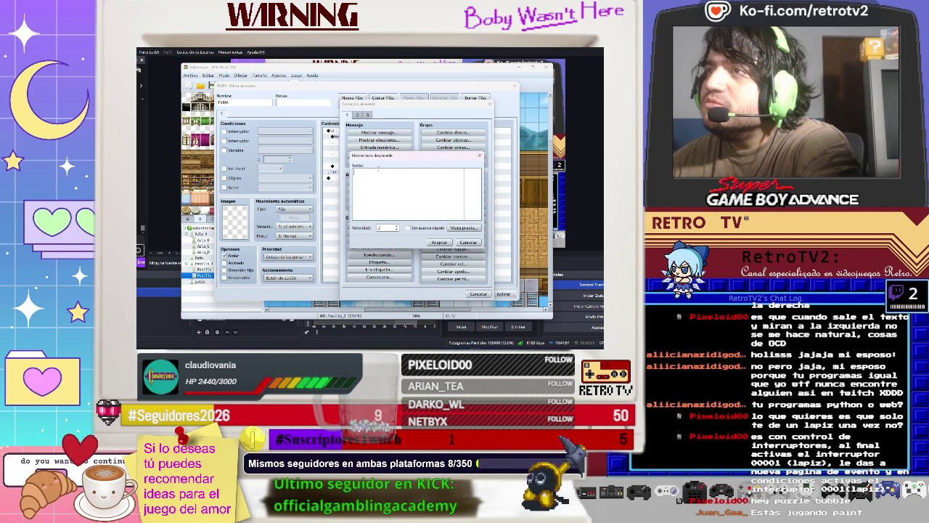
click(468, 242)
click(479, 293)
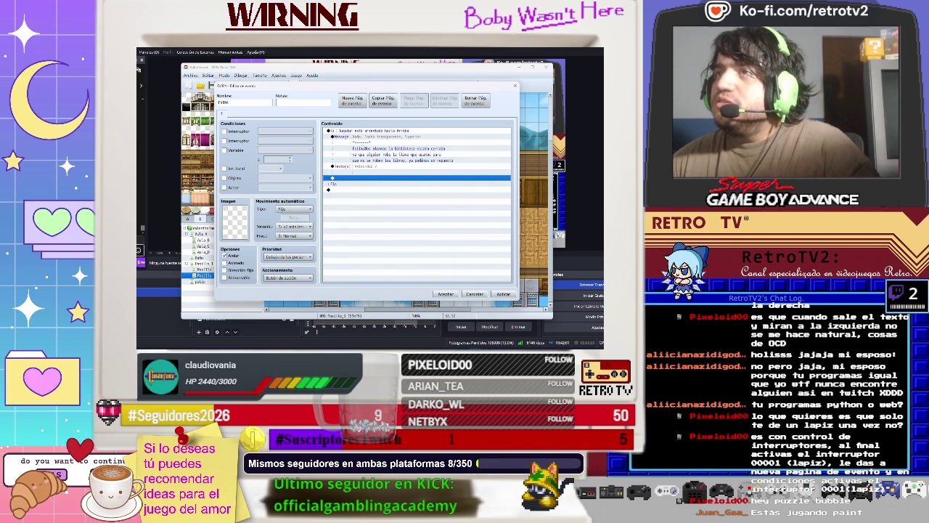
Step: Cut the library notice text out of the Show Text message, leaving it empty
click(363, 137)
right_click(364, 143)
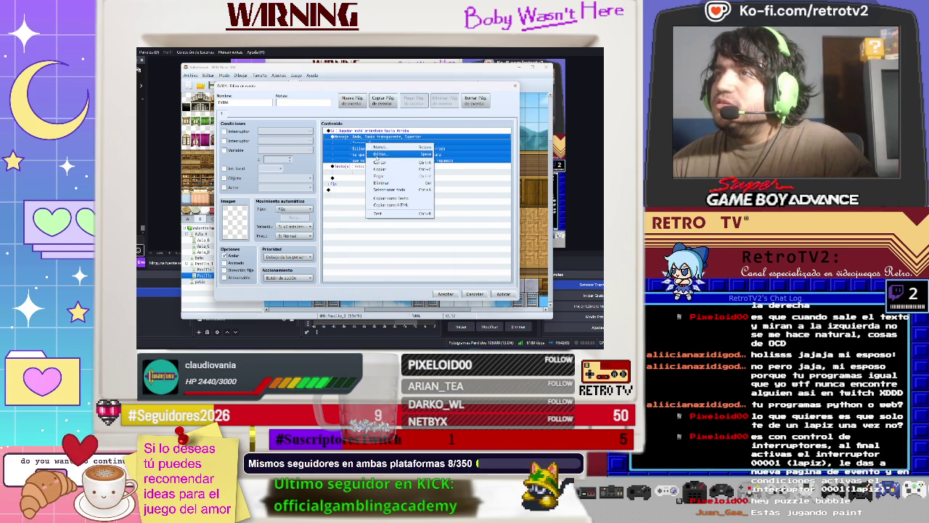
click(374, 155)
mouse_move(370, 182)
mouse_down()
mouse_move(436, 199)
mouse_move(389, 184)
mouse_up()
key(ctrl+a)
key(Delete)
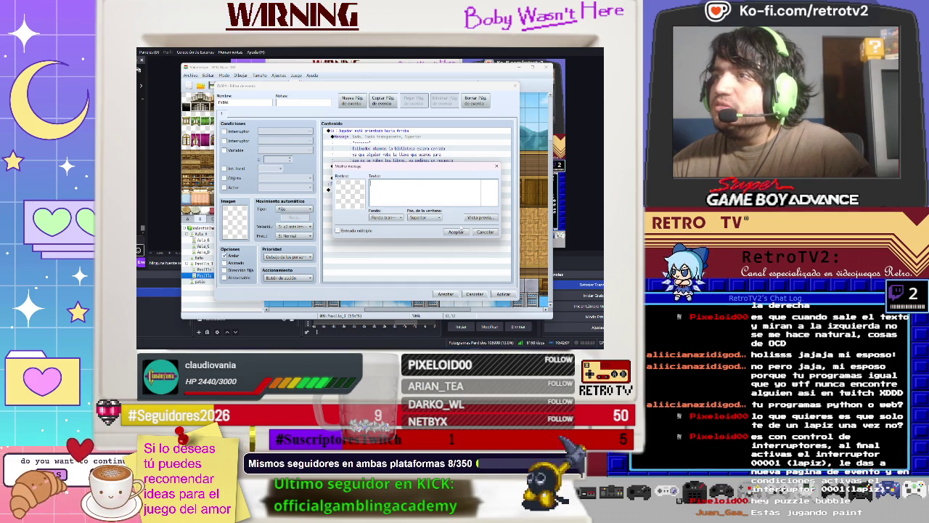
click(457, 232)
Step: Open the new Show Scrolling Text command for editing
click(374, 149)
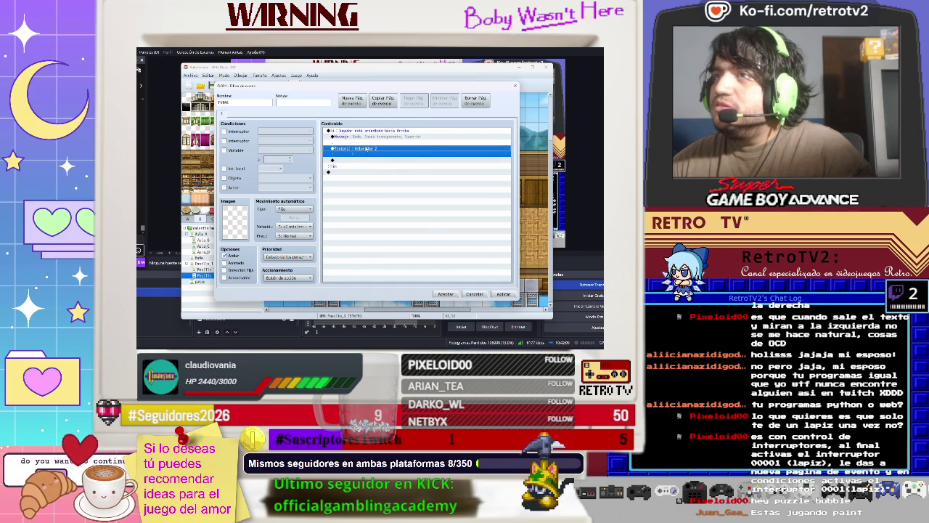
right_click(367, 149)
click(386, 160)
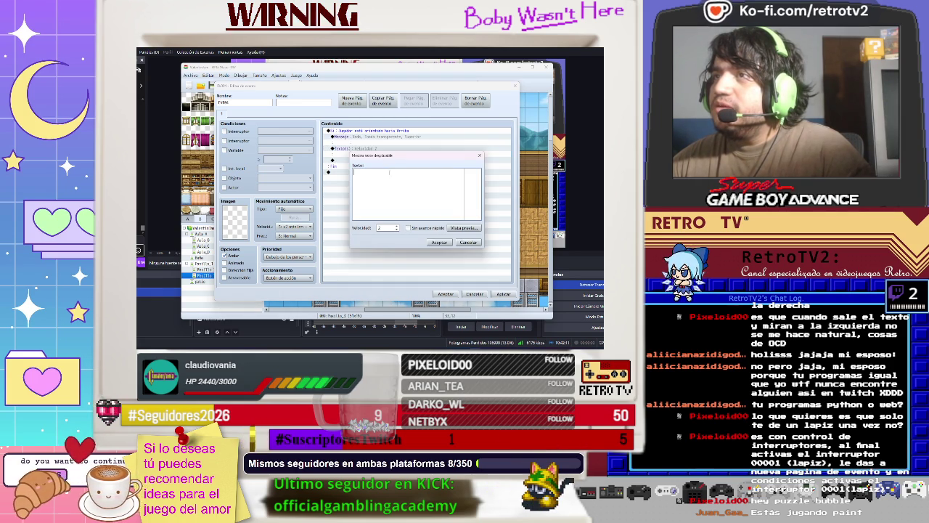
Step: Paste the library notice into the scrolling text and add a closing thank-you line
key(ctrl+v)
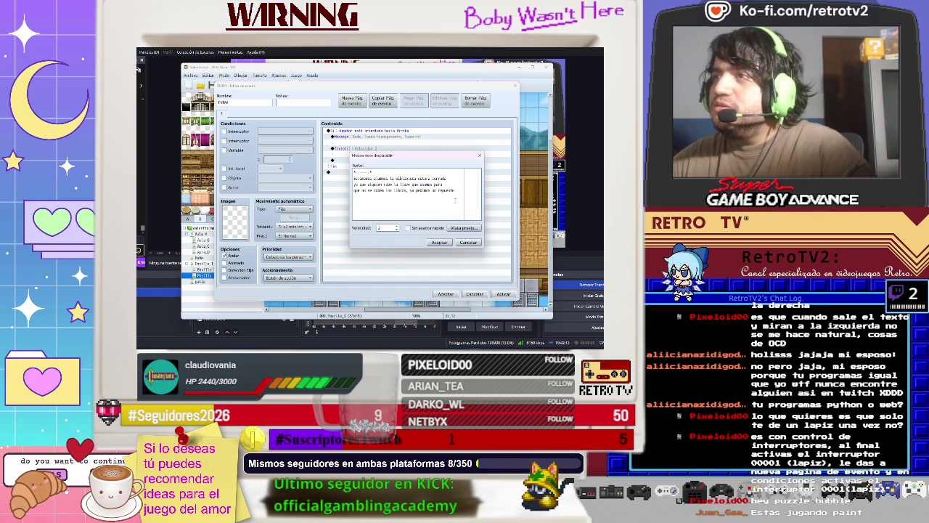
key(Return)
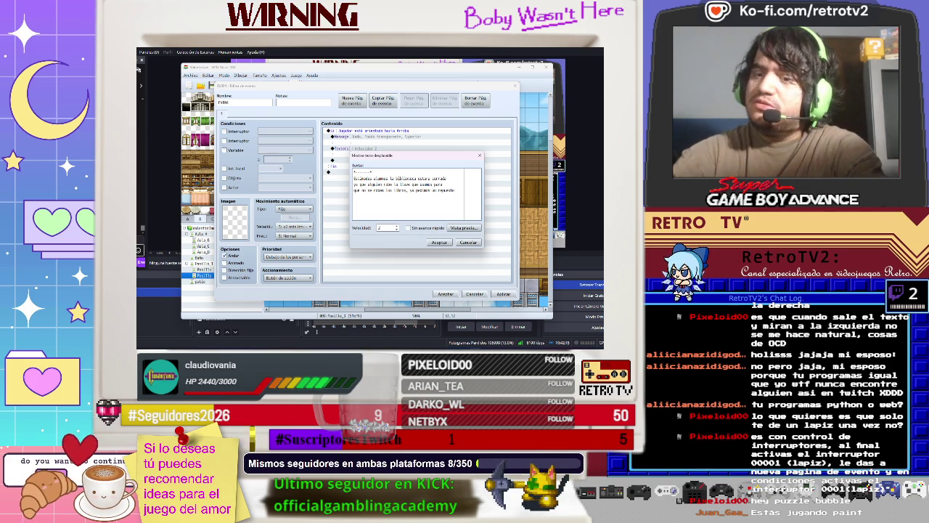
text(or correo.)
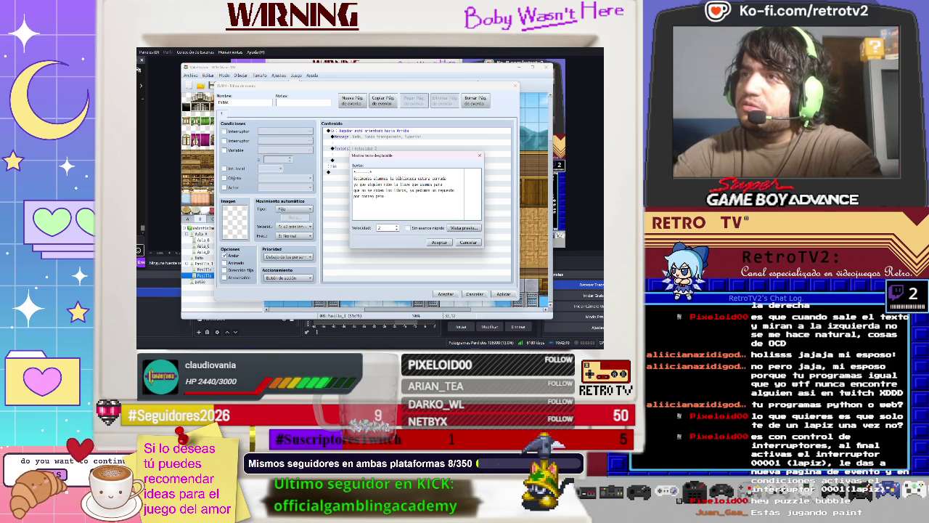
text(o llega)
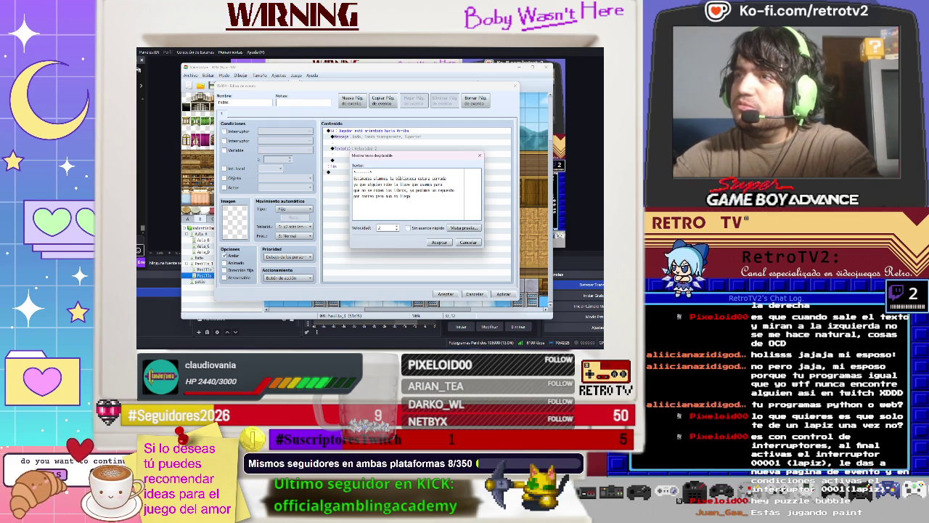
text(rad)
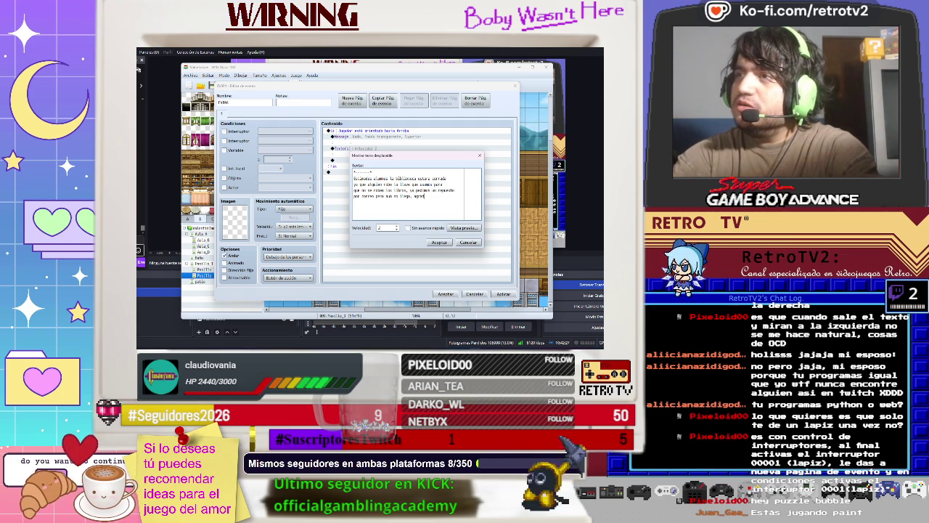
text(ecemos su compr)
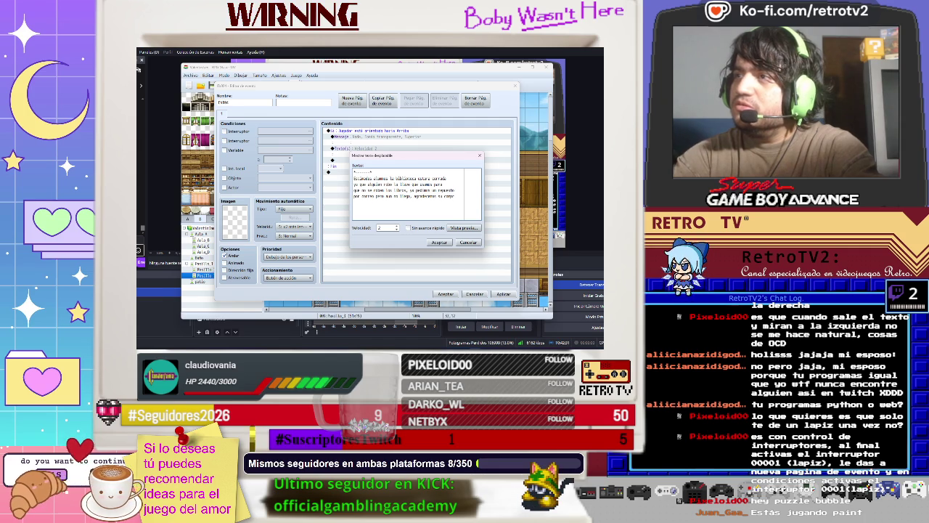
text(ion)
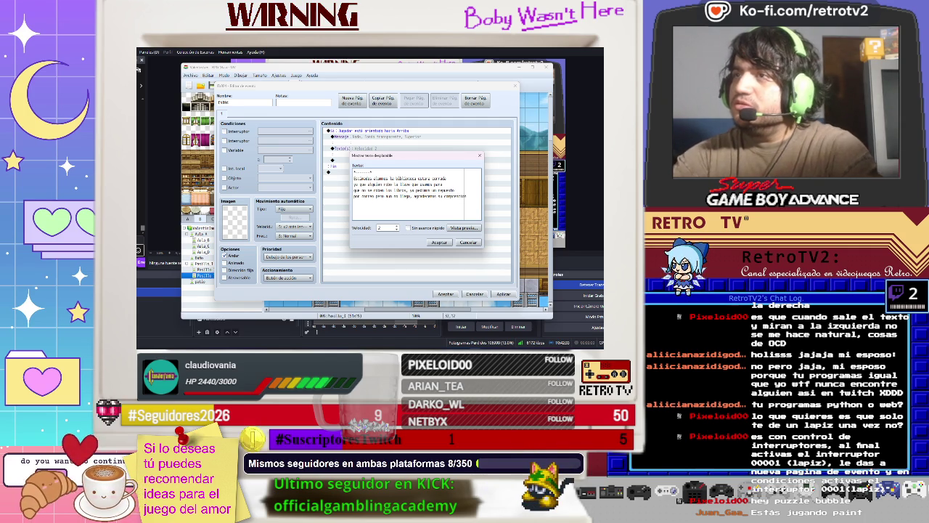
Step: Move 'por' to line three, try 'pierdan' then restore 'roben', and drop duplicate 'ya que'
key(Up)
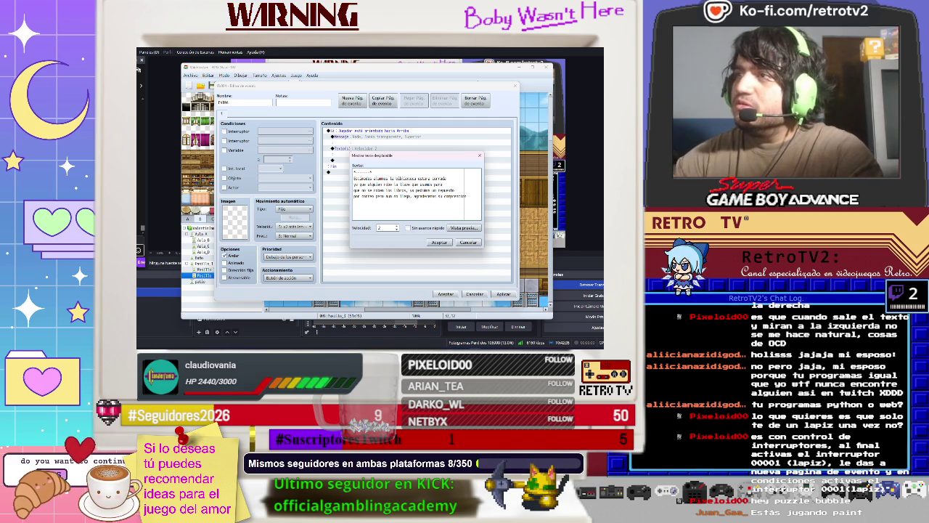
text( por)
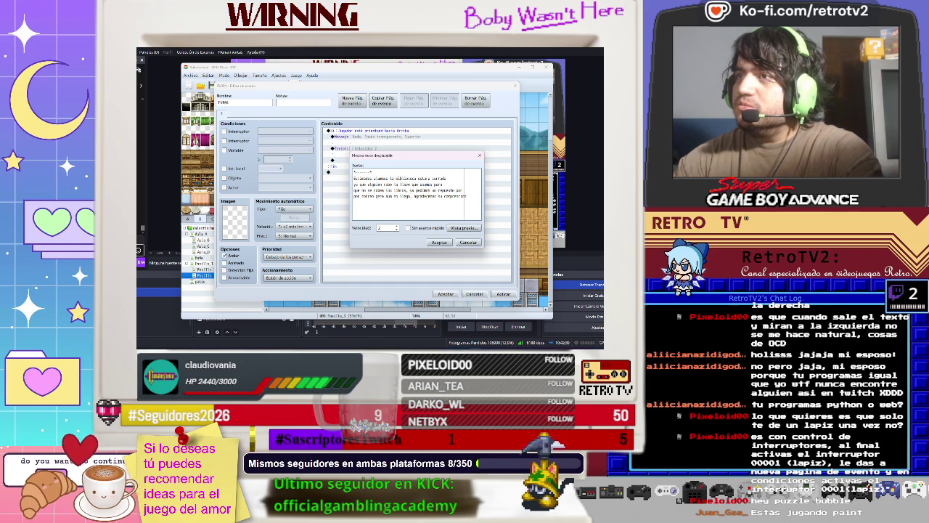
key(Delete)
key(Delete)
key(Delete)
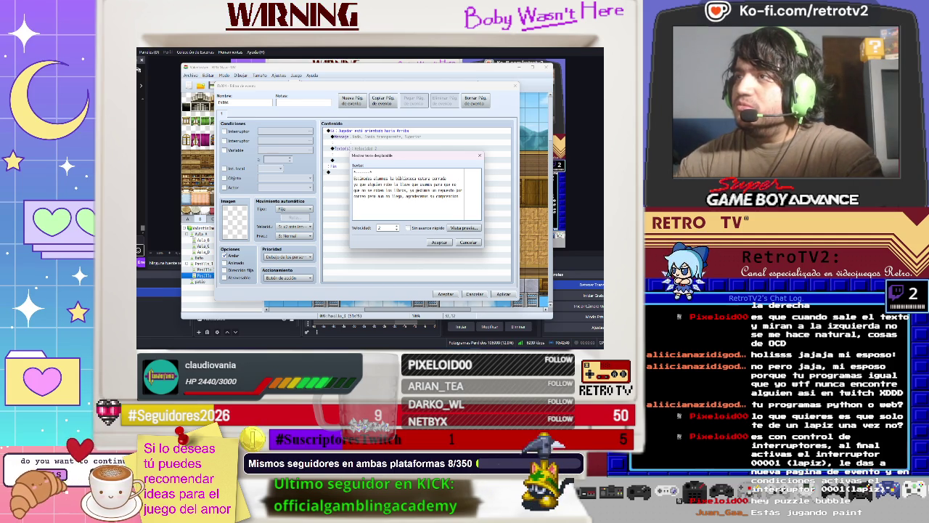
key(BackSpace)
key(BackSpace)
key(BackSpace)
text(pierdan)
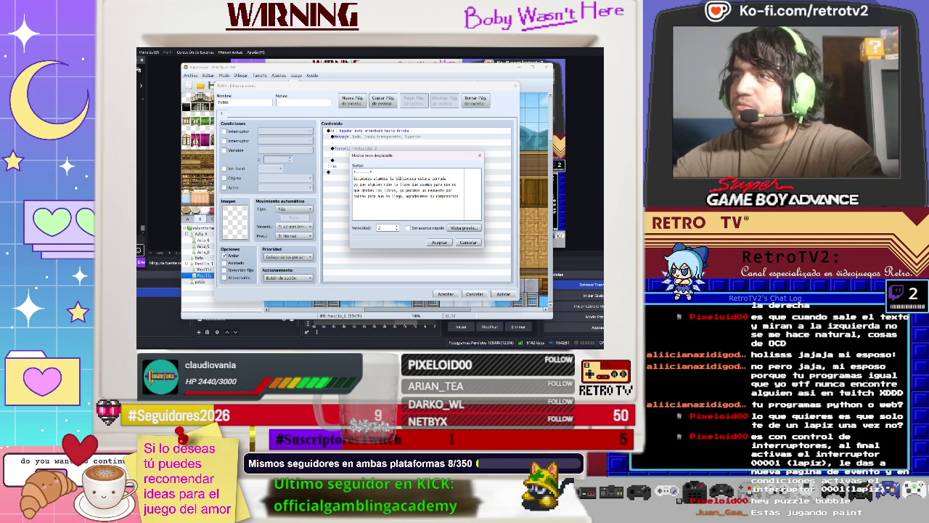
key(BackSpace)
key(BackSpace)
key(BackSpace)
text(roben)
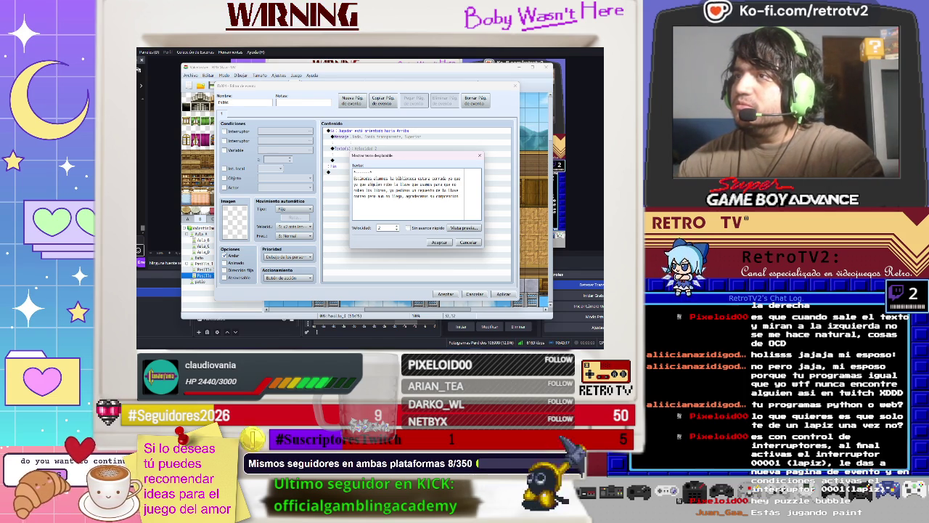
key(Delete)
key(Delete)
key(Delete)
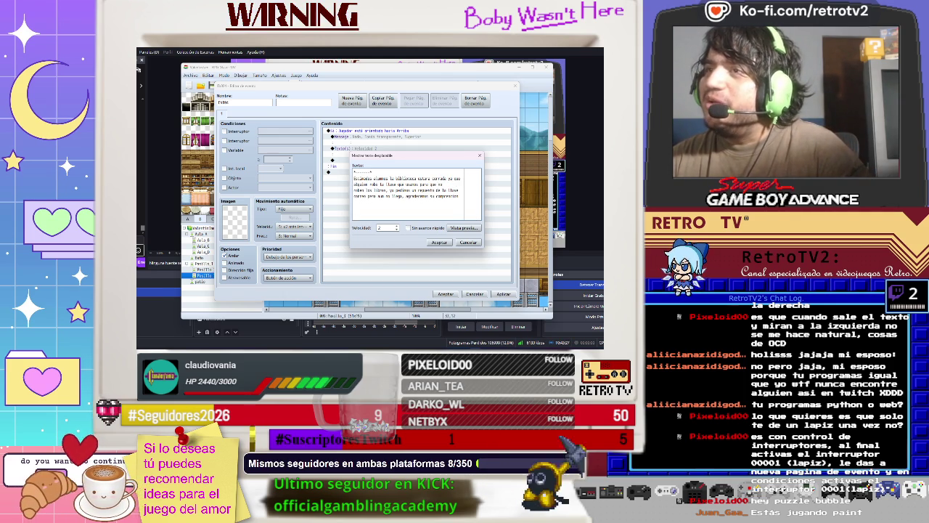
Step: Rewrap the notice lines and add a dashed ANUNCIO header
key(BackSpace)
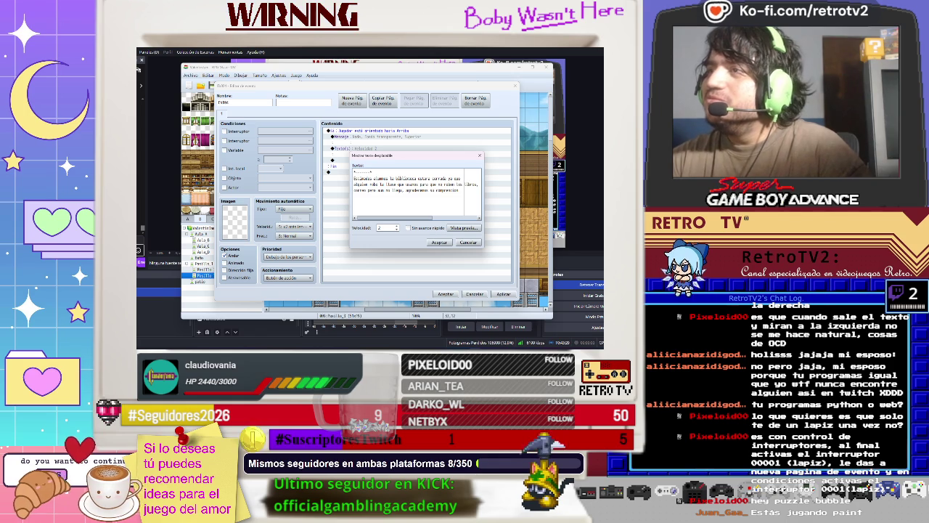
key(Return)
key(BackSpace)
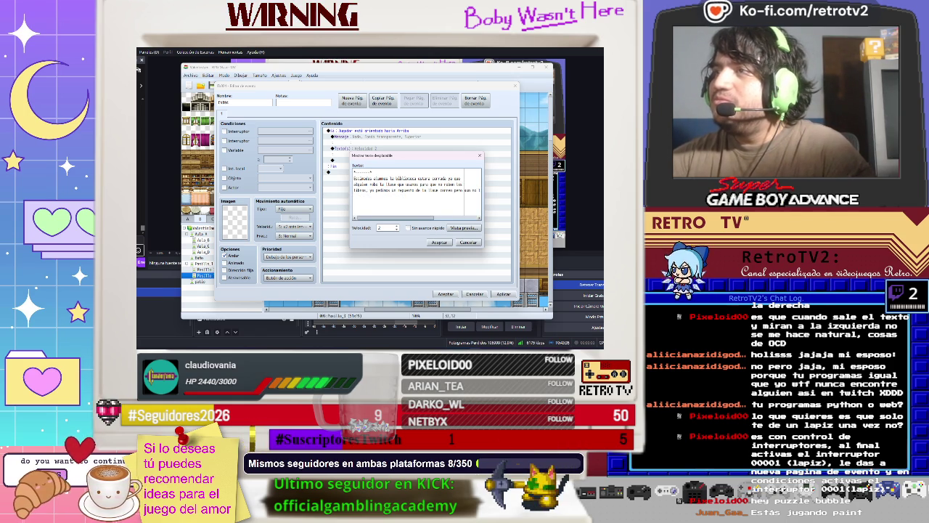
key(Return)
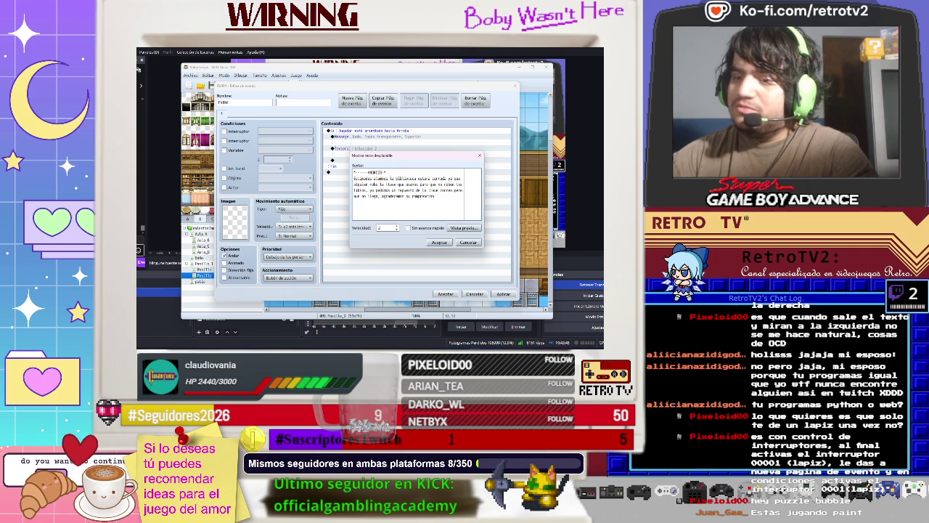
text(----------)
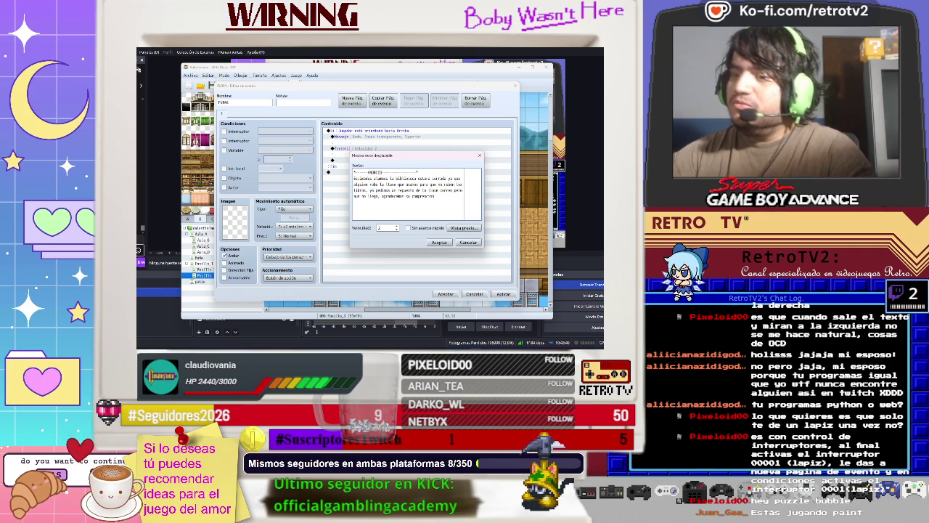
text(-----------)
text(---------ANUNCIO-)
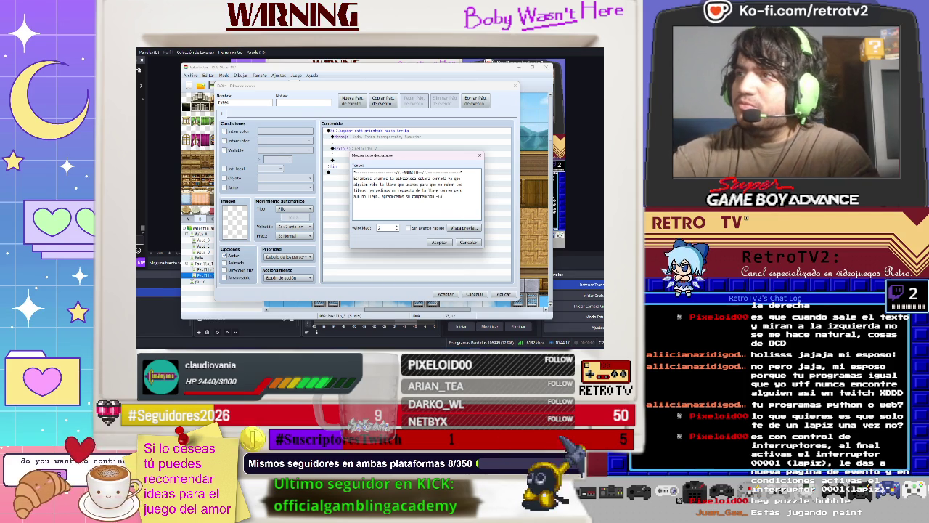
text(ireccion.)
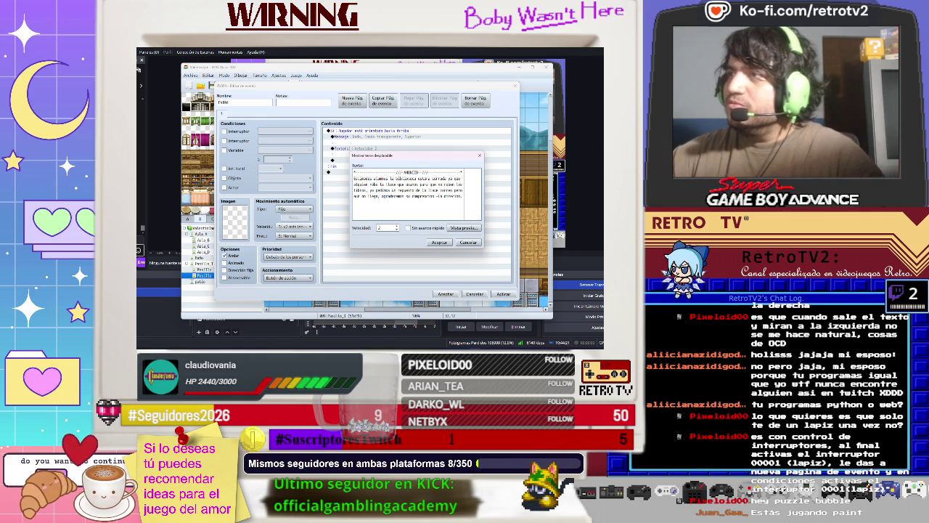
Step: Save the notice, delete the old empty message command, and close the event
click(439, 242)
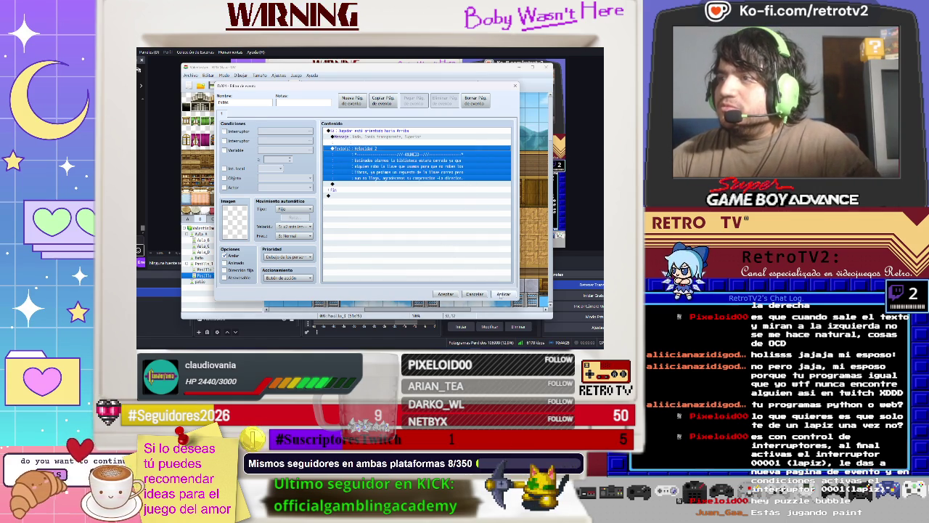
click(503, 294)
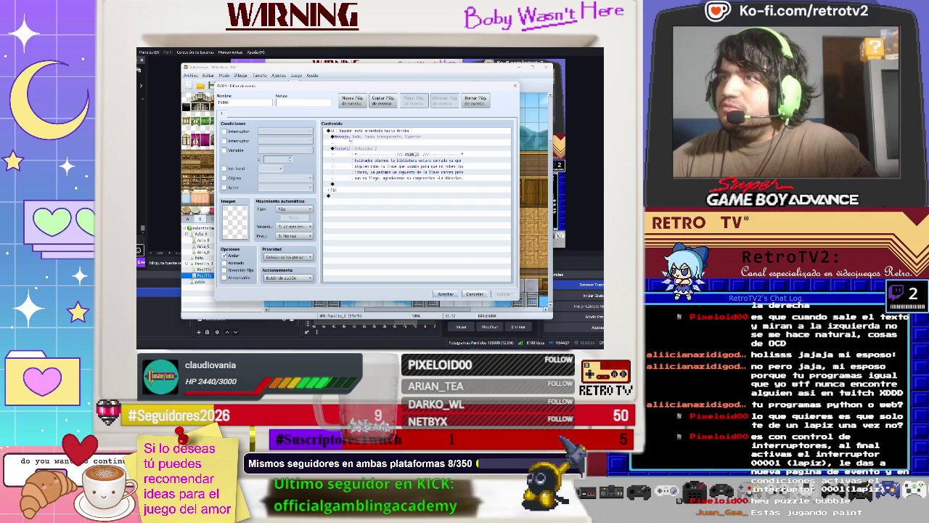
right_click(351, 138)
click(378, 177)
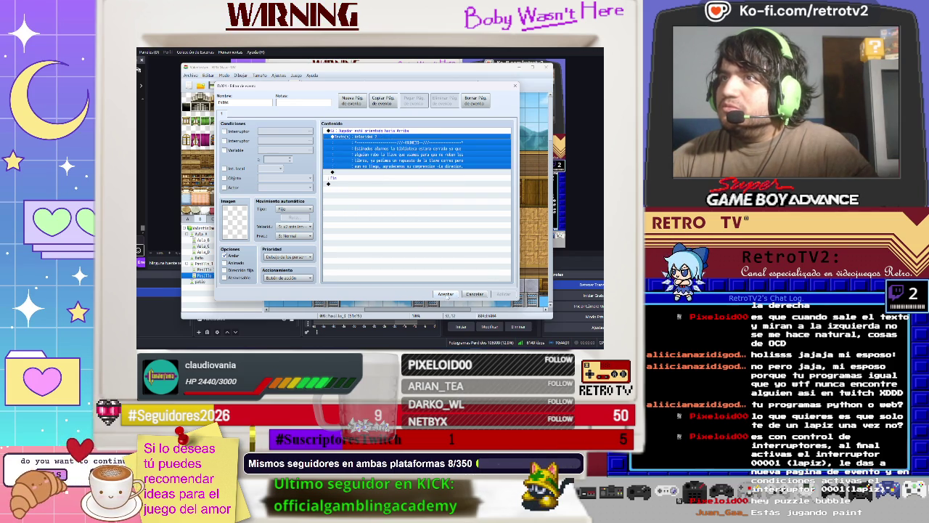
click(447, 294)
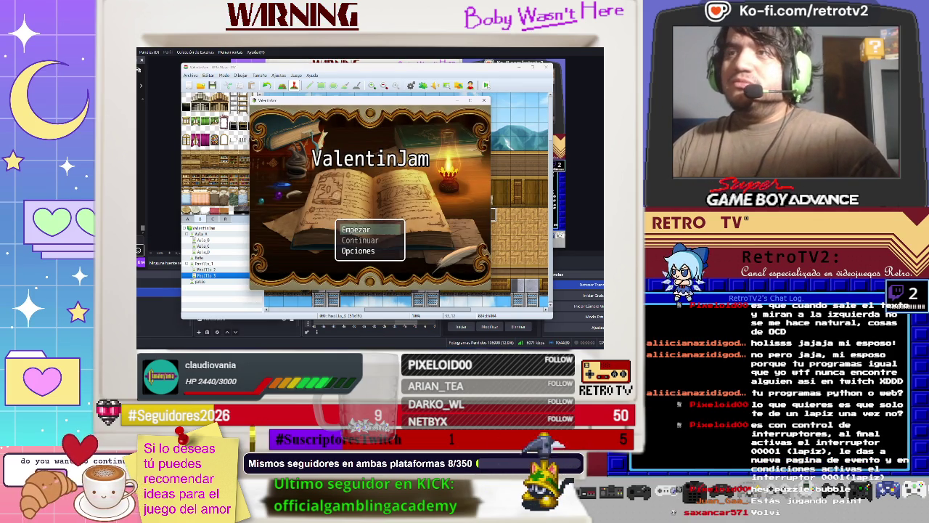
Step: Start a new game in the playtest and walk the player to the event
key(Return)
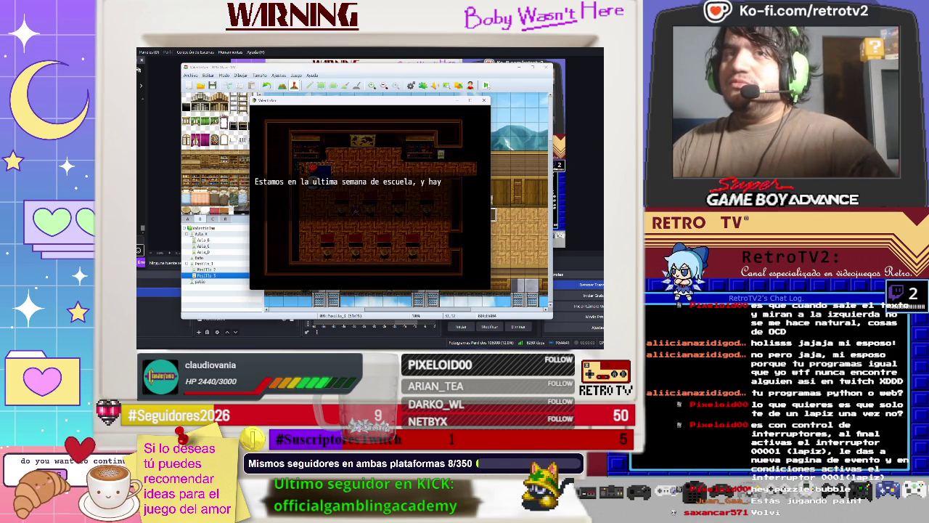
key(Return)
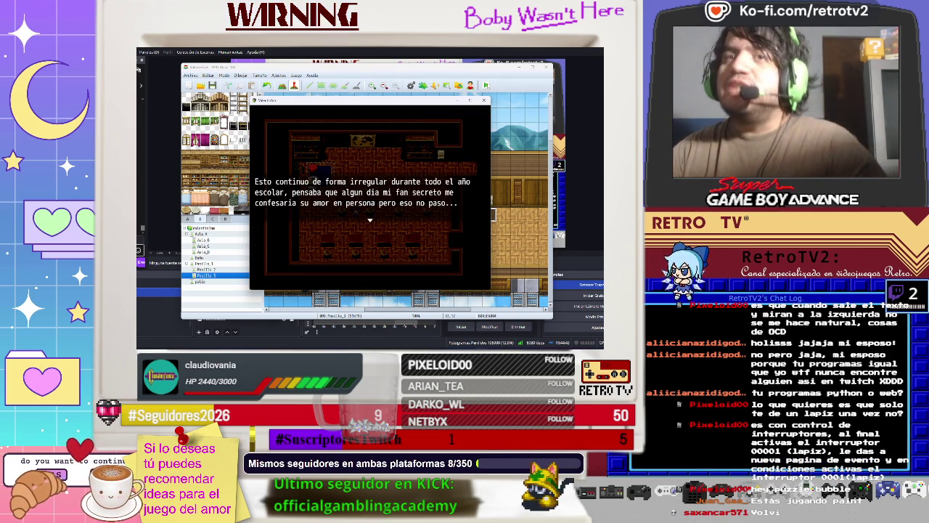
key(Return)
key(Return)
key(Up)
key(Right)
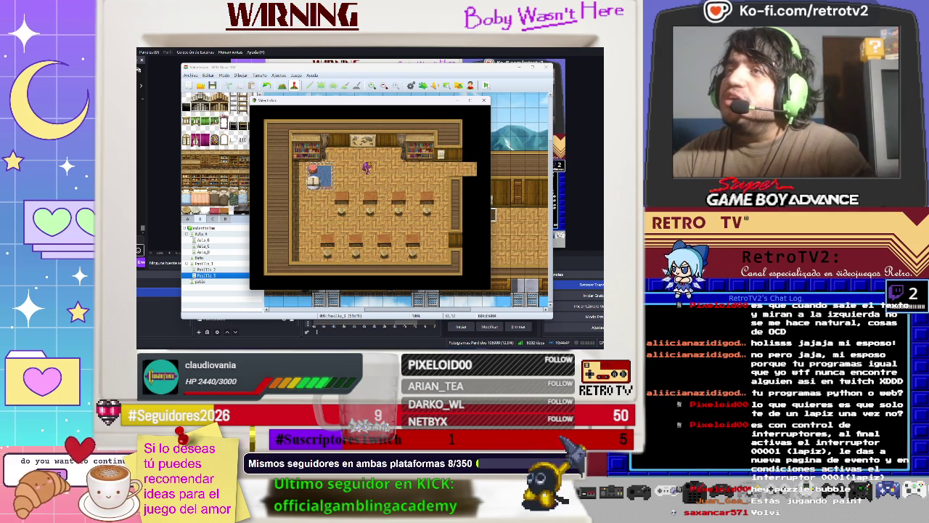
key(Right)
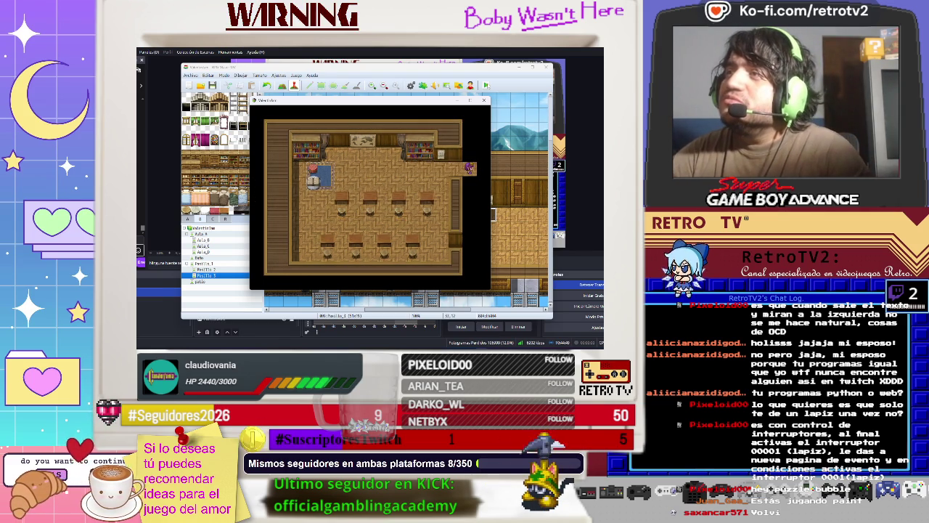
key(Down)
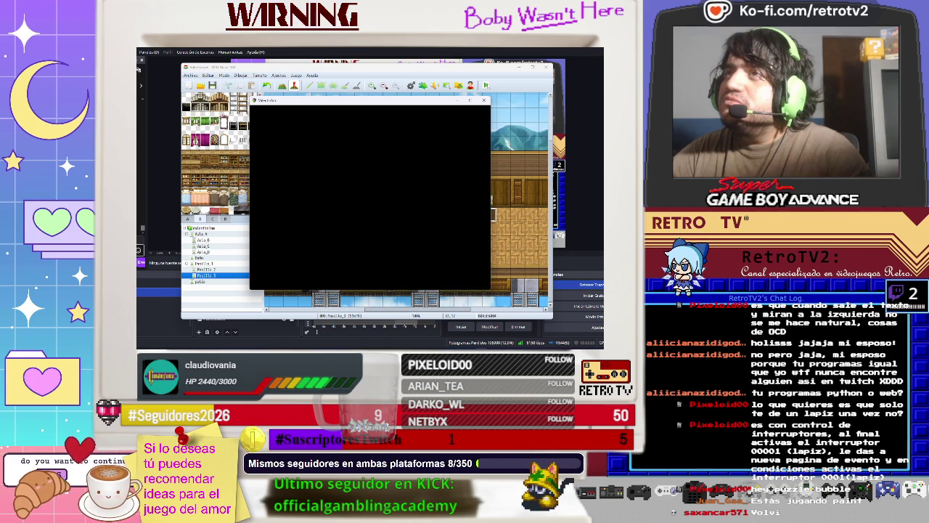
key(Up)
key(Up)
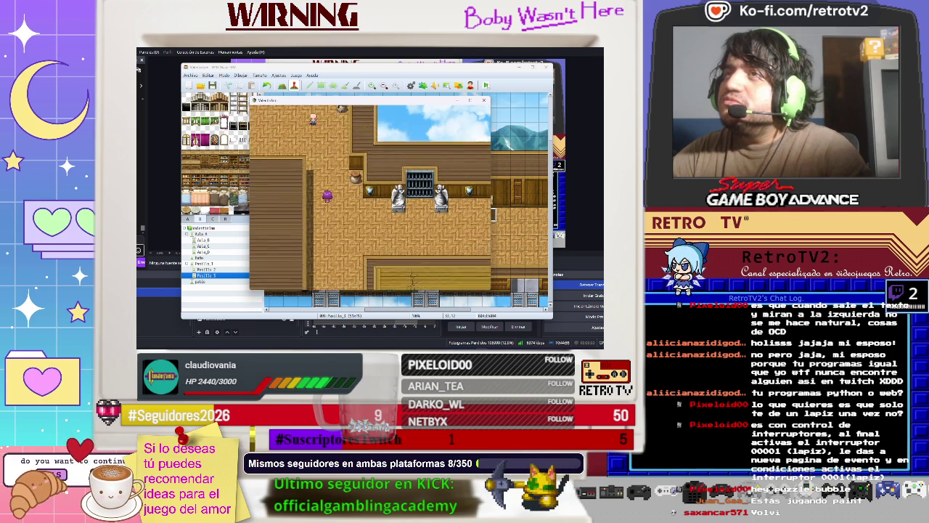
key(Left)
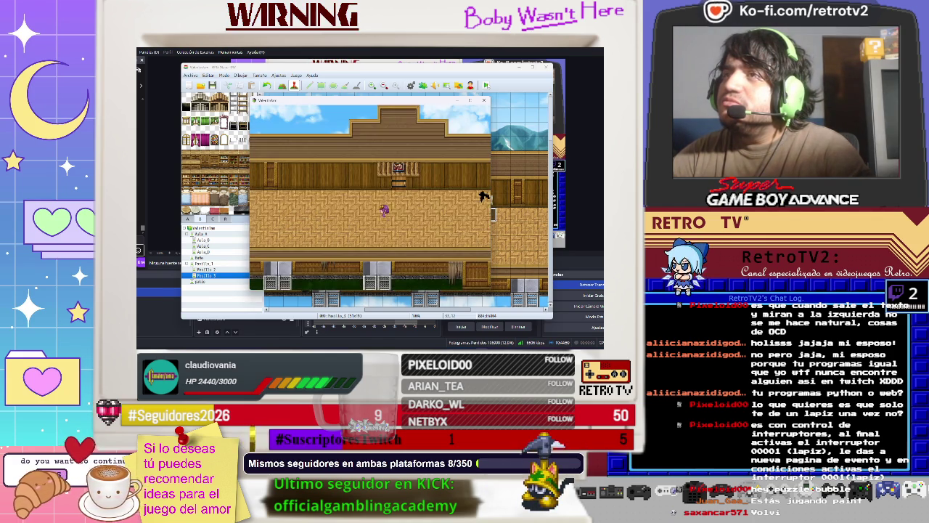
key(Left)
key(Left)
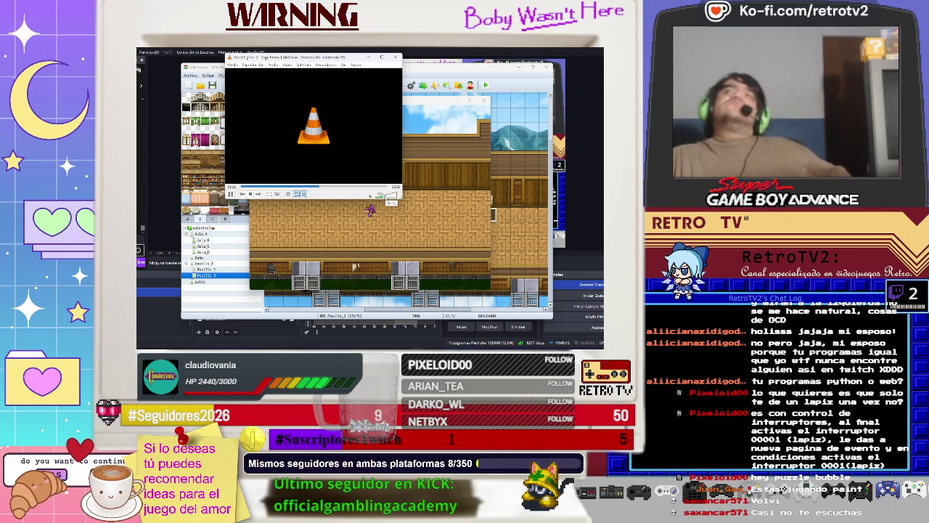
click(411, 205)
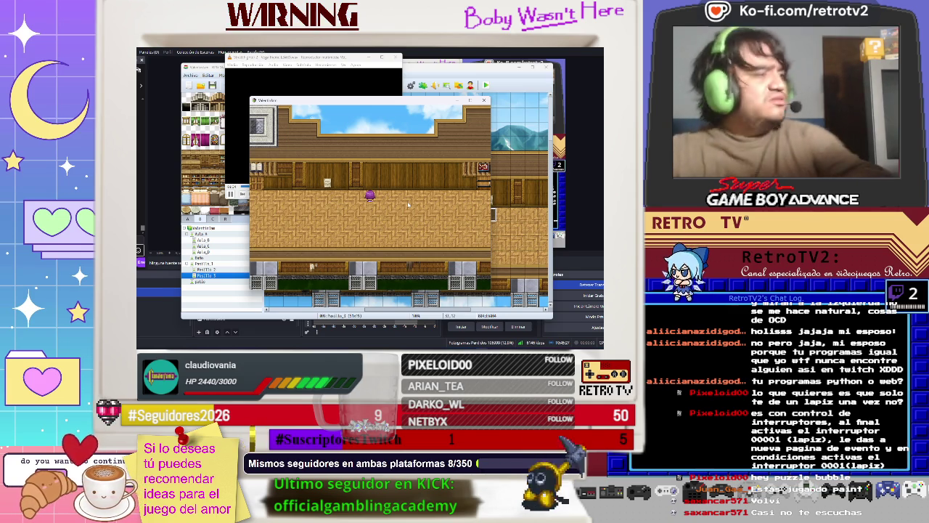
key(Left)
key(Left)
key(Left)
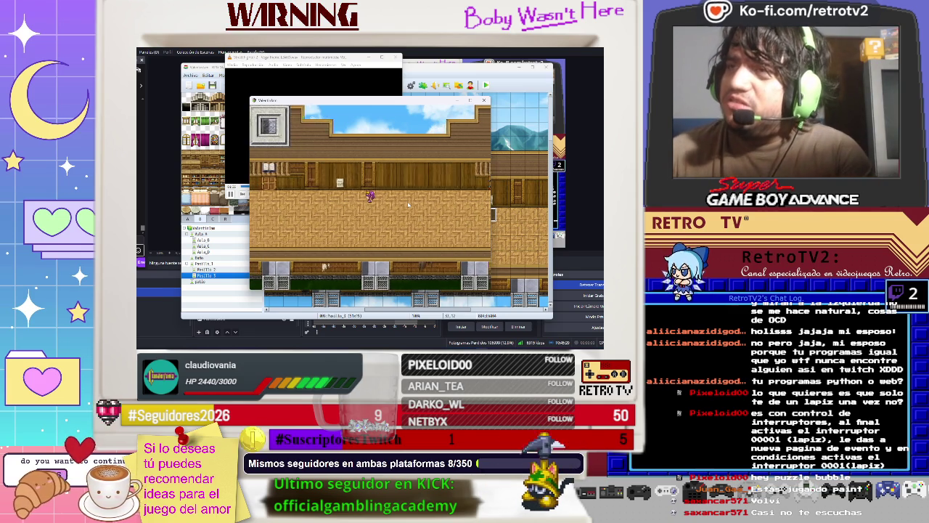
Step: Trigger the event, watch the ANUNCIO notice scroll, then close the playtest
key(Return)
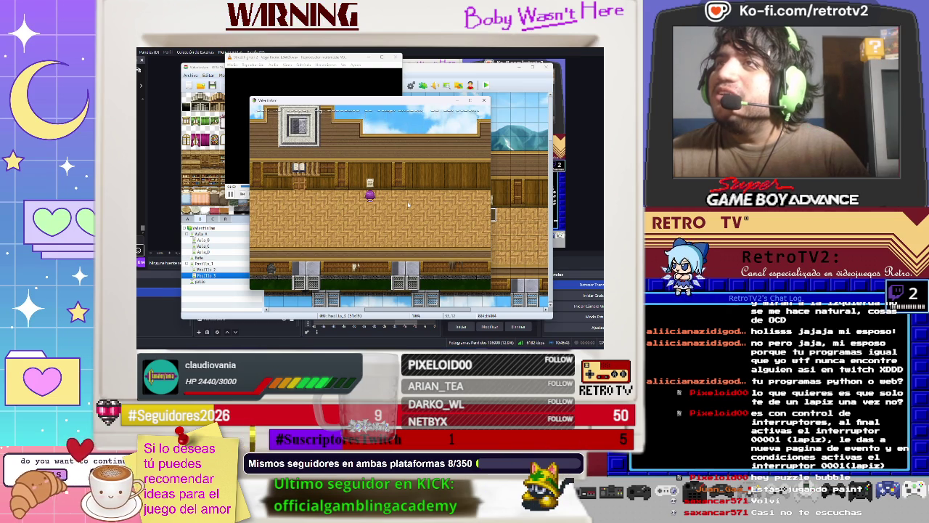
key(Down)
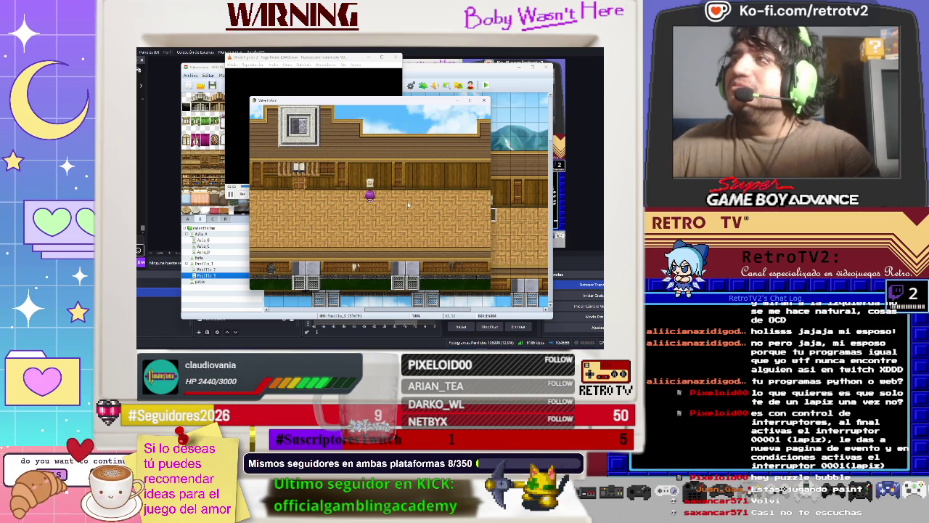
click(484, 100)
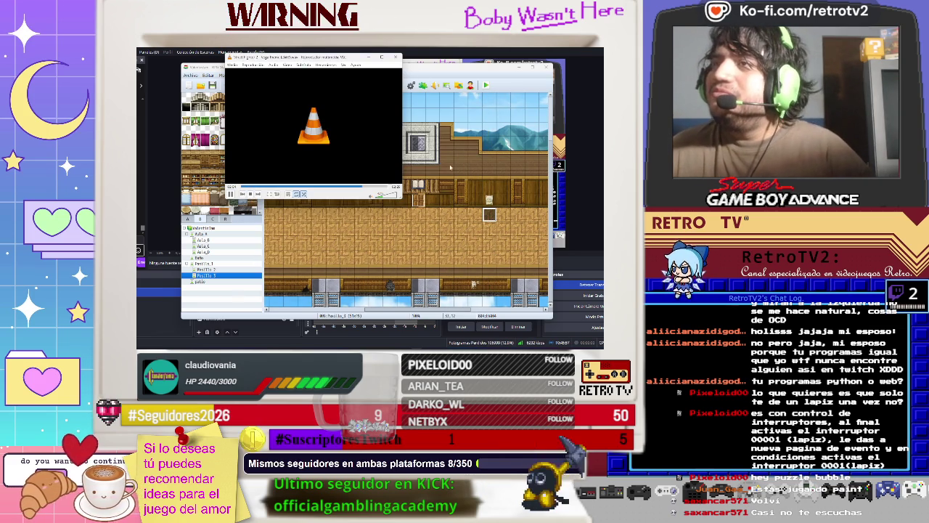
Step: Lower the scrolling-text notice's speed to 1
double_click(489, 213)
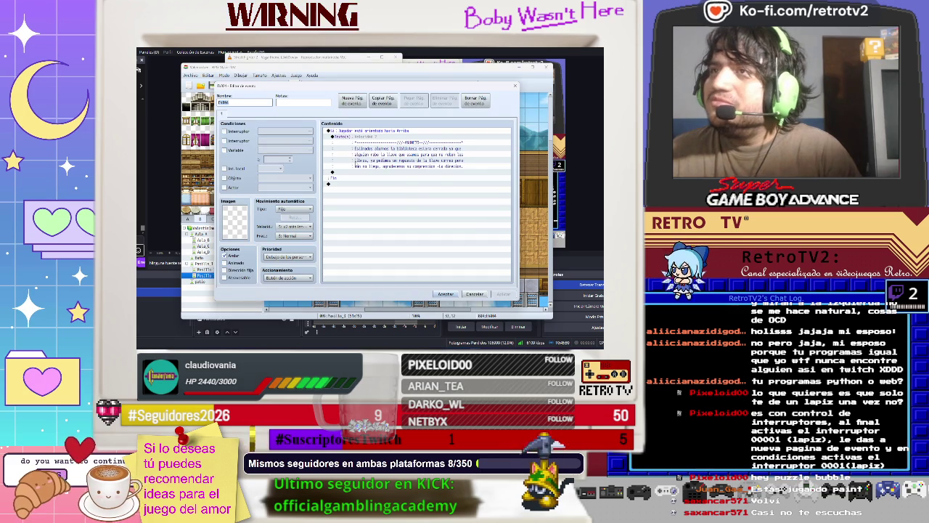
click(356, 142)
right_click(356, 138)
click(374, 147)
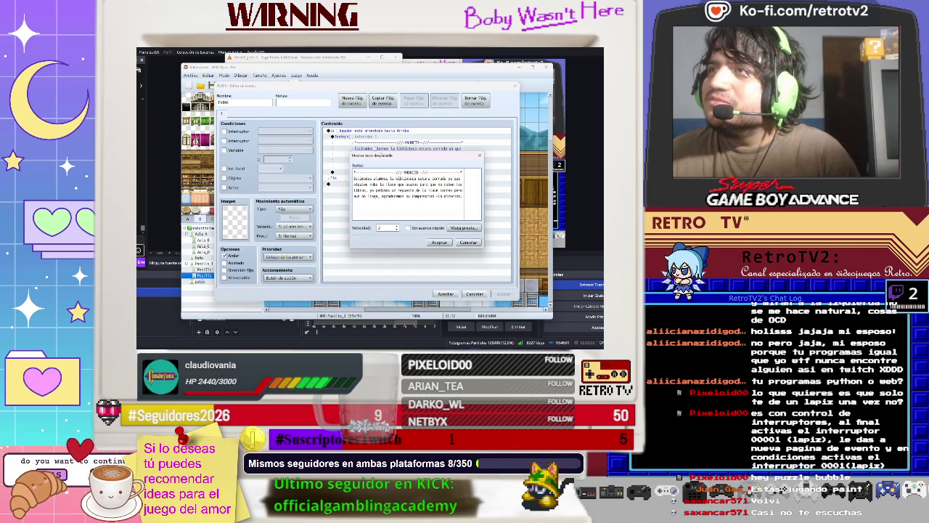
click(396, 230)
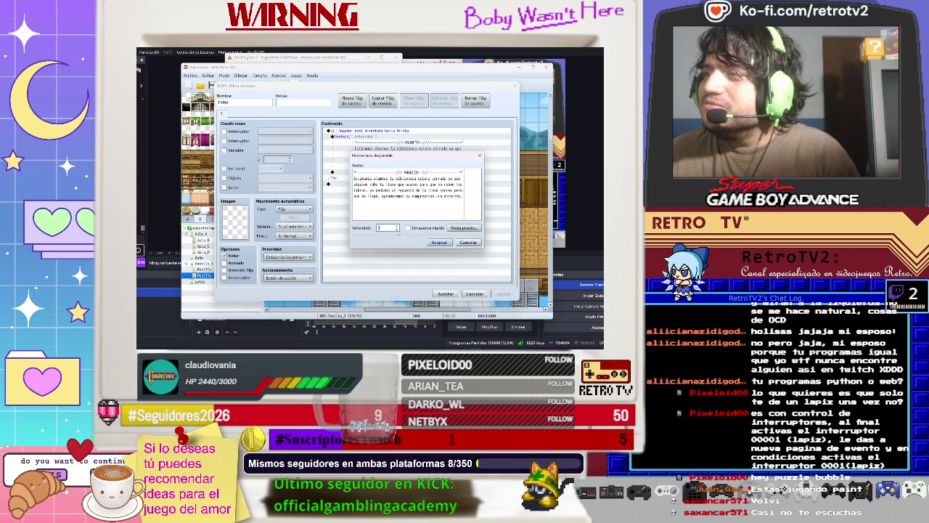
click(440, 242)
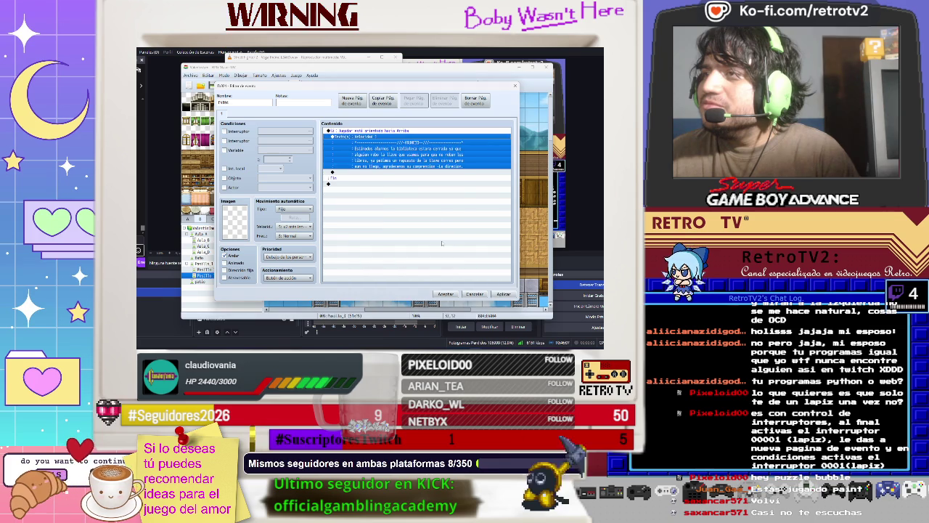
Step: Review the notice text again and save the event
right_click(441, 143)
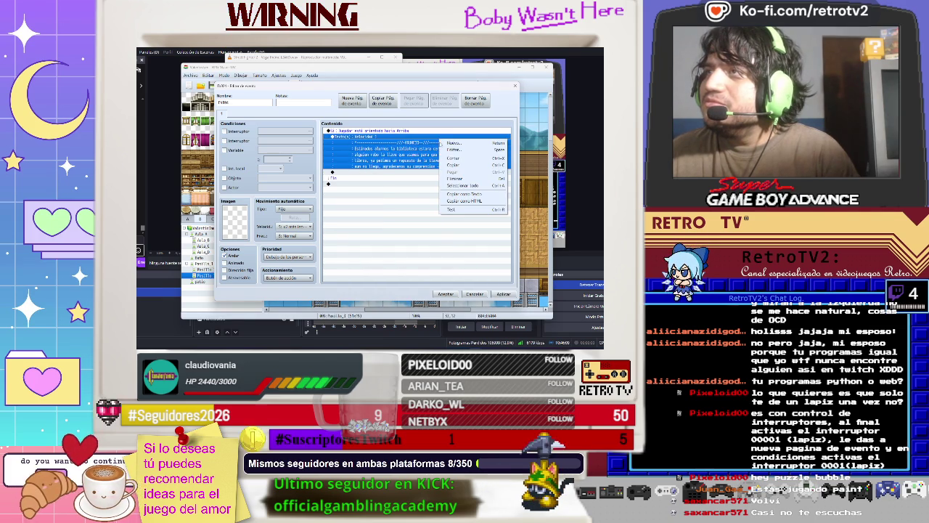
click(452, 150)
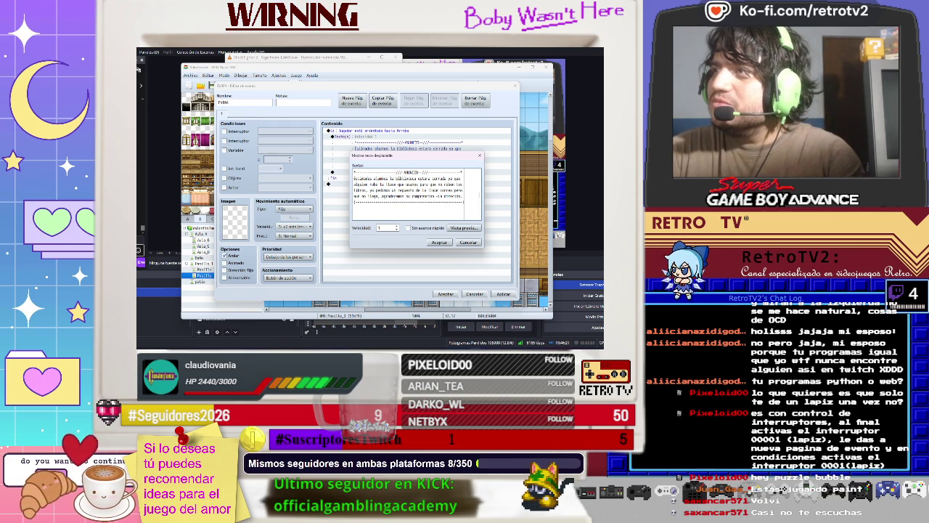
click(440, 242)
click(445, 294)
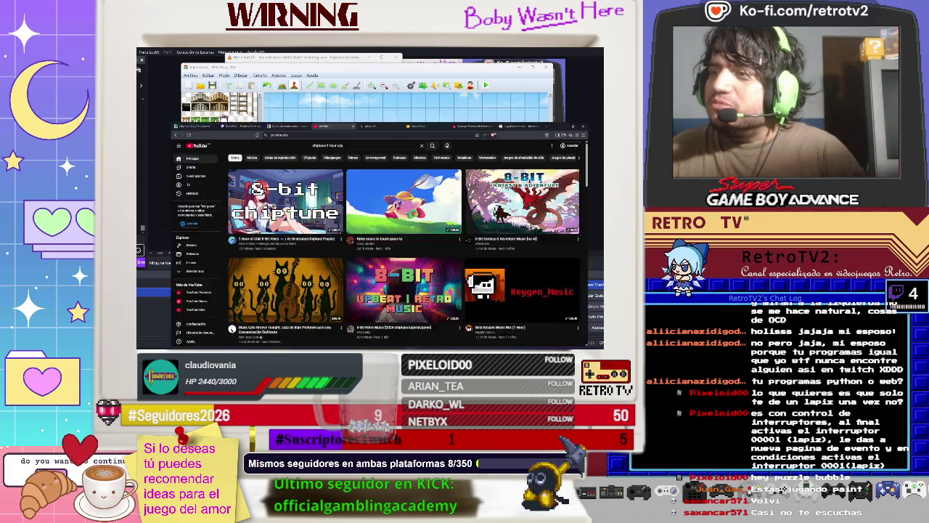
Step: Return to the map editor from the video player and start a playtest
key(alt+Tab)
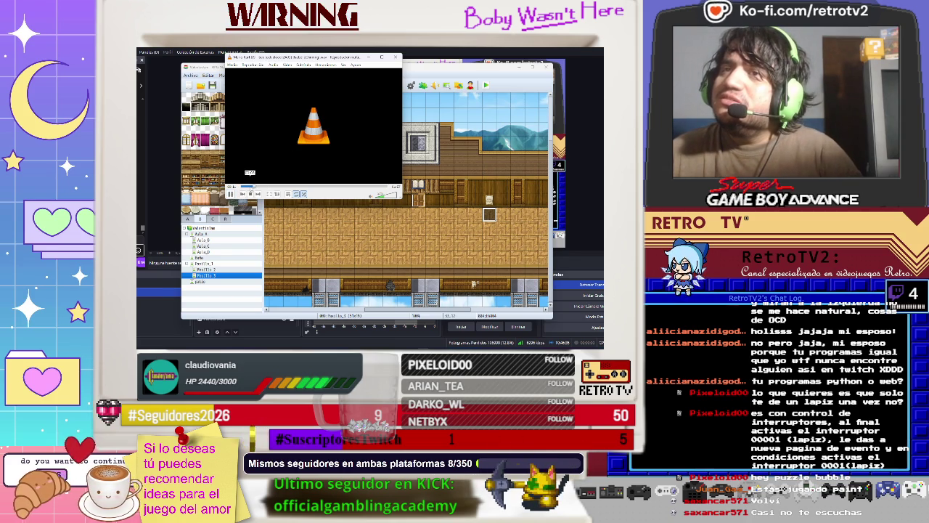
click(476, 77)
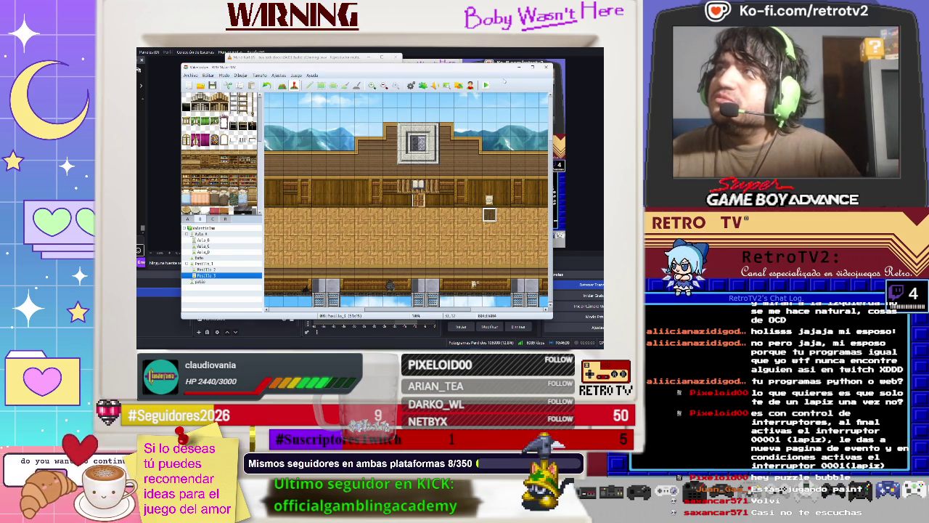
click(487, 85)
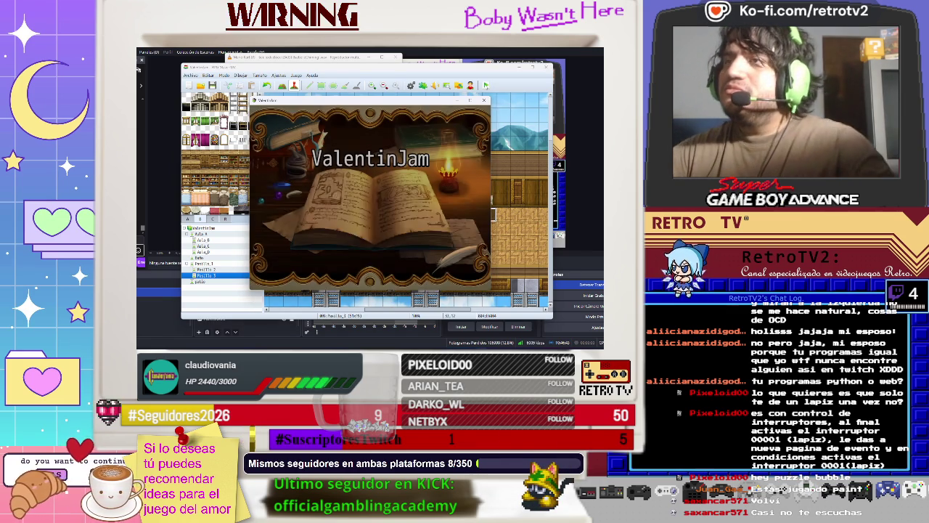
key(Return)
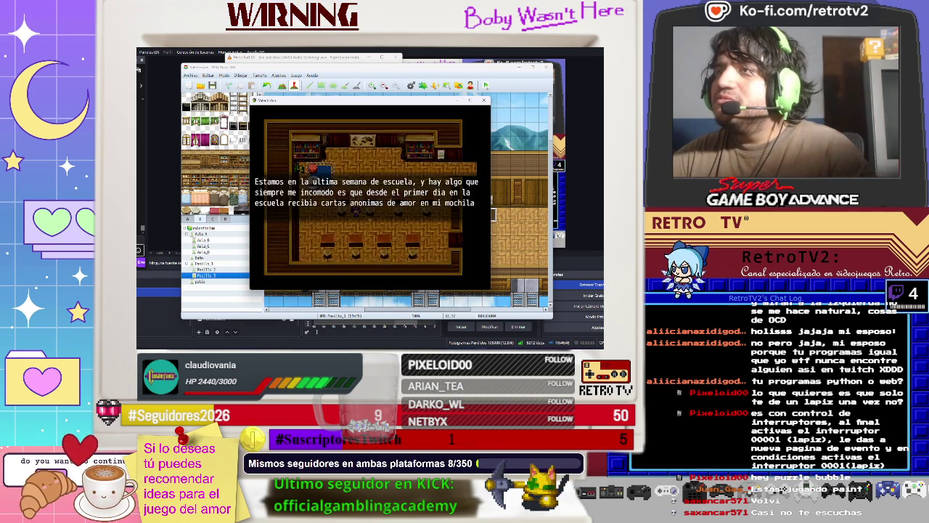
key(Return)
key(Up)
key(Up)
key(Up)
key(Right)
key(Right)
key(Right)
key(Right)
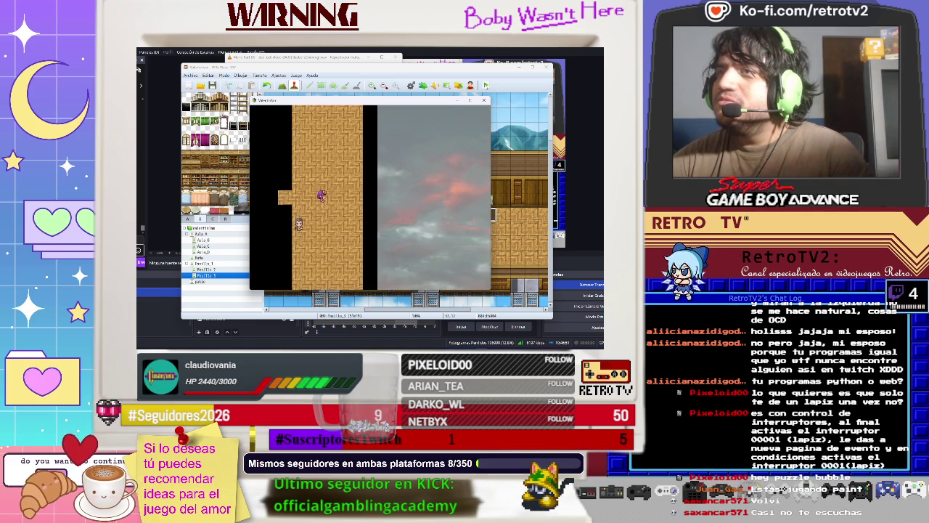
key(Up)
key(Up)
key(Up)
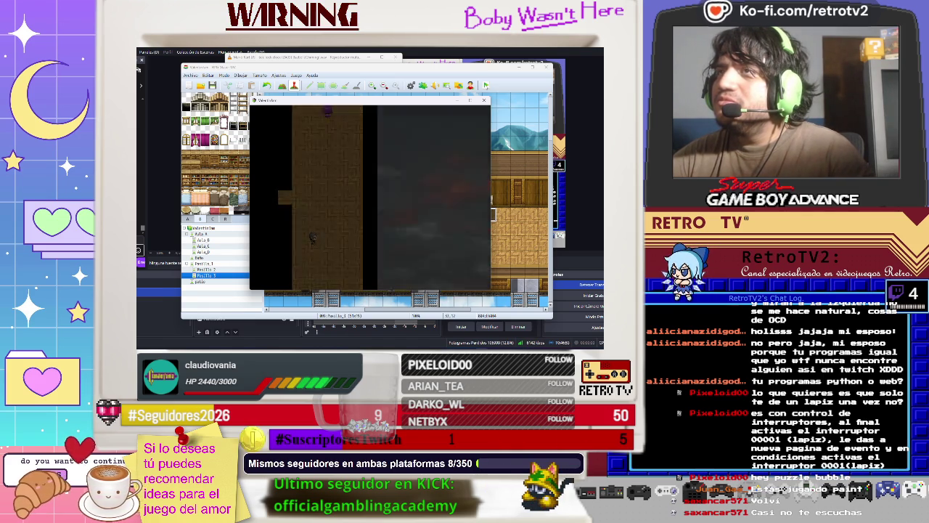
key(Up)
key(Up)
key(Up)
key(Up)
key(Up)
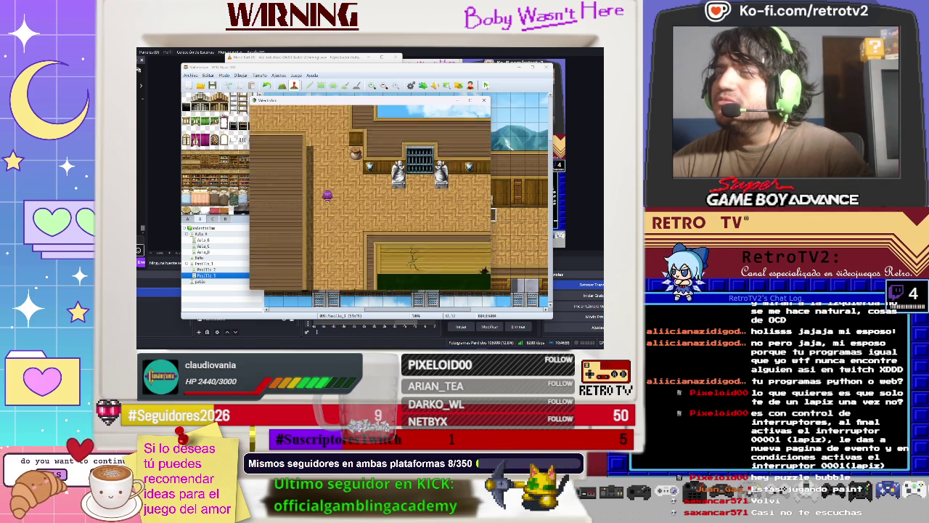
key(Left)
key(Up)
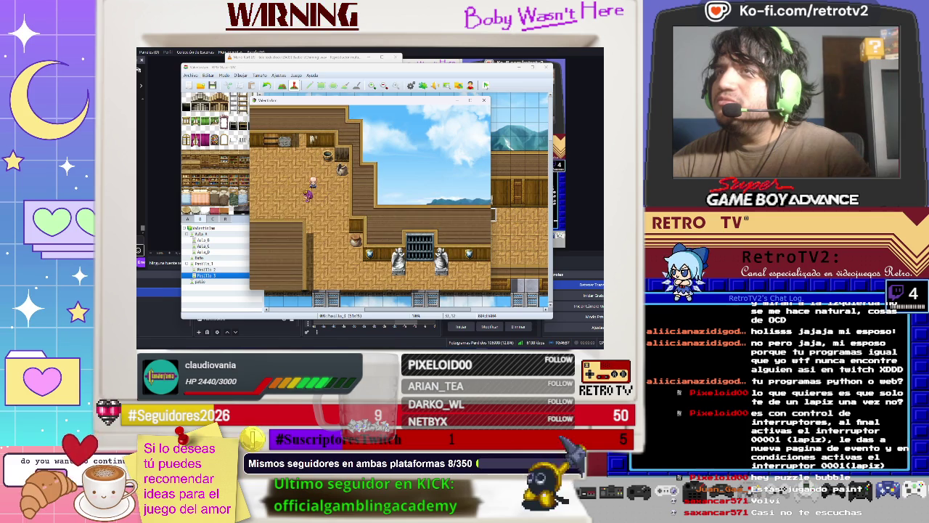
key(Up)
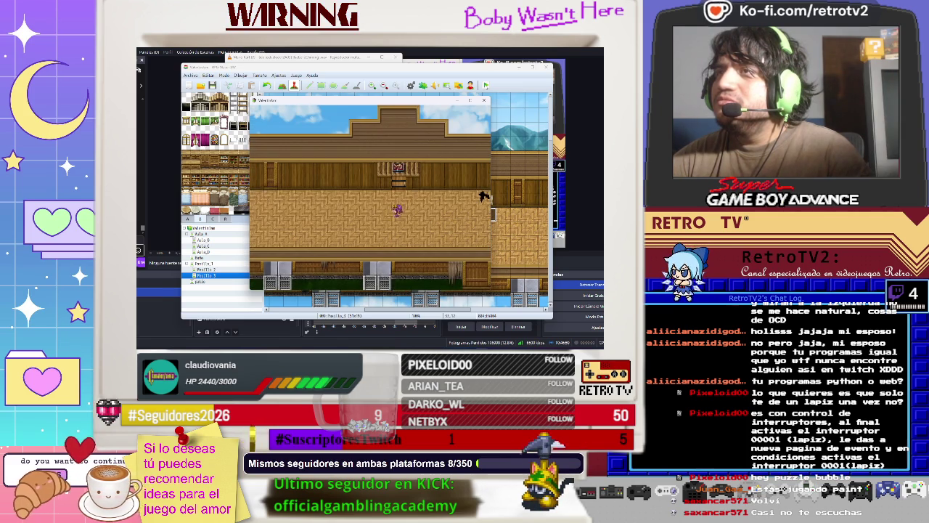
key(Left)
key(Left)
key(Left)
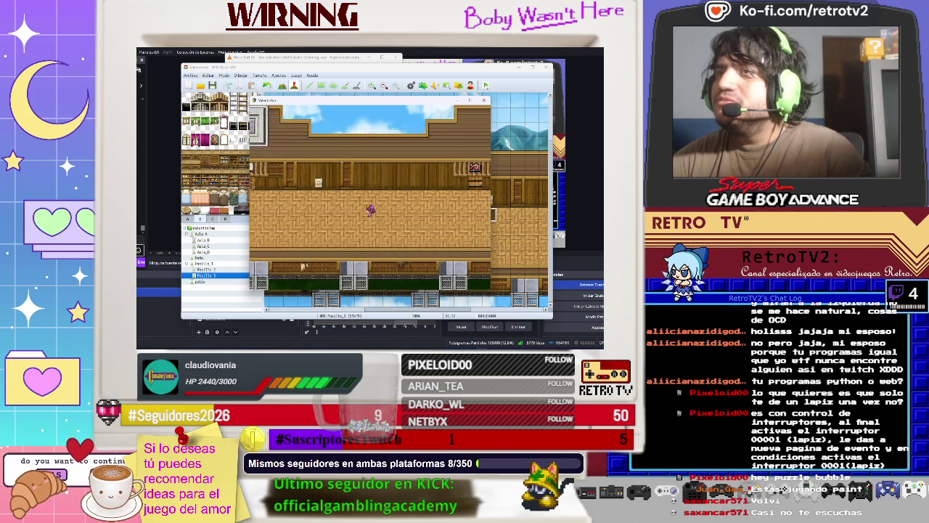
key(Left)
key(Up)
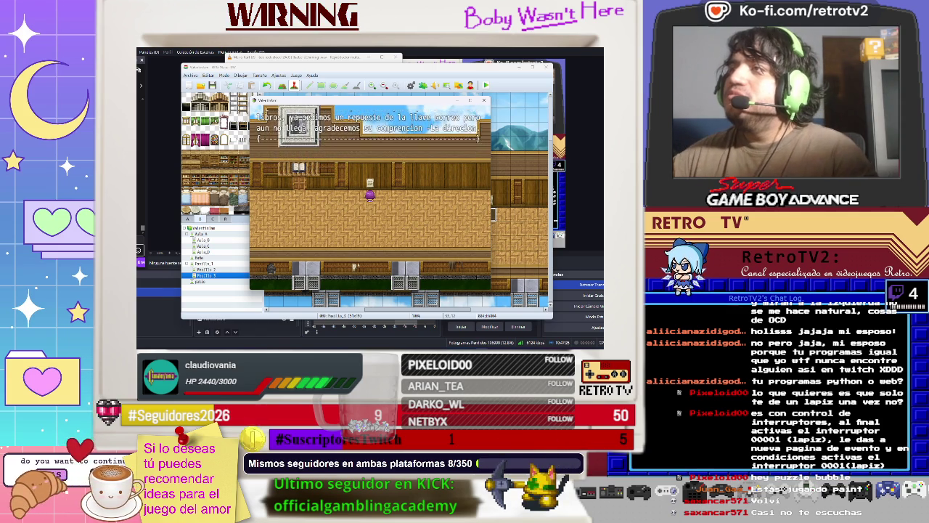
key(alt+F4)
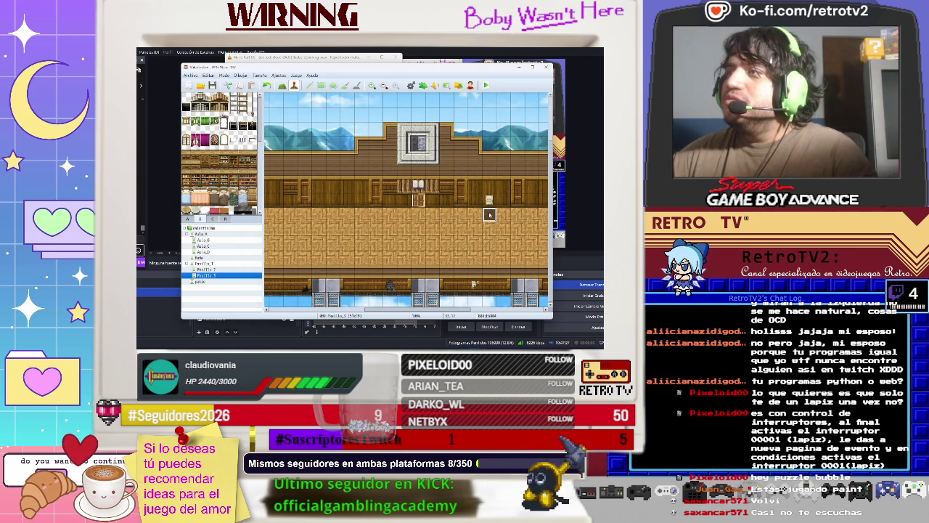
Step: Raise the ANUNCIO notice's scrolling speed from 1 to 2 and save the event
double_click(490, 215)
click(366, 141)
right_click(365, 140)
click(378, 145)
key(Tab)
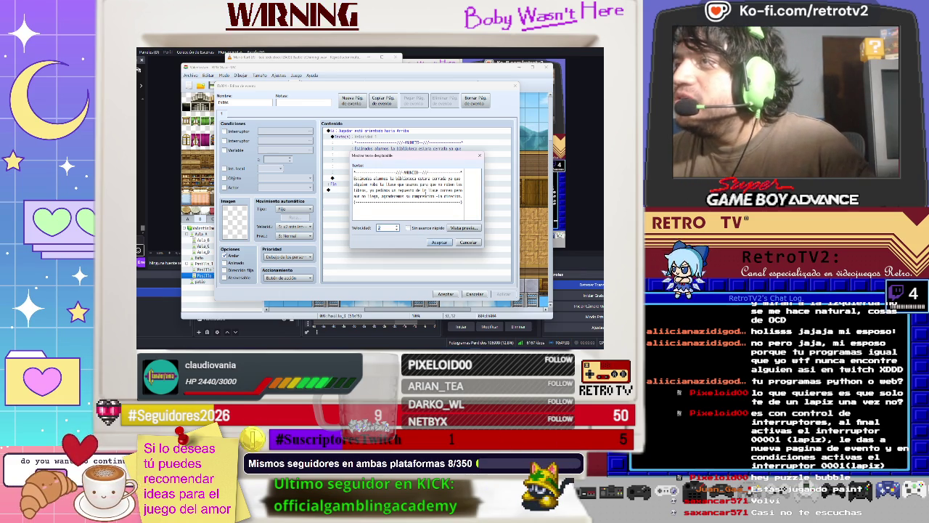
key(shift+Tab)
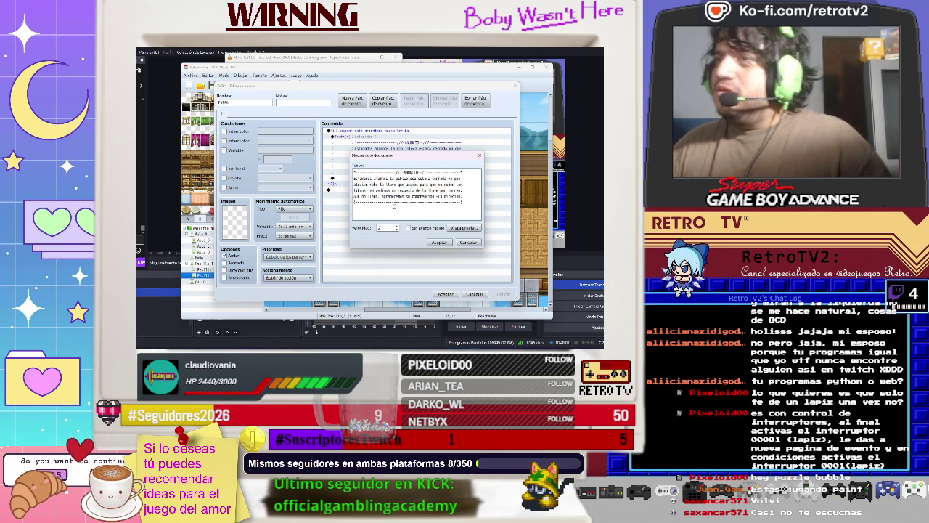
click(439, 242)
click(445, 293)
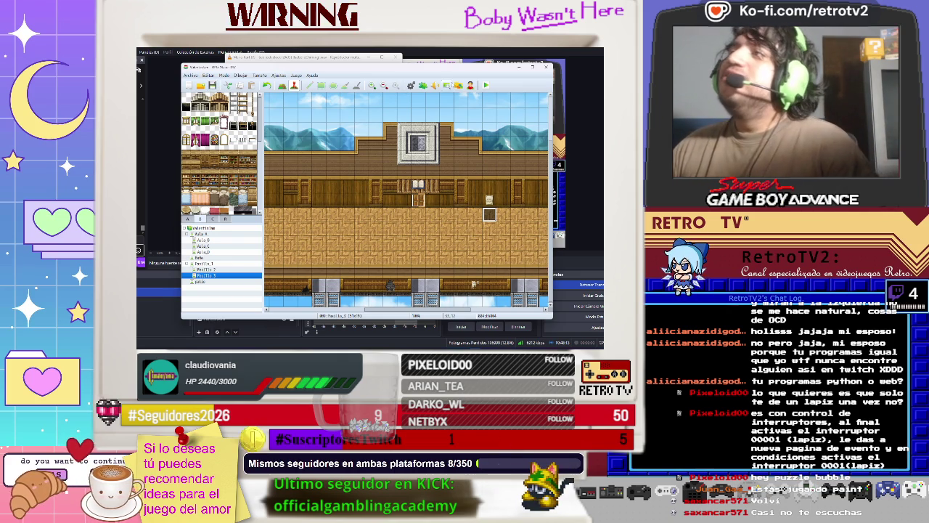
key(F12)
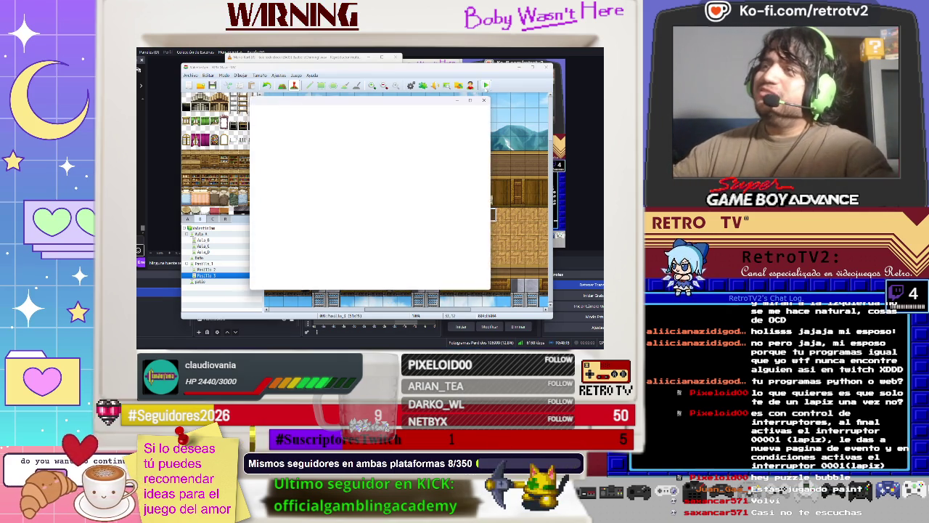
Step: Start a new game and walk the player into the room with the locked door
key(Return)
key(Return)
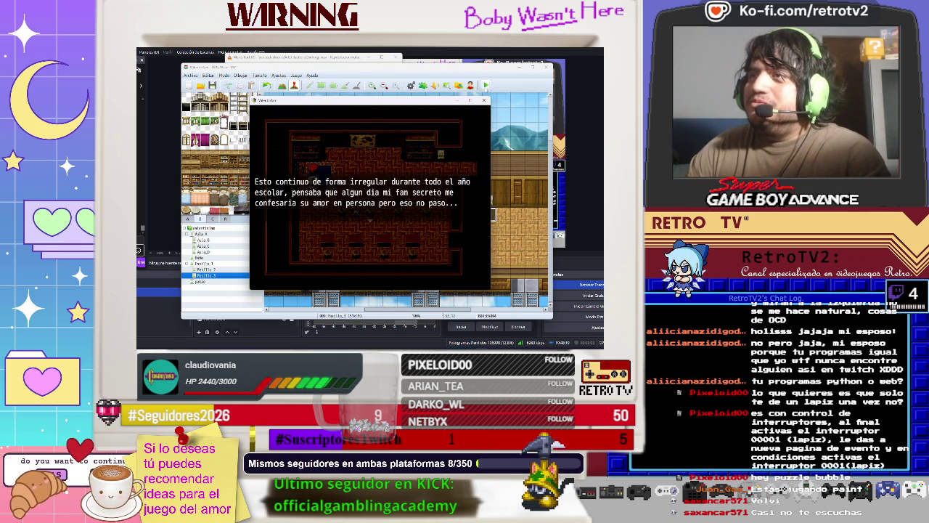
key(Return)
key(Return)
key(Right)
key(Right)
key(Right)
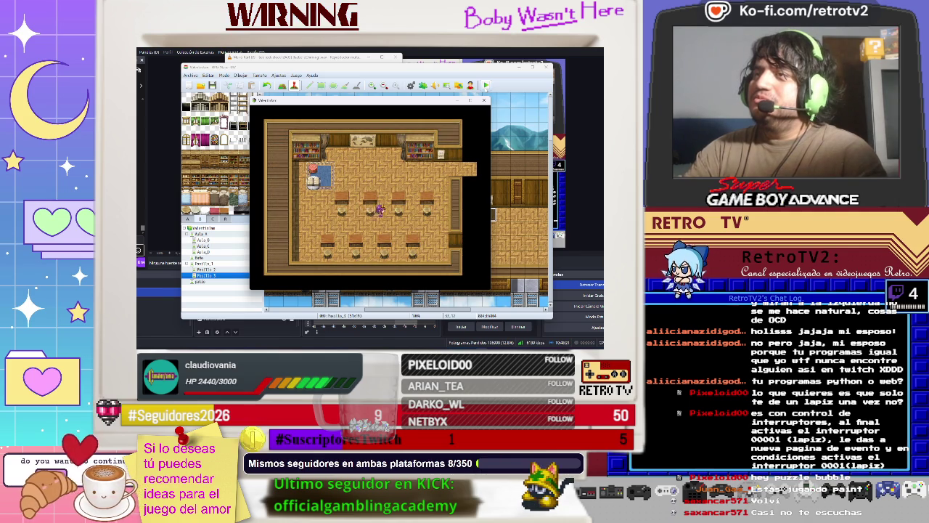
key(Up)
key(Up)
key(Right)
key(Right)
key(Up)
key(Left)
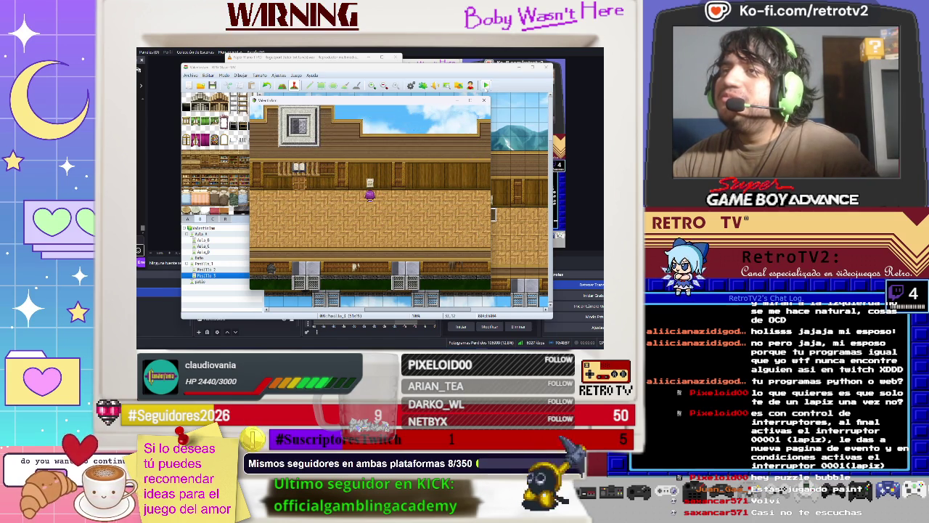
Step: Let the ANUNCIO notice finish scrolling, then check the door and dismiss its padlock message
key(Left)
key(Left)
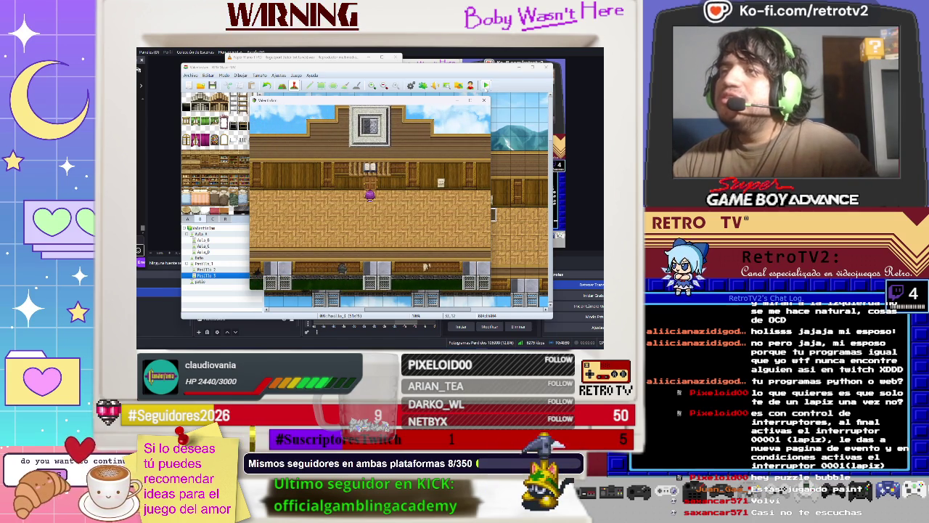
key(Return)
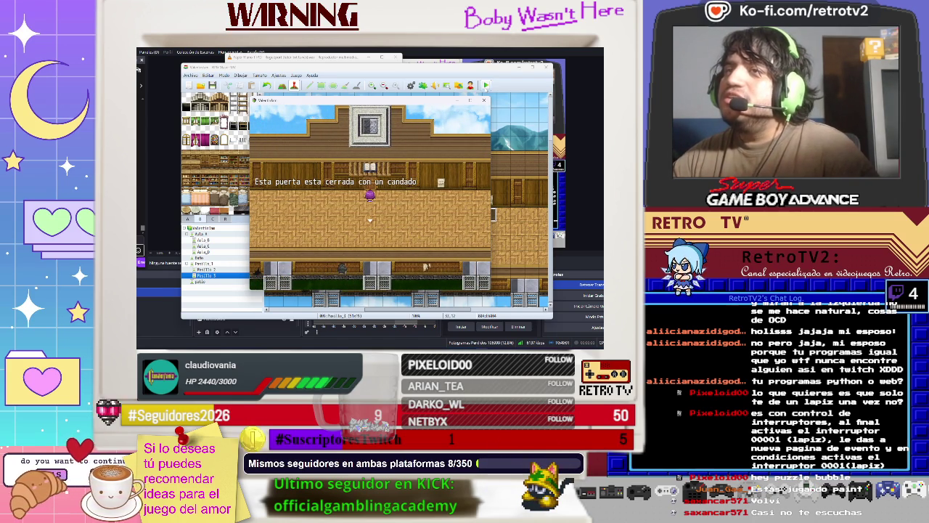
key(Return)
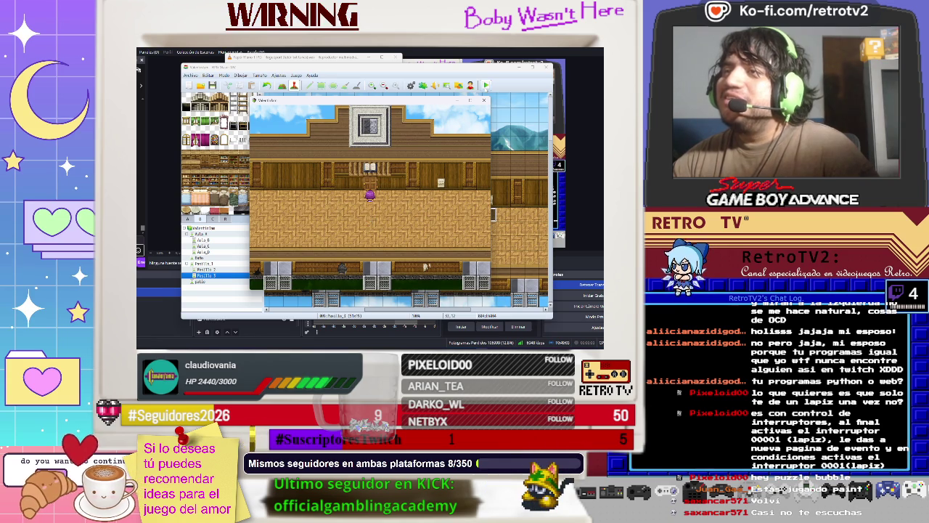